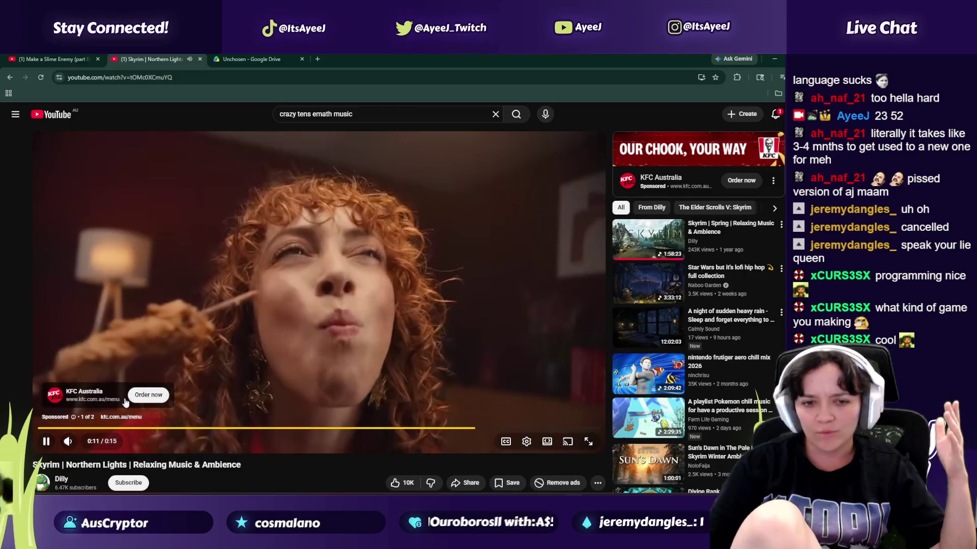
Step: Unmute the Skyrim Northern Lights ambience, then switch to the Make a Slime Enemy (part II) tab
key("m")
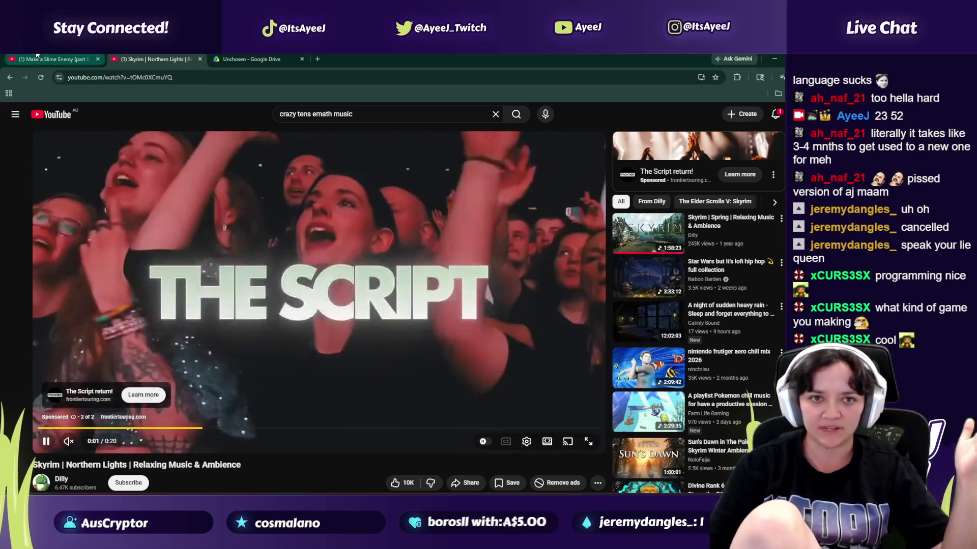
left_click(38, 56)
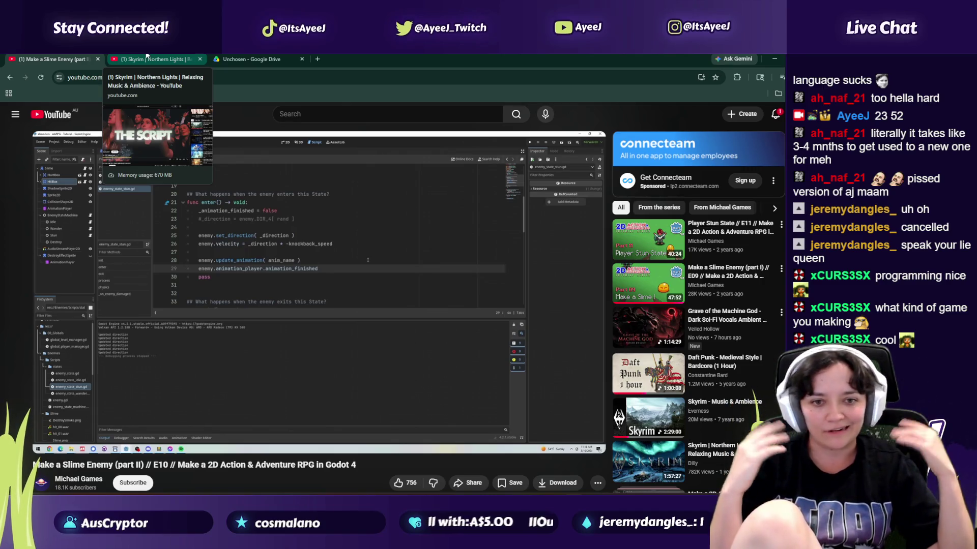
left_click(147, 59)
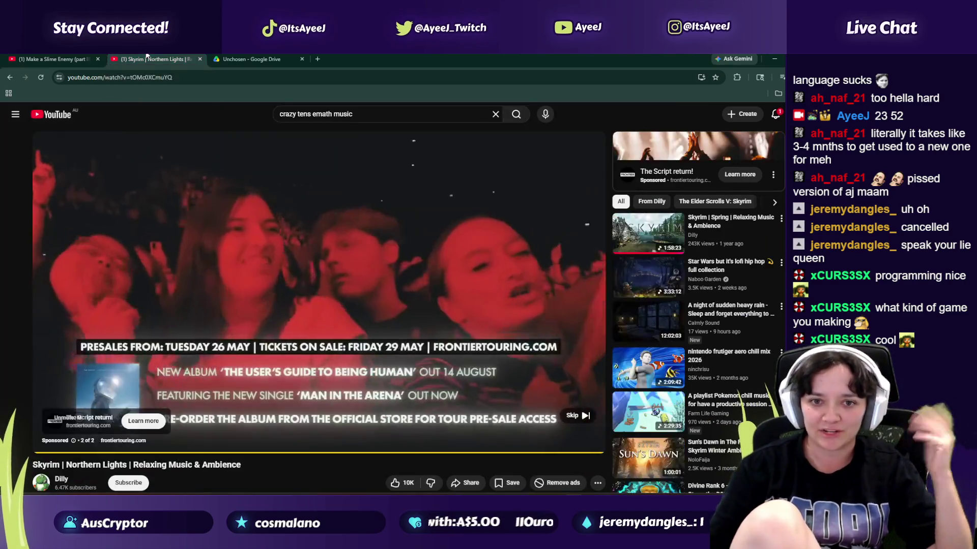
left_click(65, 445)
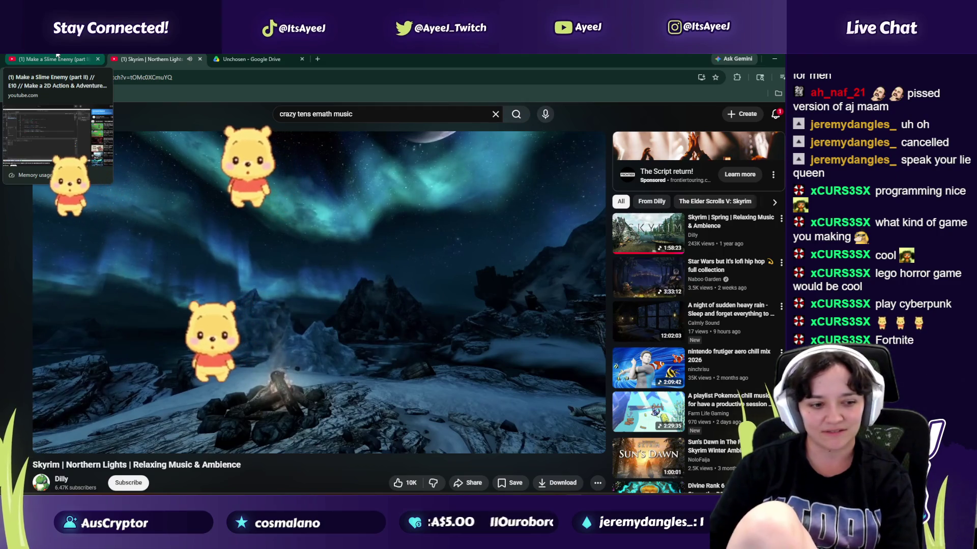
left_click(58, 57)
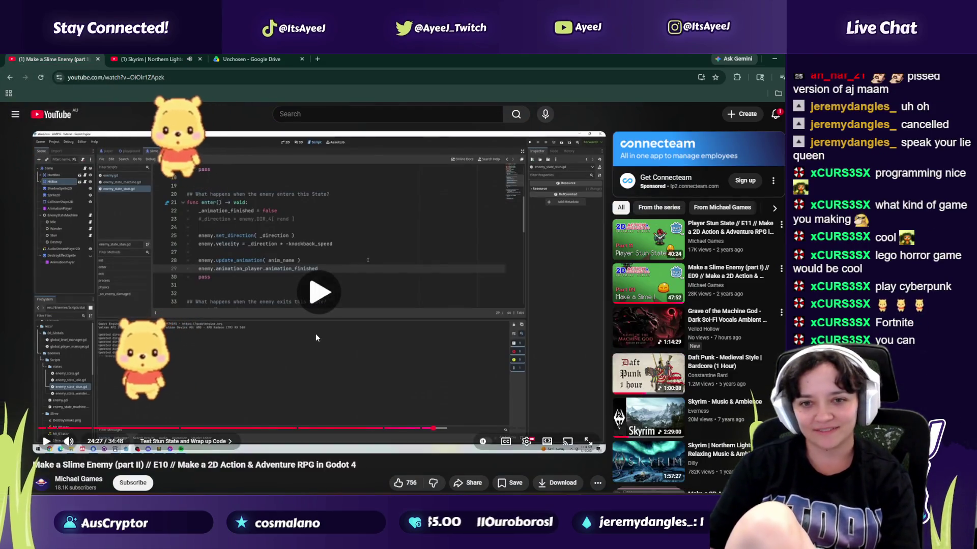
Step: Pause the tutorial and append .connect() to animation_finished on line 27 via autocomplete
key("ctrl+Tab")
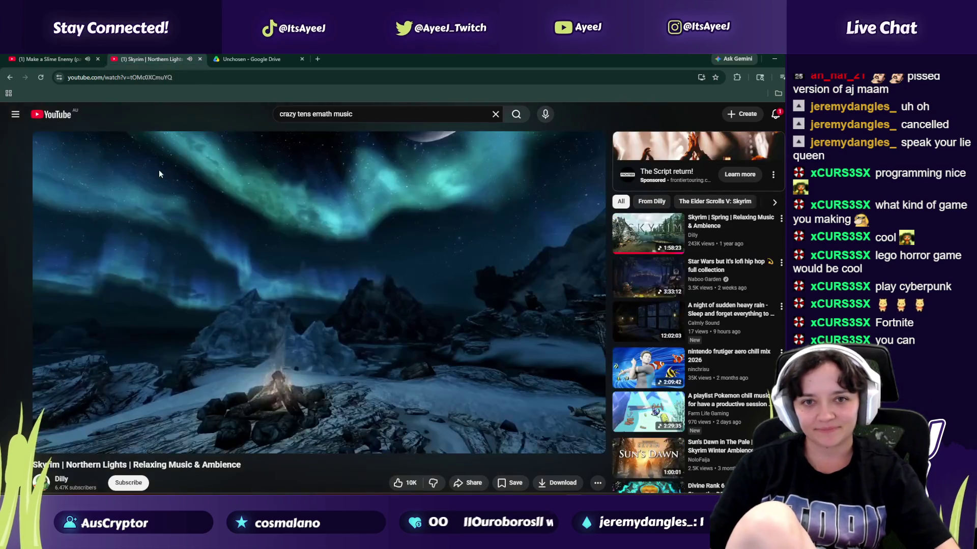
key("ctrl+shift+Tab")
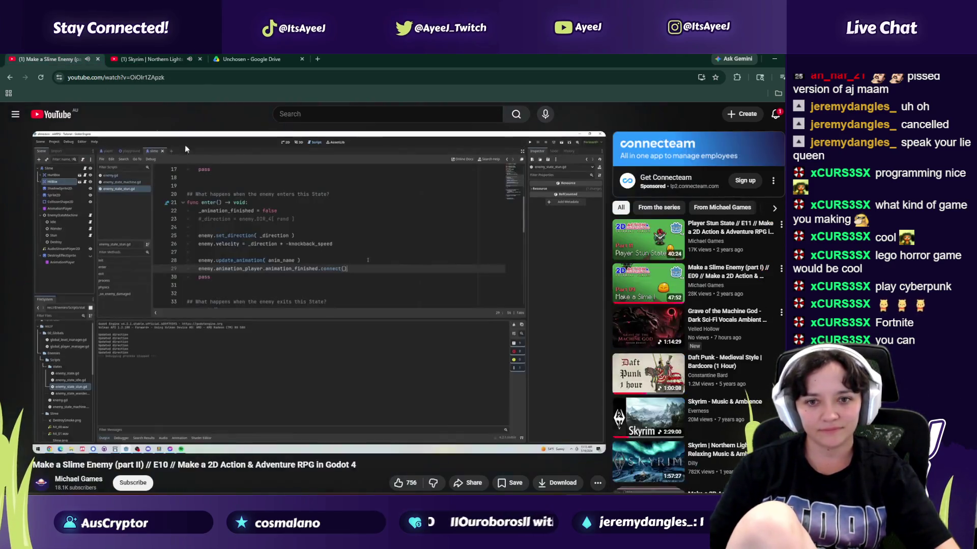
left_click(334, 313)
key("alt+Tab")
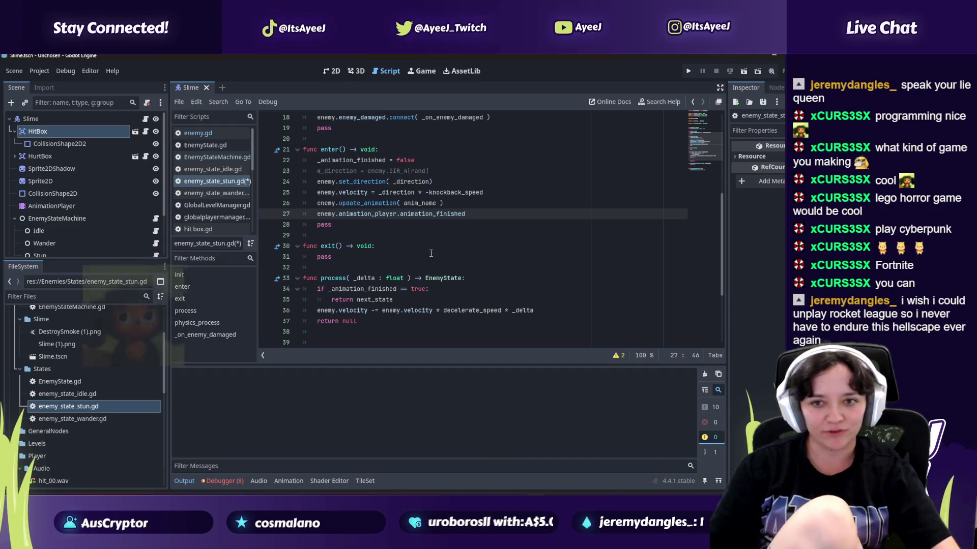
type(".connect")
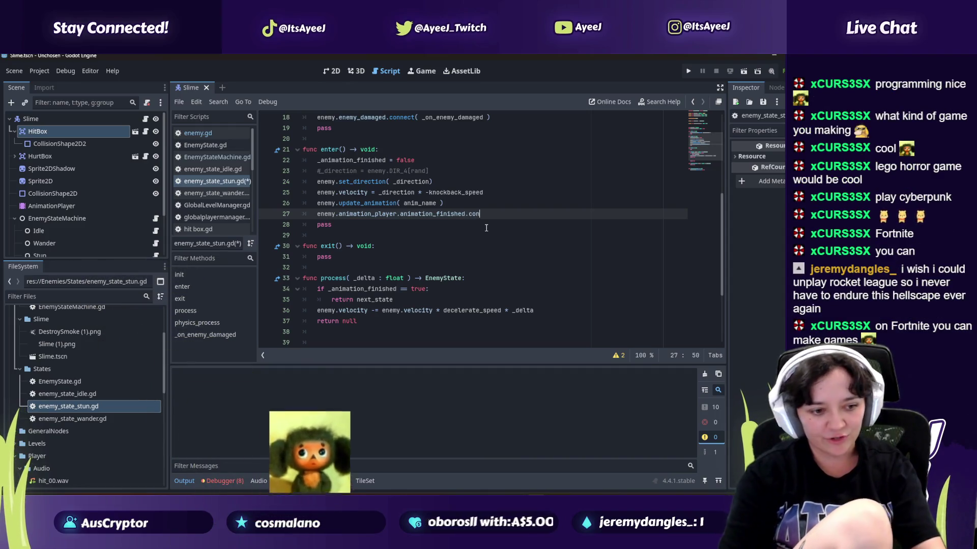
key("Return")
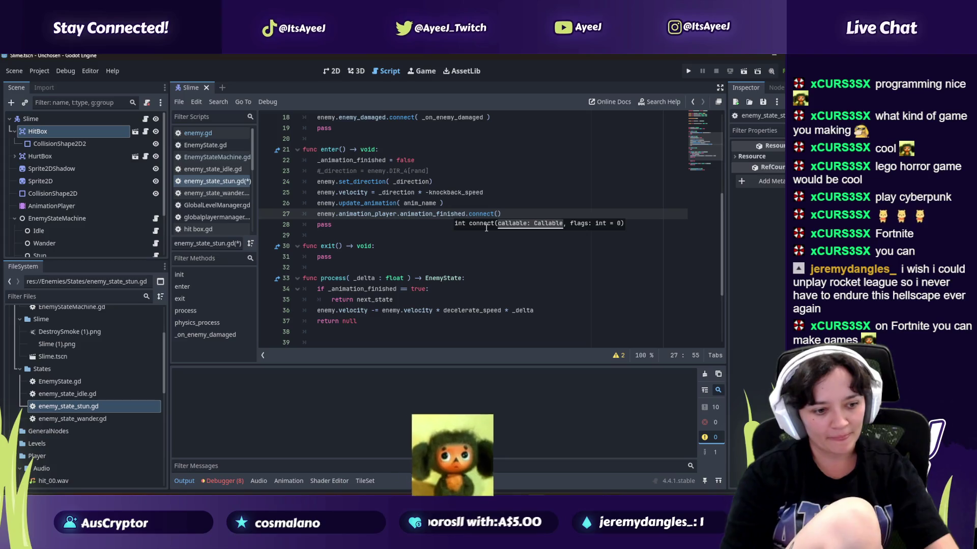
Step: Pass _on_animation_finished as the connect() callback, checking the tutorial's code
key("alt+Tab")
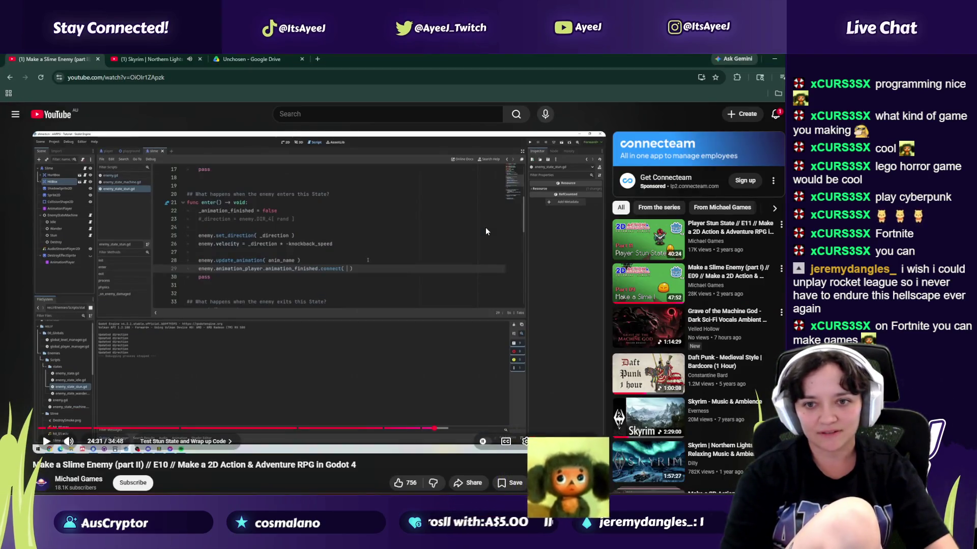
left_click(486, 231)
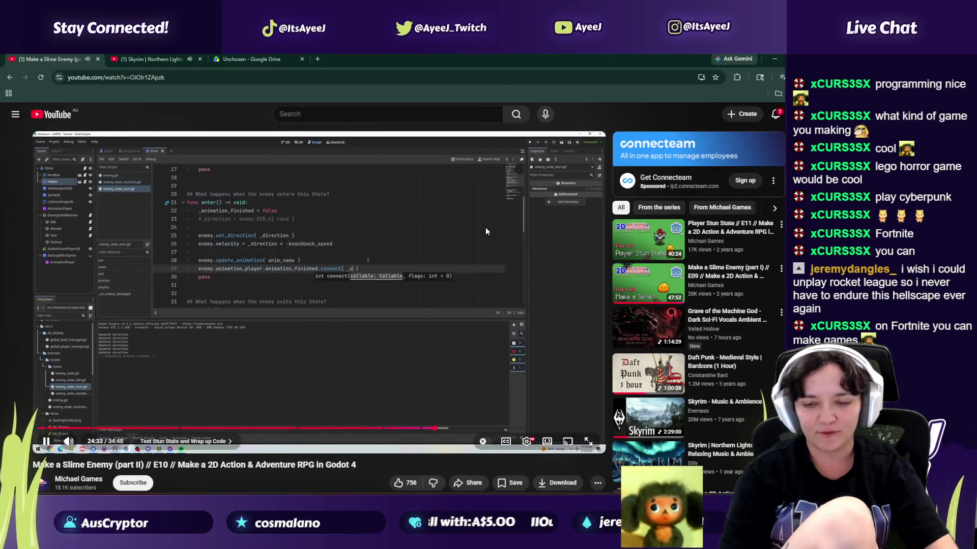
key("alt+Tab")
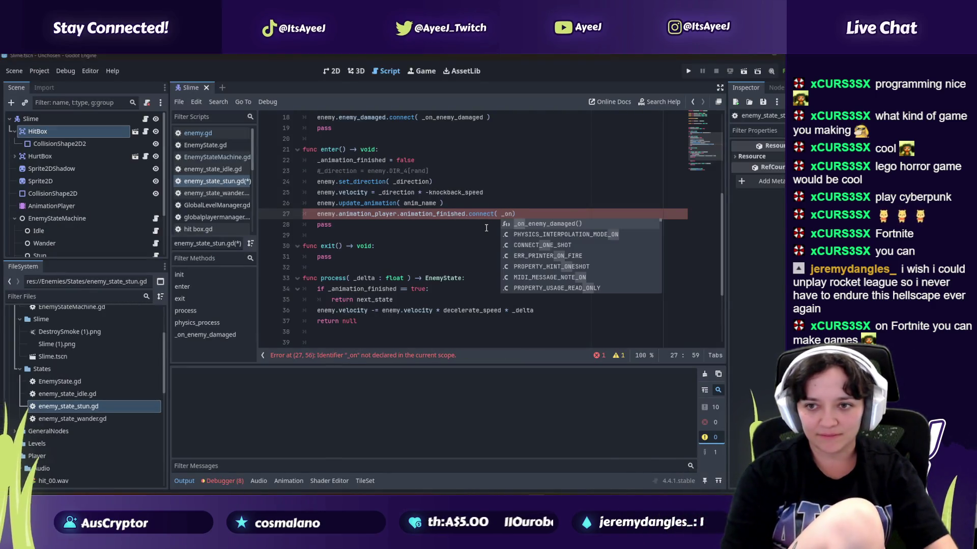
key("alt+Tab")
left_click(485, 227)
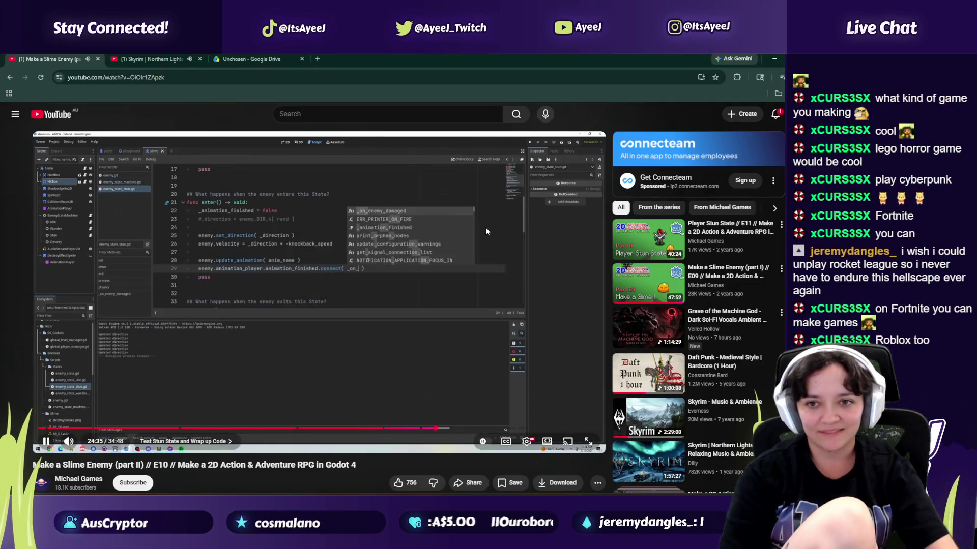
key("alt+Tab")
type("an")
key("BackSpace")
key("BackSpace")
type("_animation)")
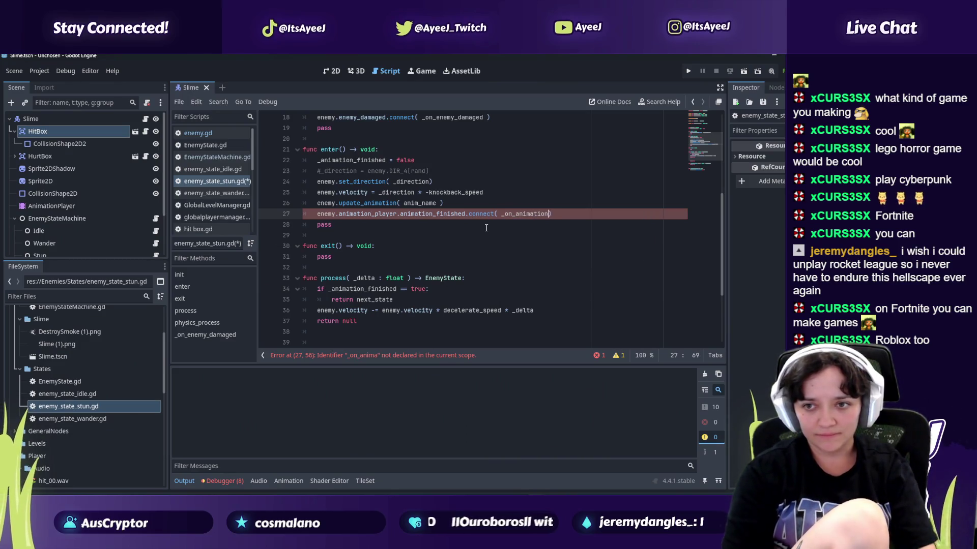
key("alt+Tab")
key("alt+Tab")
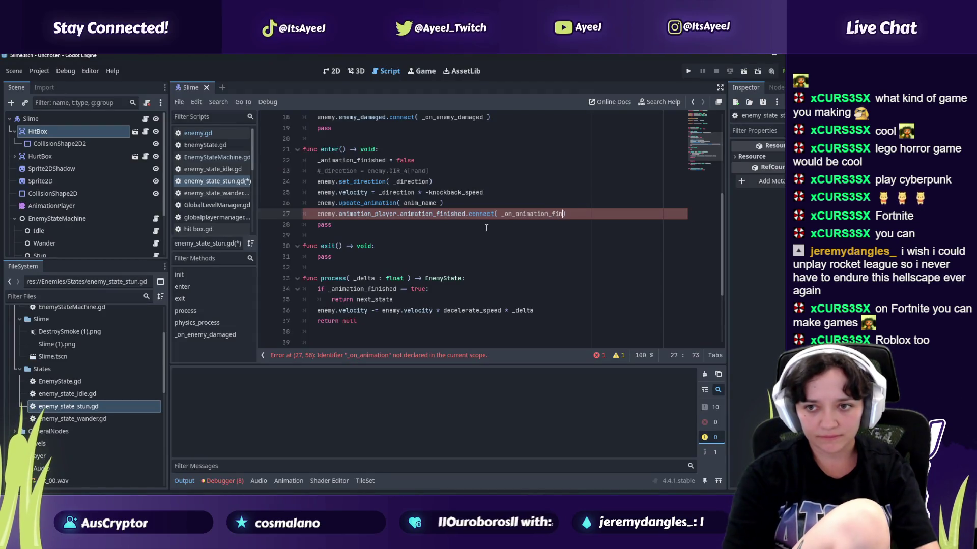
key("alt+Tab")
key("alt+Tab")
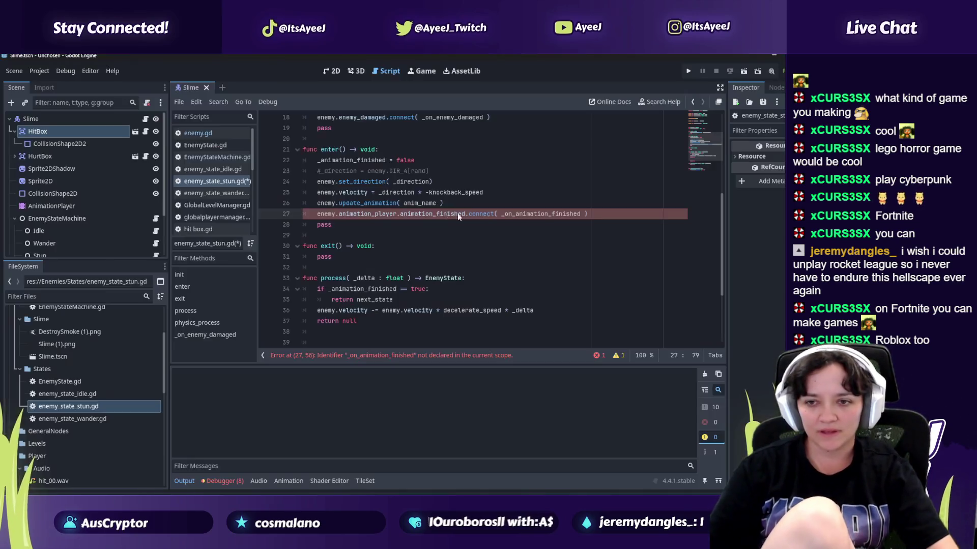
left_click_drag(582, 216, 506, 216)
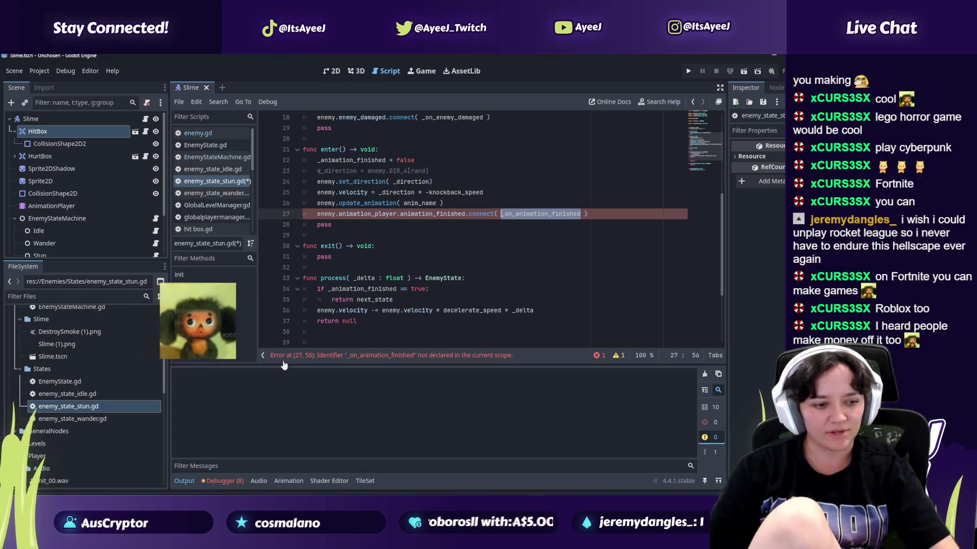
scroll(327, 308, "down", 1)
scroll(327, 309, "down", 2)
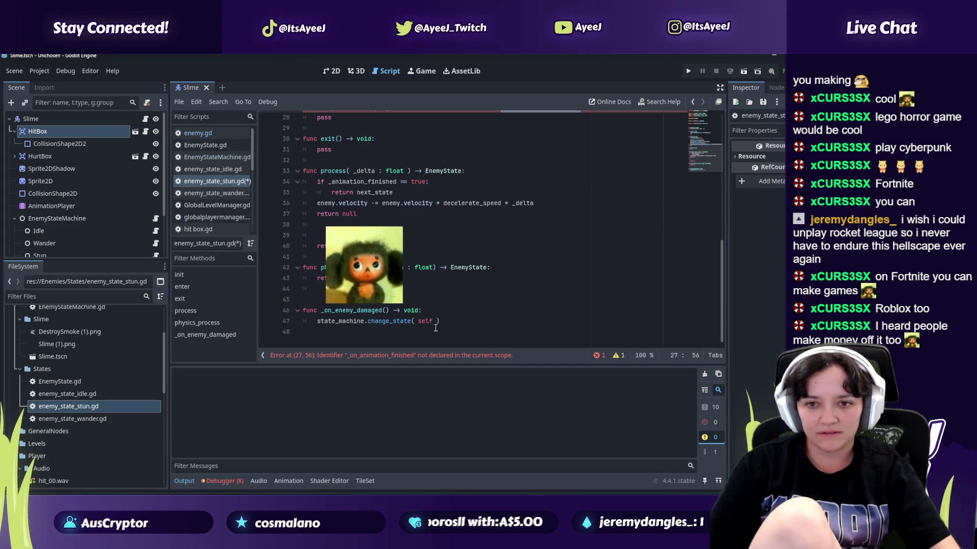
Step: Add a new 'func _on_animation_finished() -> void:' header below line 47
left_click(454, 321)
key("Return")
key("Return")
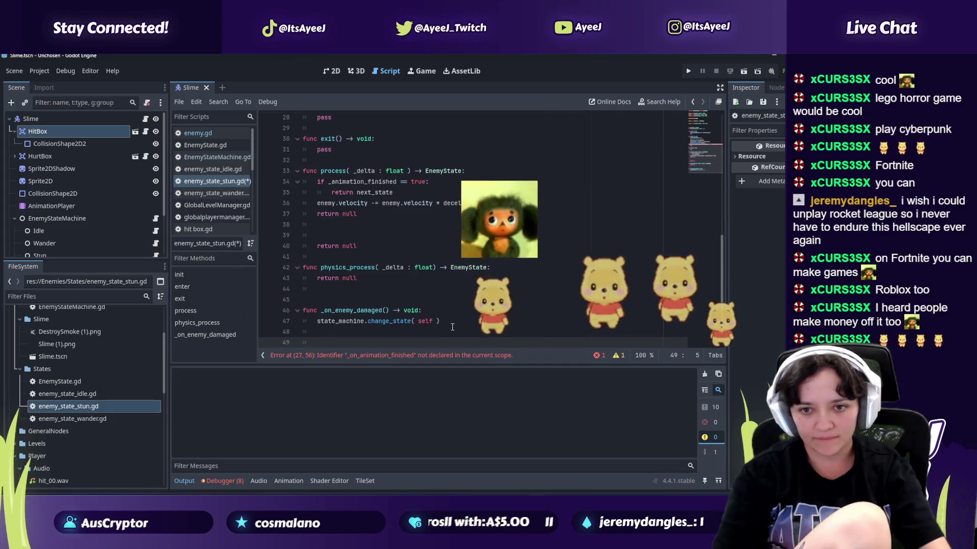
type("func _on_animation_finished")
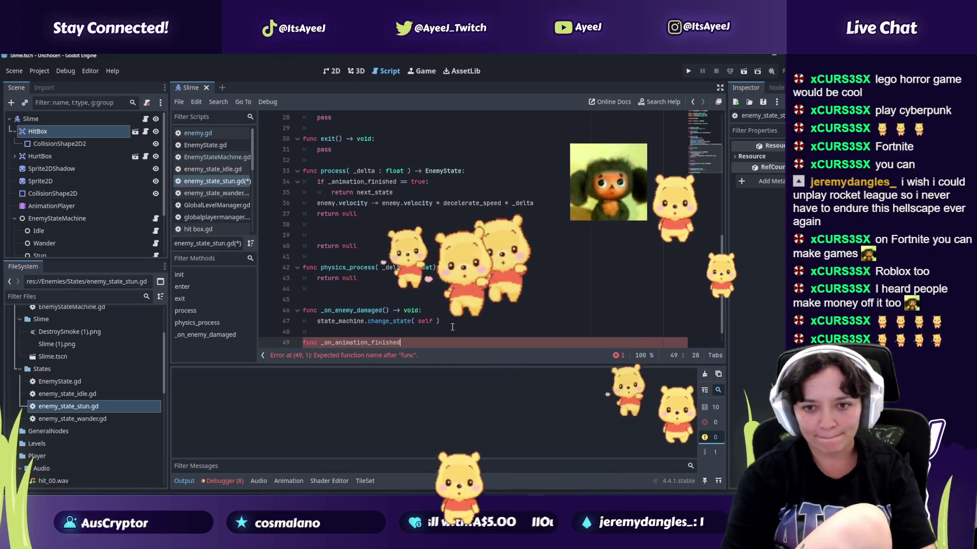
type("()")
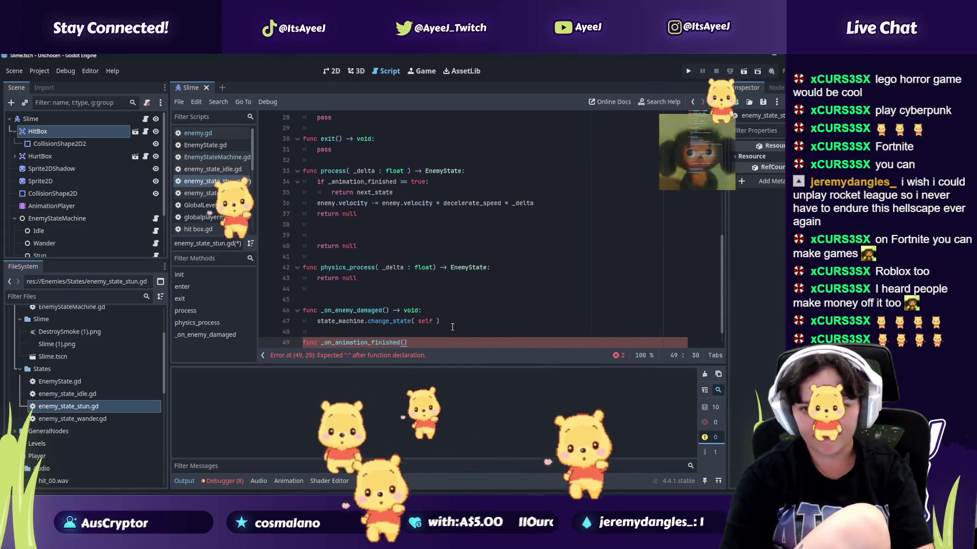
type(" -> vo")
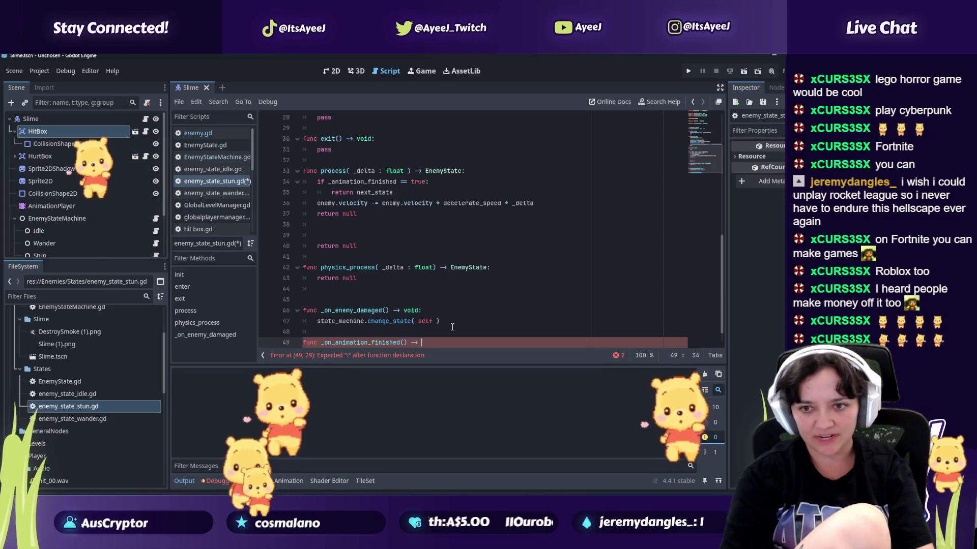
type("id:")
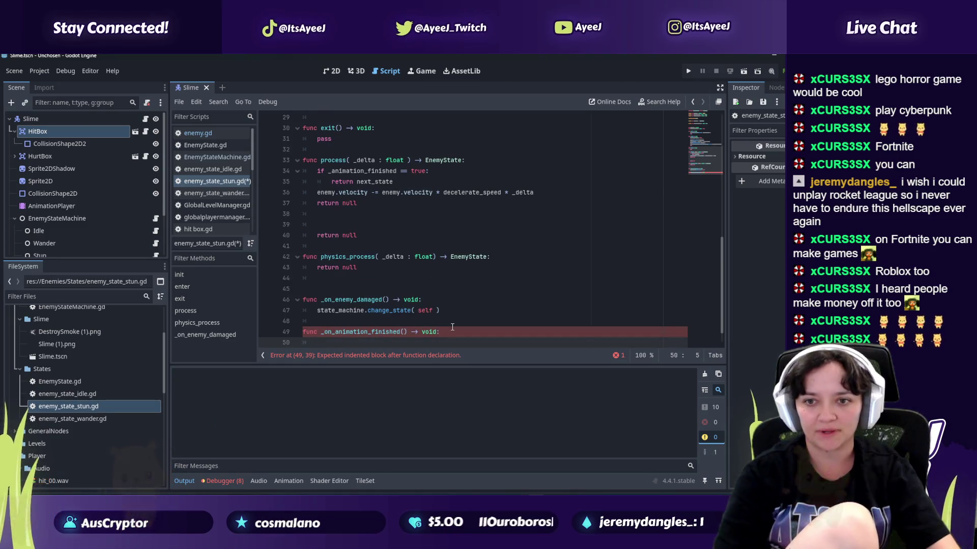
Step: Begin typing the function's String parameter, following the tutorial's signature
key("alt+Tab")
left_click(299, 338)
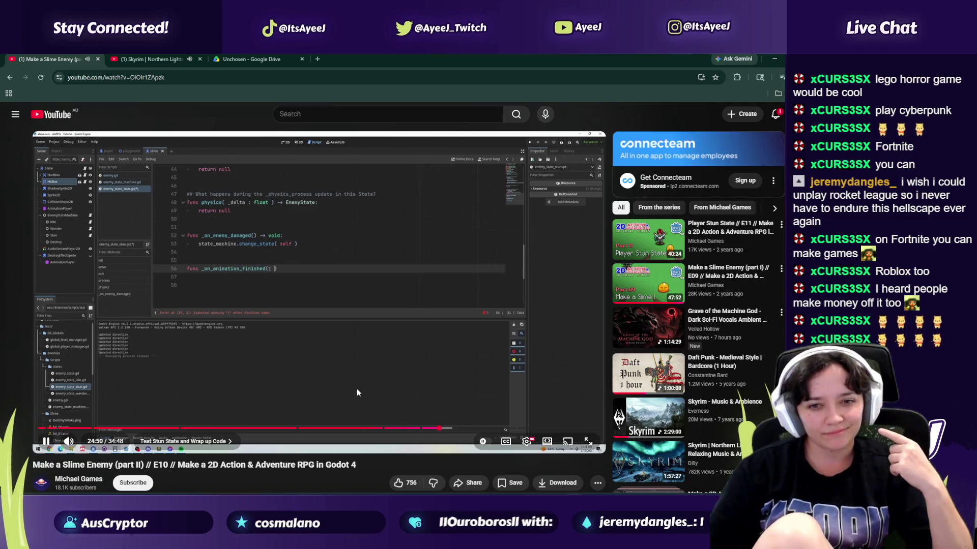
left_click(283, 377)
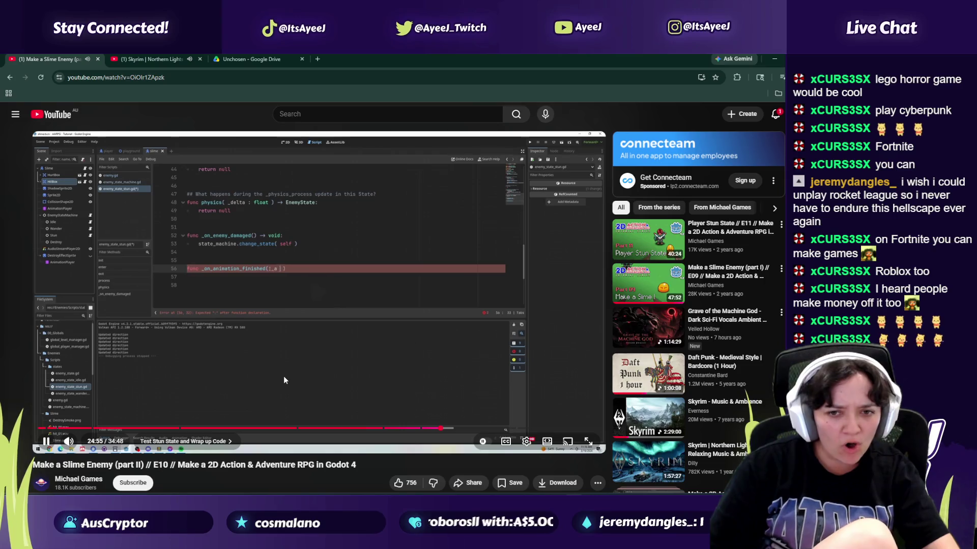
key("alt+Tab")
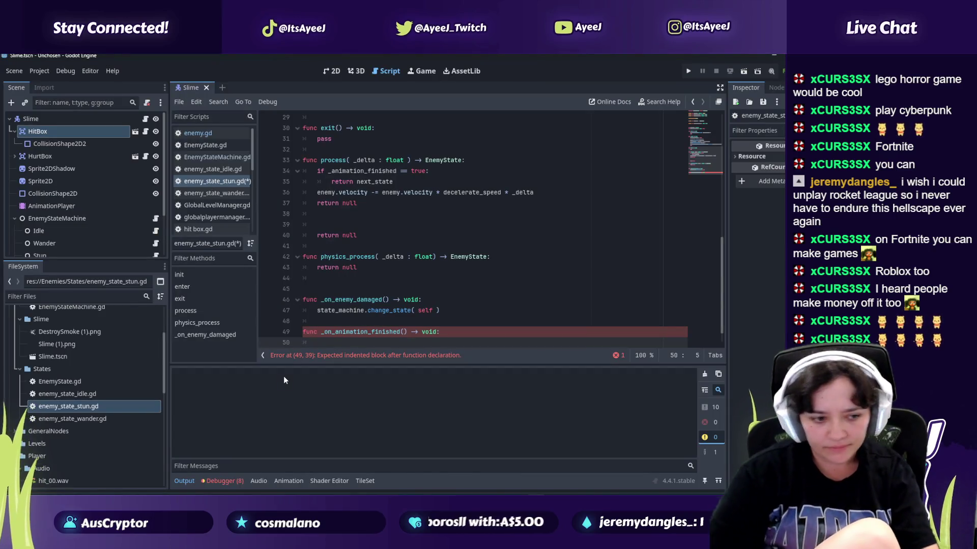
key("alt+Tab")
key("alt+Tab")
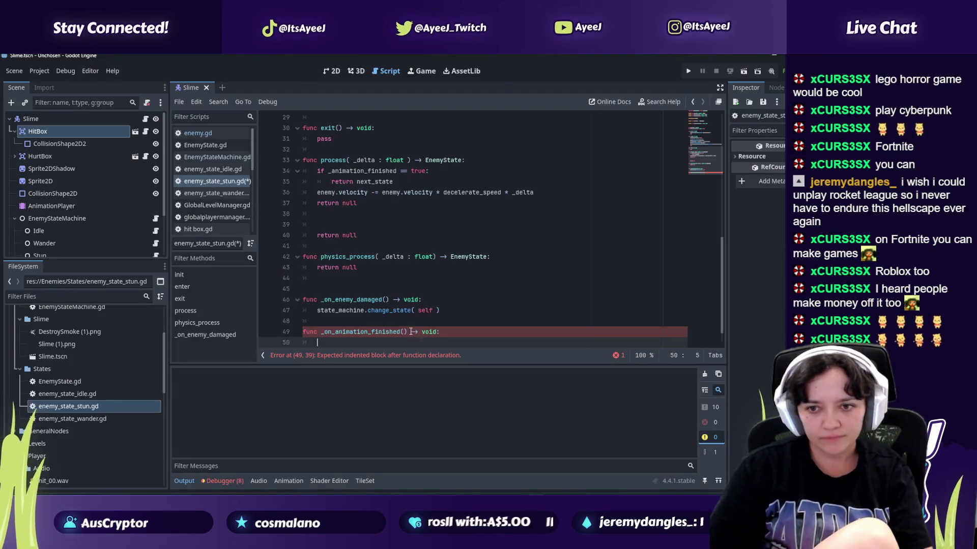
left_click(406, 332)
type("_a : String")
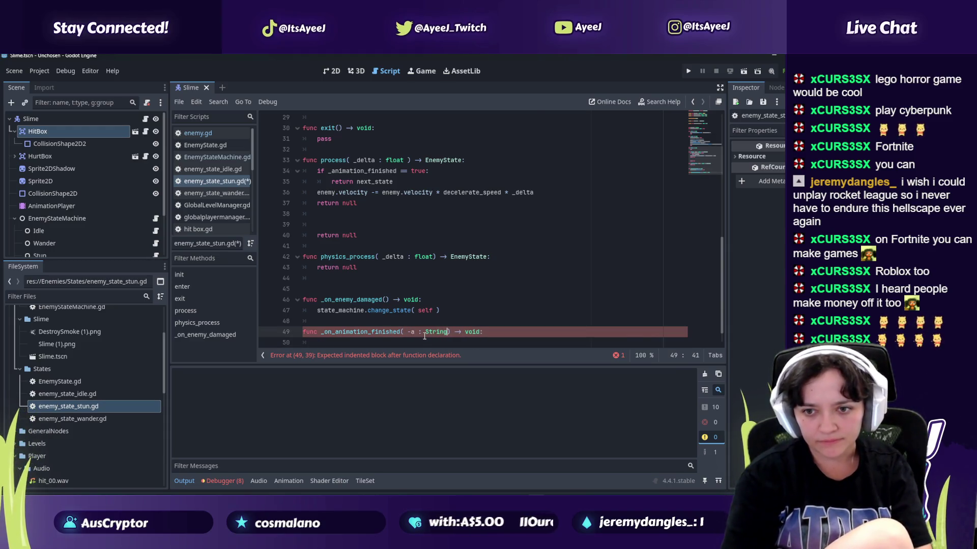
key("alt+Tab")
left_click(424, 339)
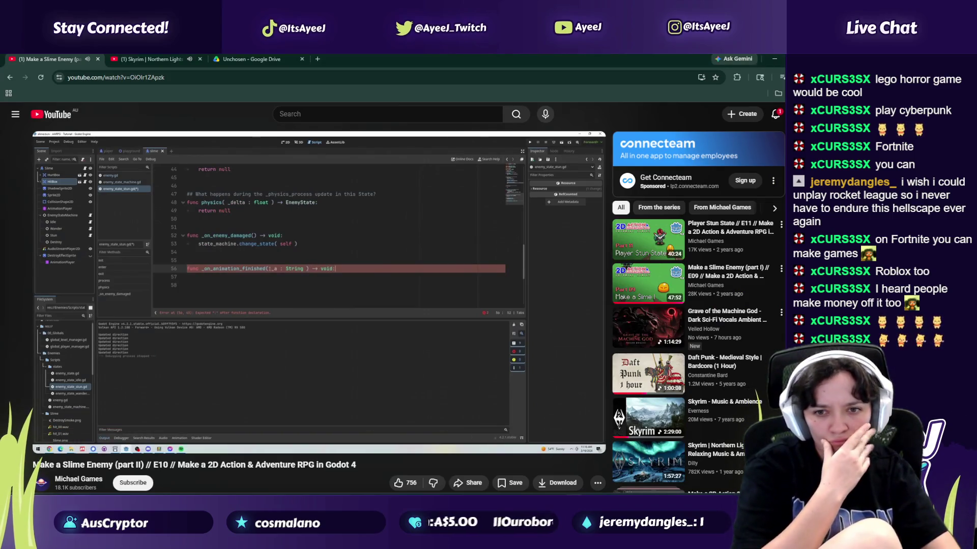
key("alt+Tab")
key("alt+Tab")
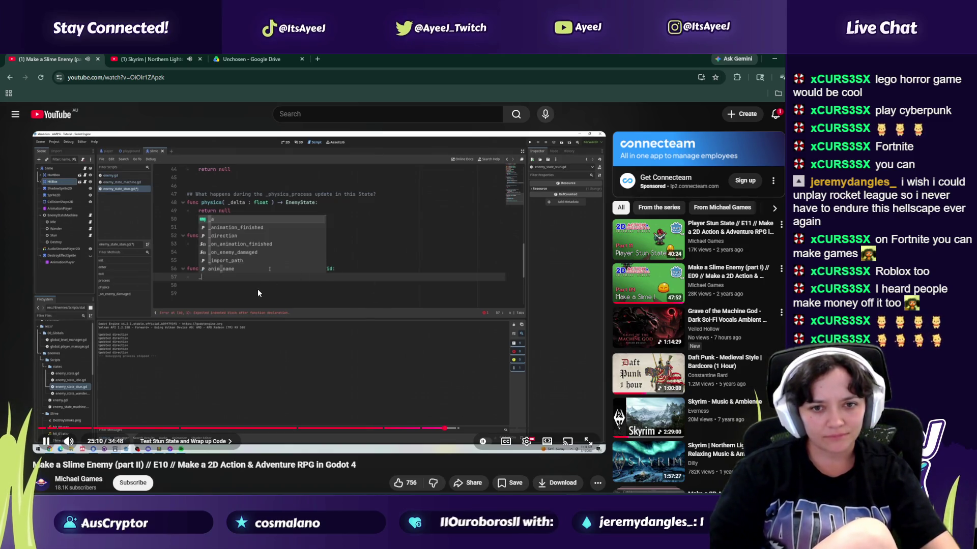
key("alt+Tab")
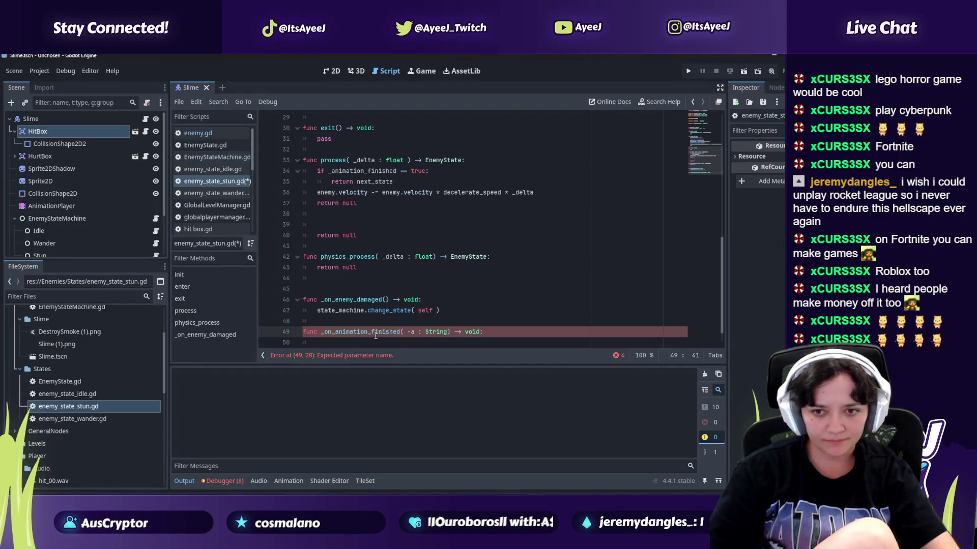
Step: Copy the animation_finished name and paste it on line 50 to start the assignment
left_click_drag(369, 331, 335, 334)
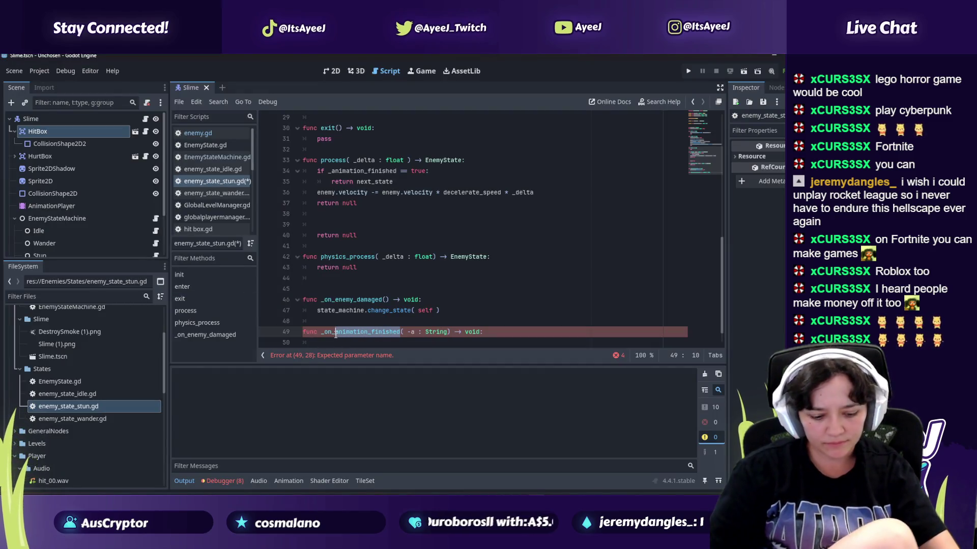
key("alt+Tab")
left_click(306, 344)
key("alt+Tab")
scroll(313, 340, "down", 1)
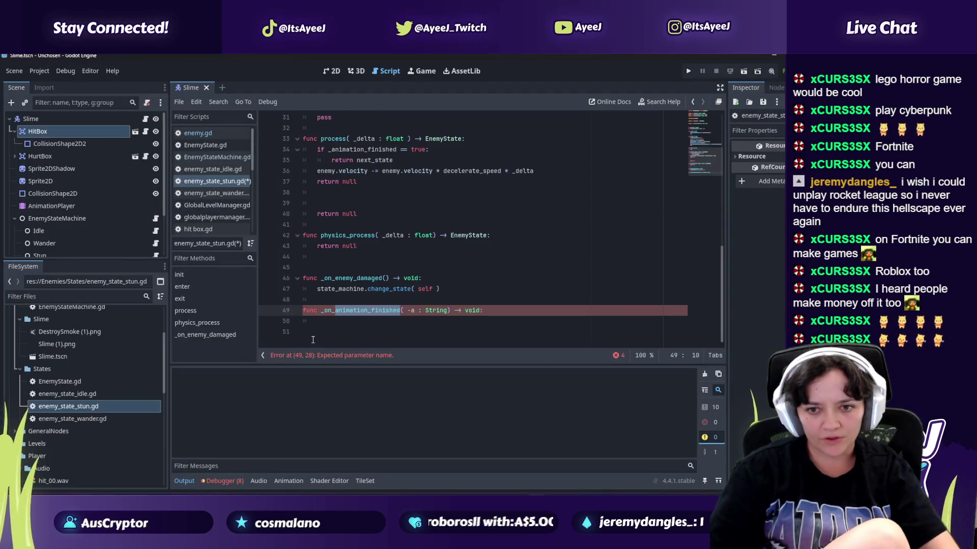
key("ctrl+c")
left_click(325, 321)
key("ctrl+v")
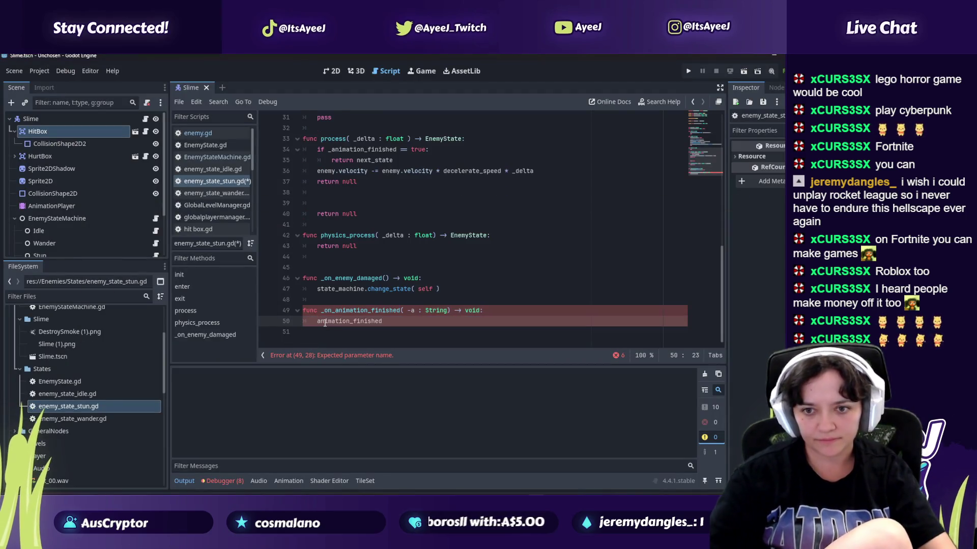
key("BackSpace")
key("BackSpace")
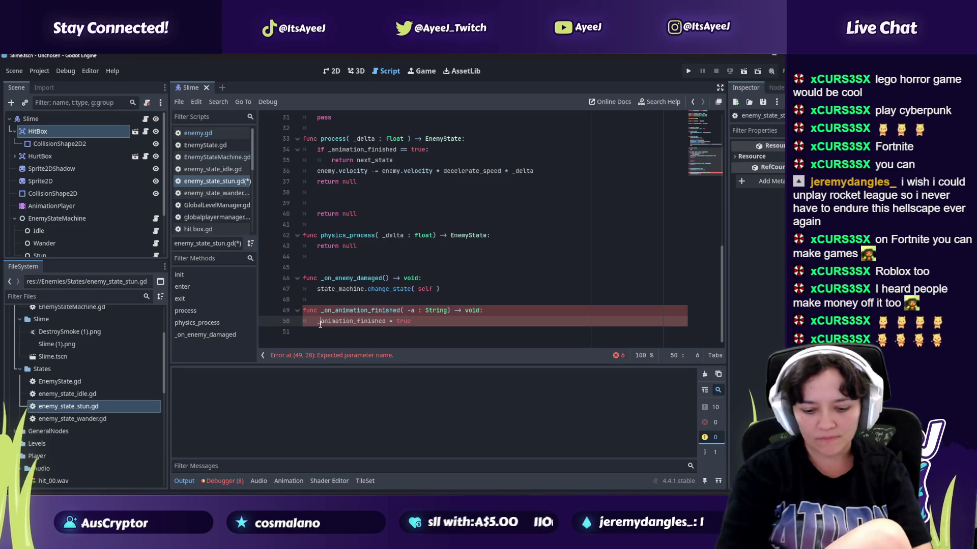
Step: Change the _on_animation_finished parameter from '-a' to '_a' beside its String type
key("alt+Tab")
key("alt+Tab")
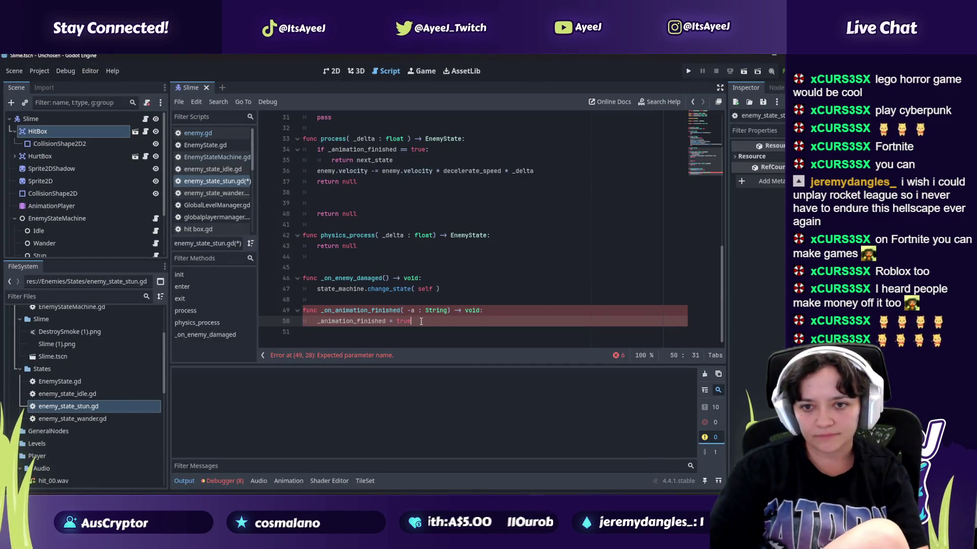
key("alt+Tab")
left_click(261, 325)
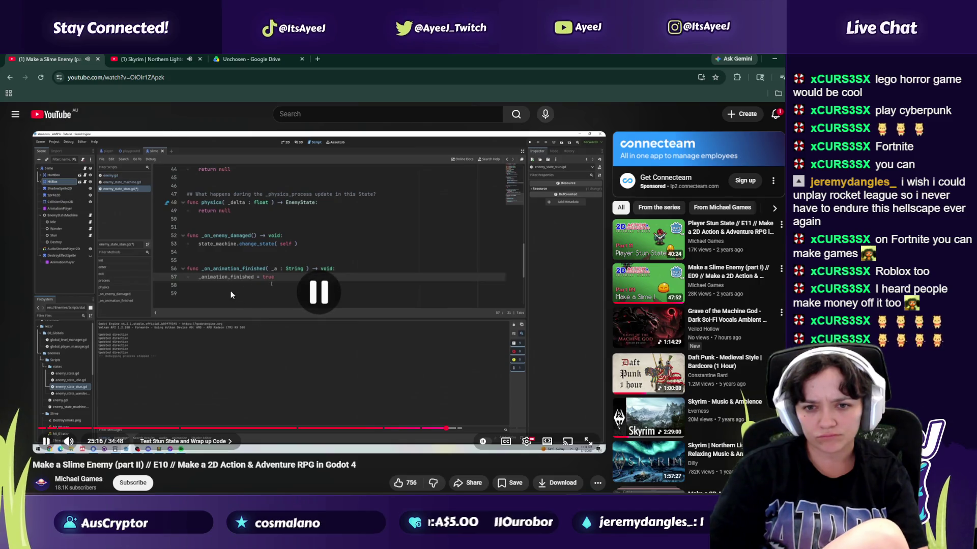
key("alt+Tab")
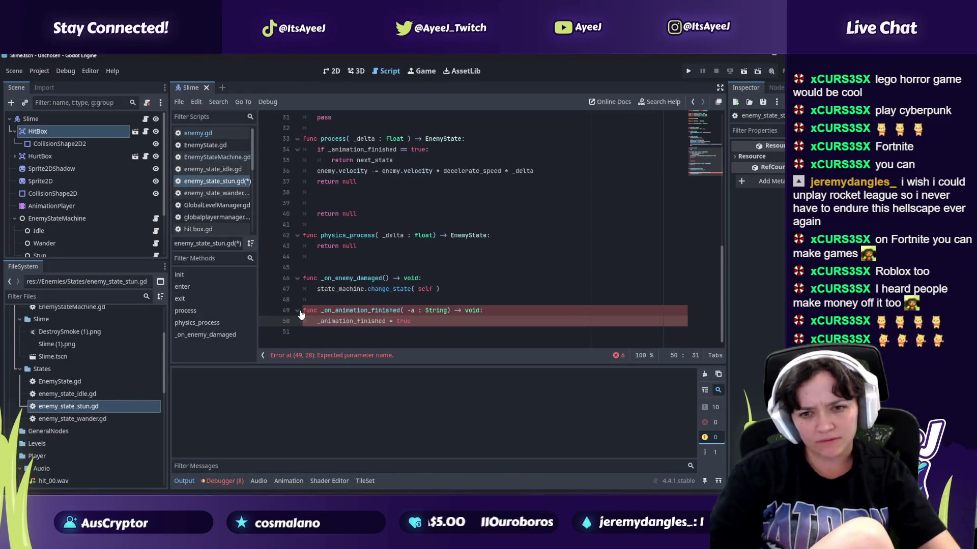
double_click(341, 312)
left_click(422, 313)
key("alt+Tab")
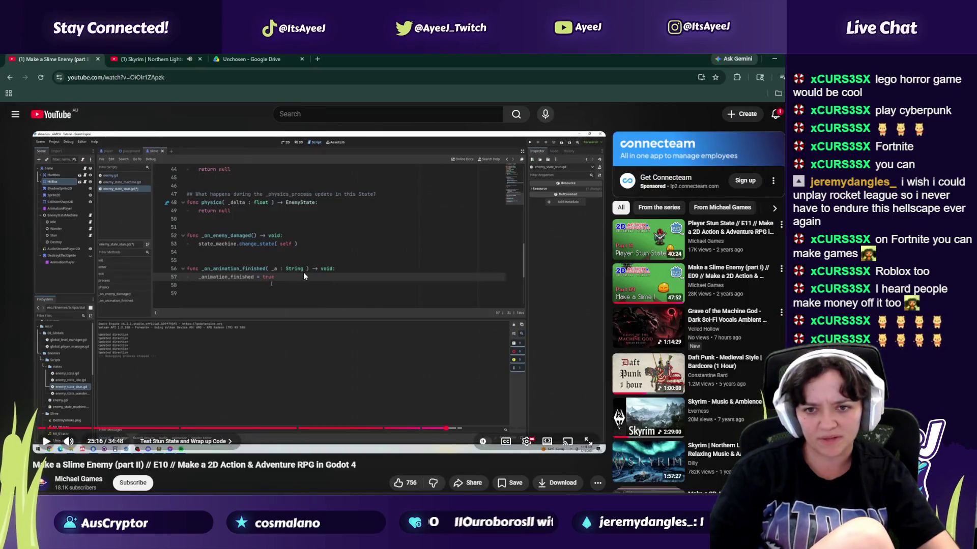
left_click(243, 290)
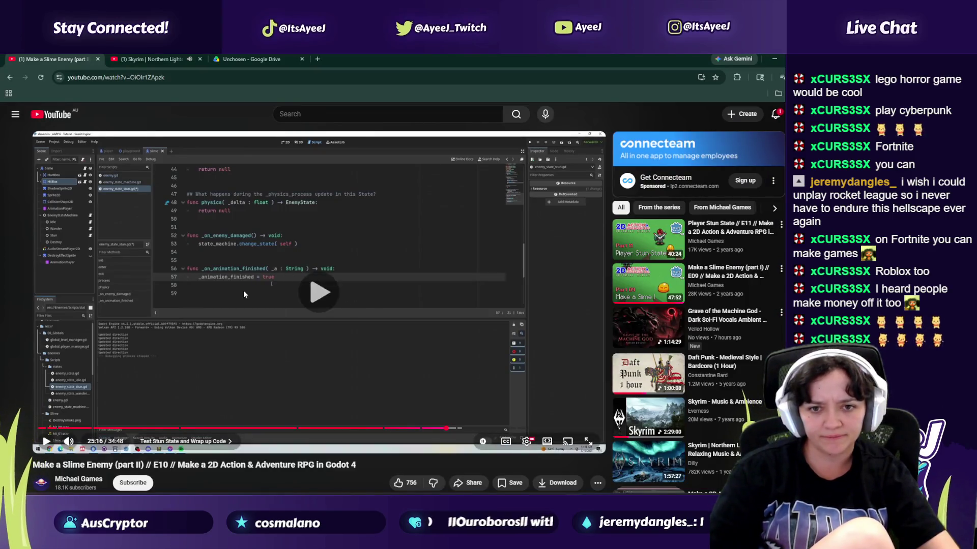
left_click(275, 331)
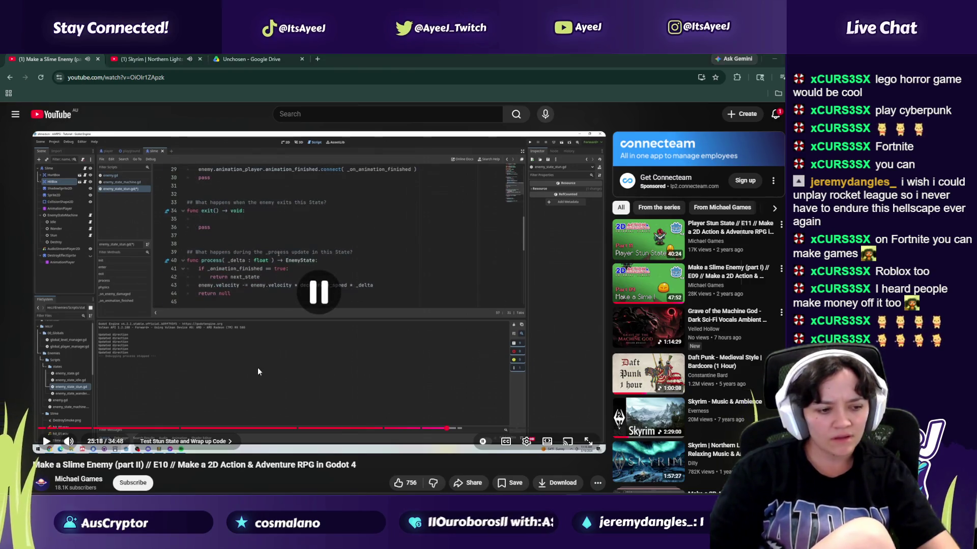
key("alt+Tab")
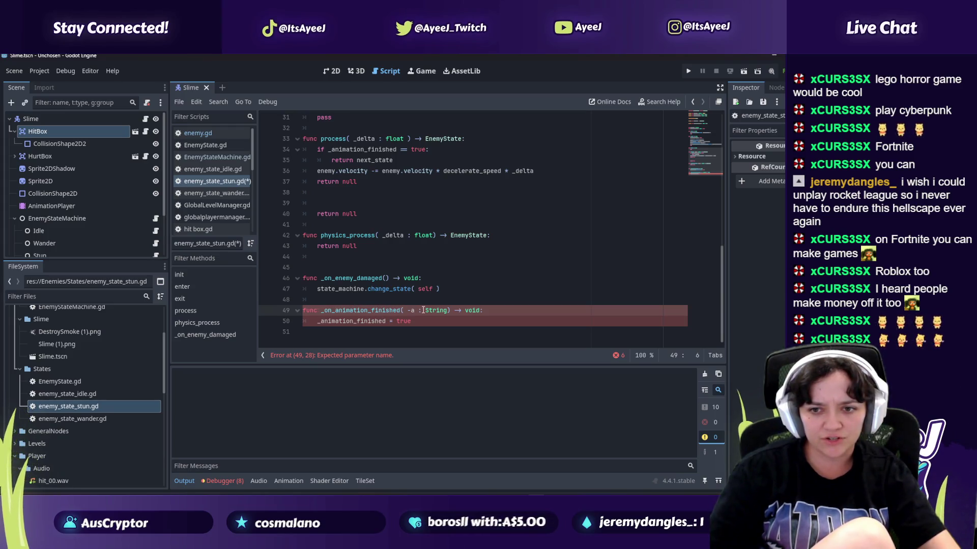
Step: Rewind the tutorial to 25:14 and check the _animation_finished = true line on line 50
key("alt+Tab")
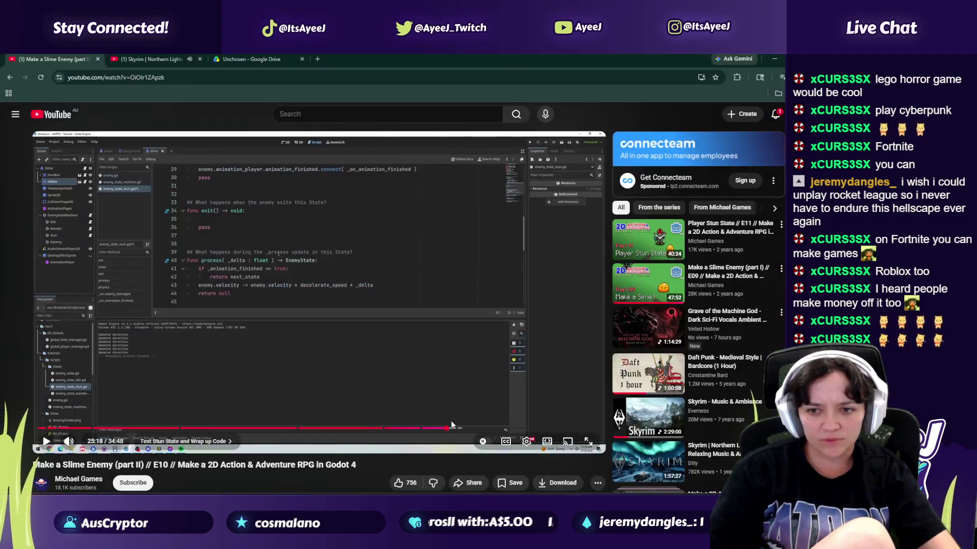
left_click(445, 428)
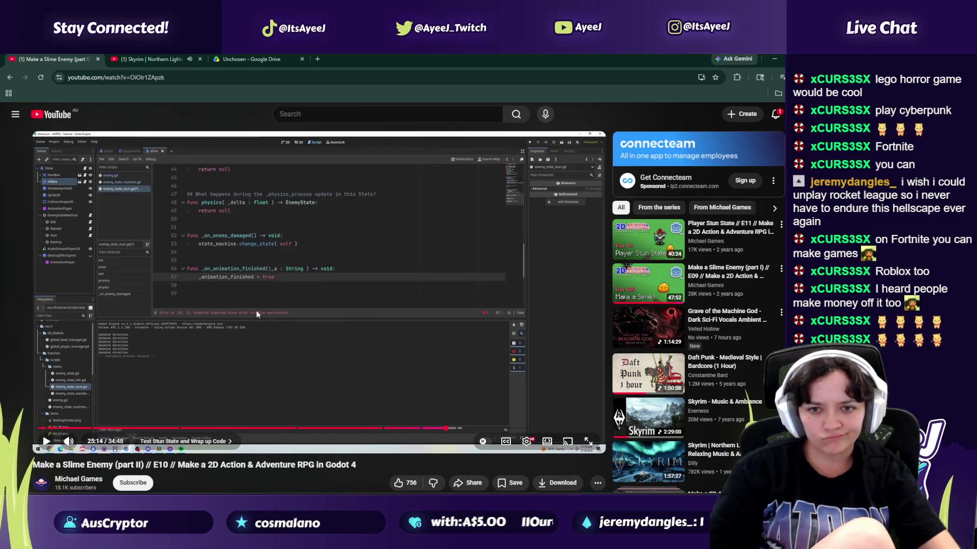
key("alt+Tab")
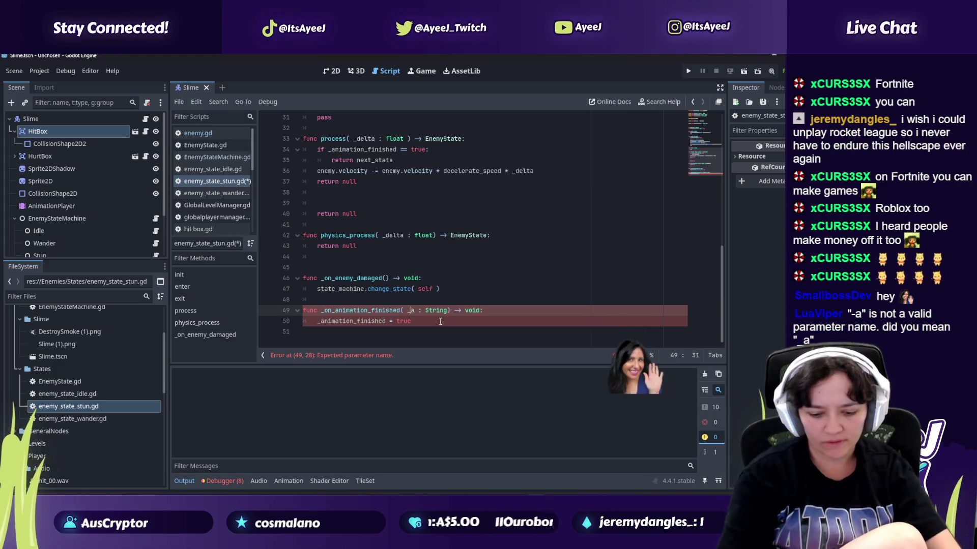
key("alt+Tab")
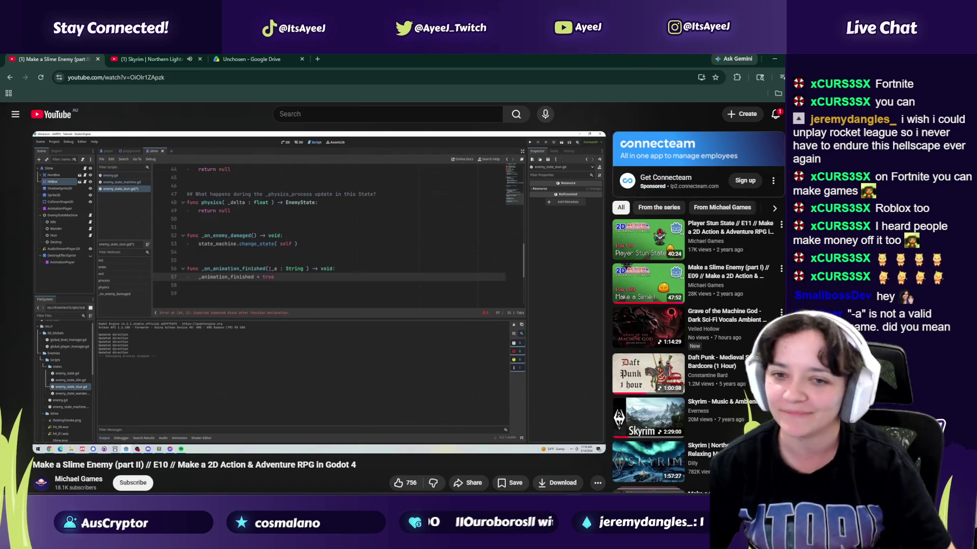
key("alt+Tab")
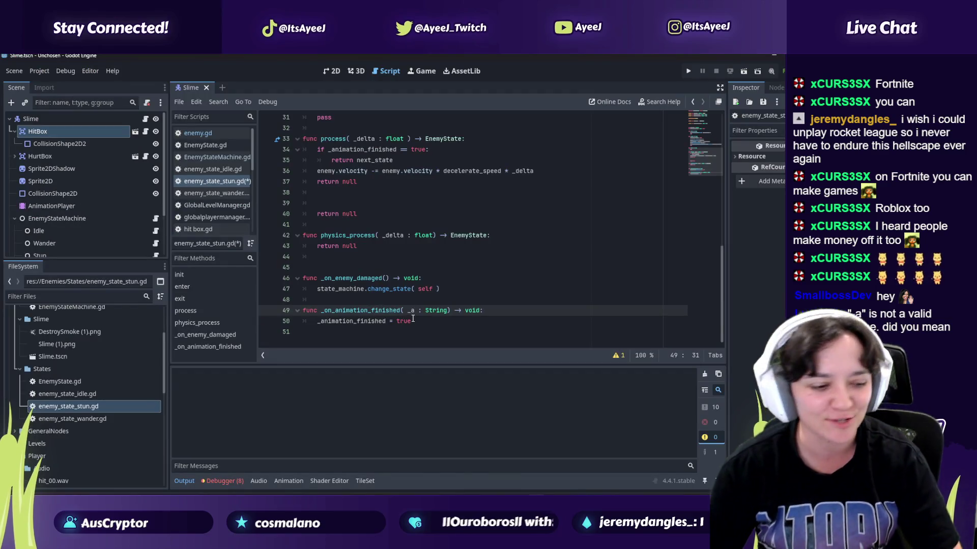
double_click(367, 322)
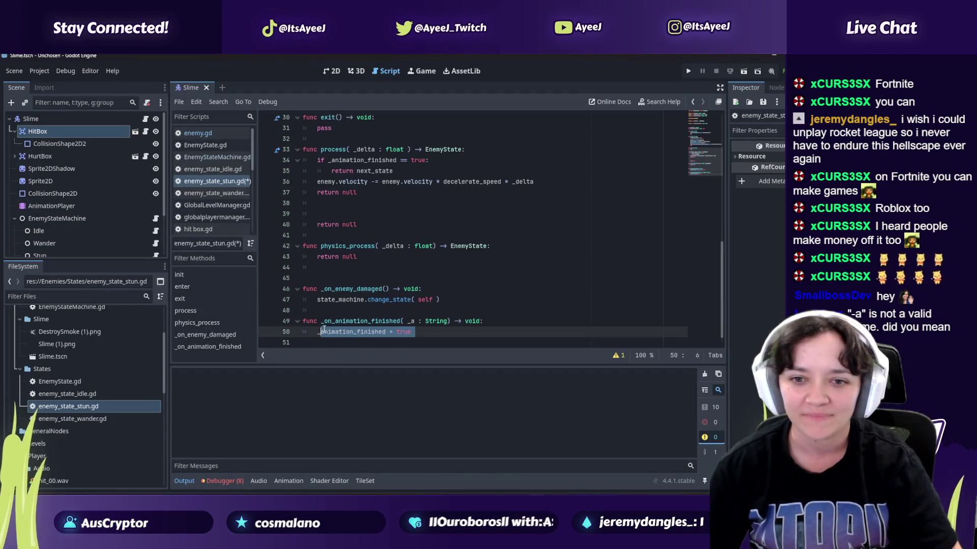
left_click(367, 337)
mouse_move(368, 337)
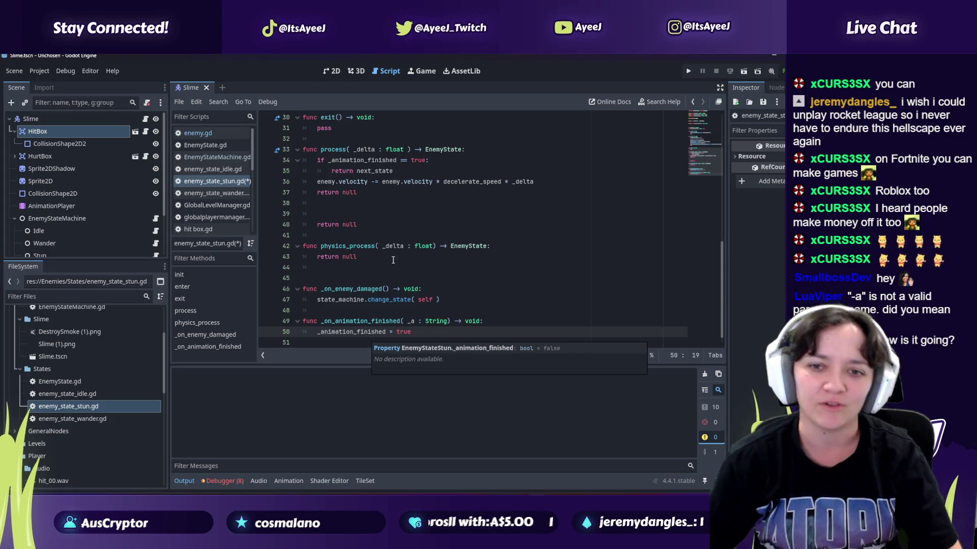
Step: Save the stun state script and launch the game
key("alt+Tab")
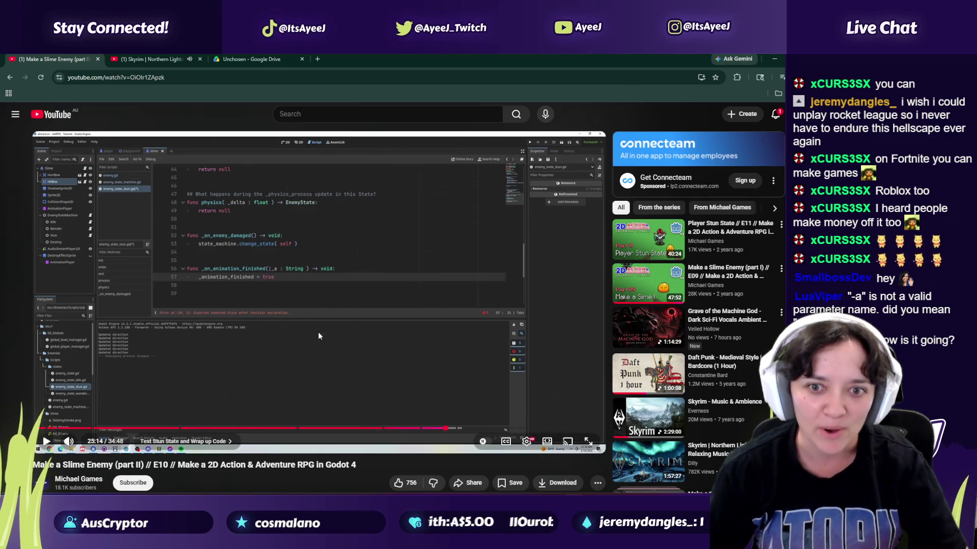
left_click(346, 363)
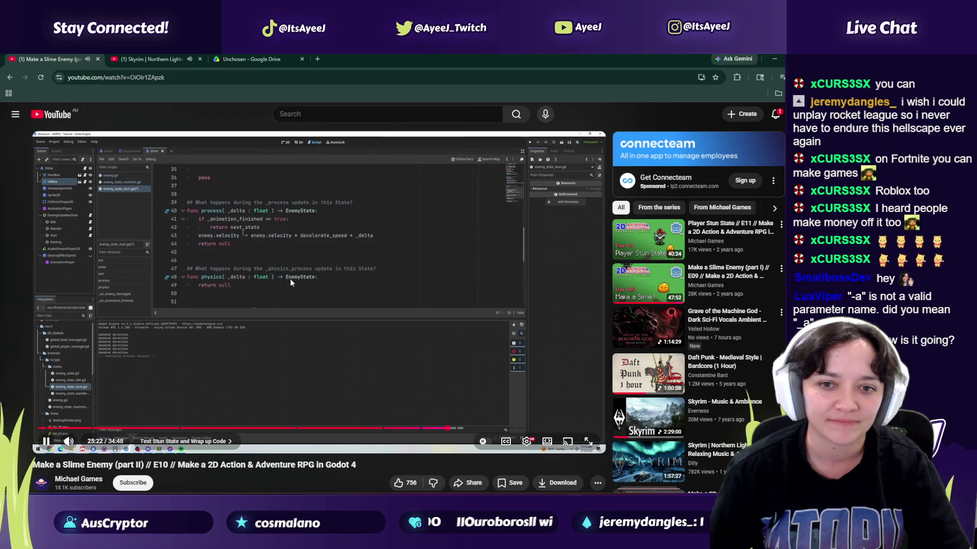
left_click(290, 278)
key("alt+Tab")
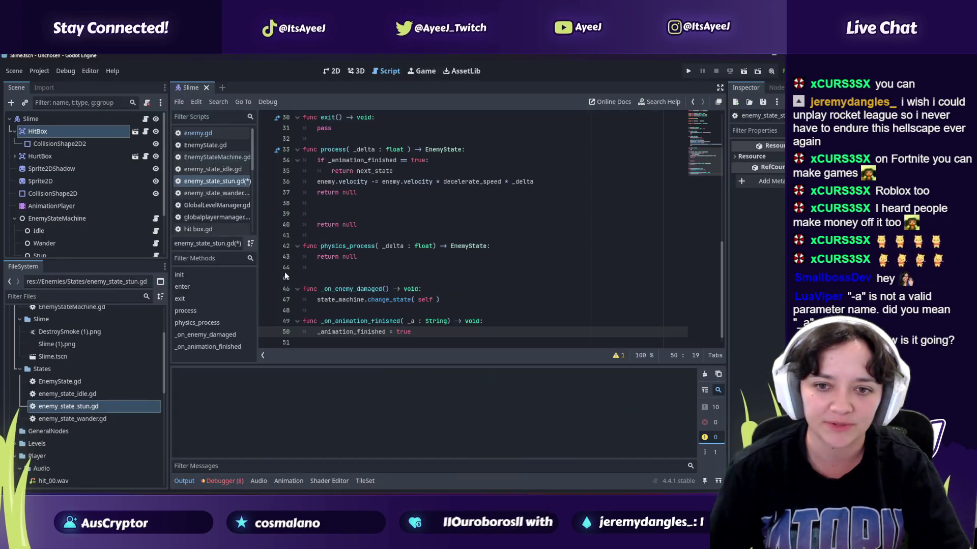
scroll(316, 251, "down", 2)
key("ctrl+s")
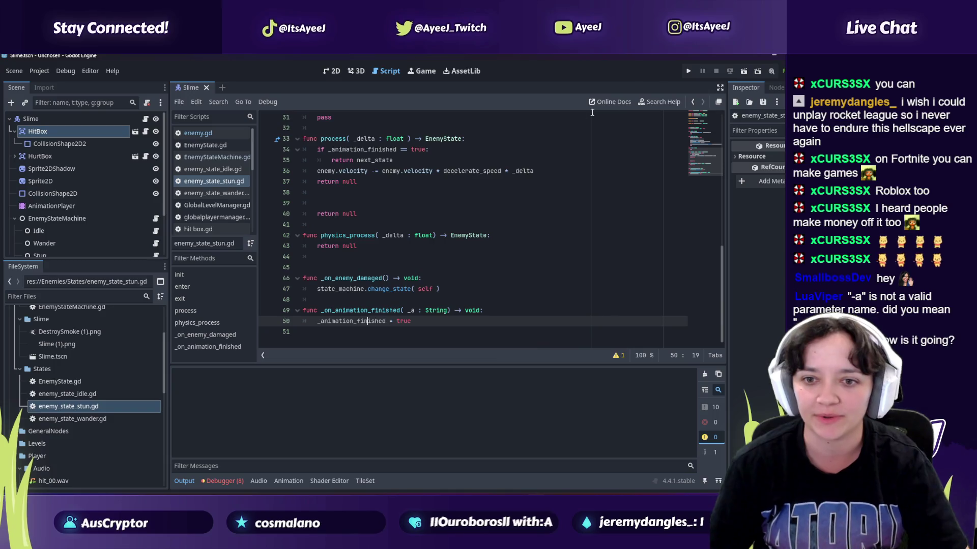
left_click(688, 71)
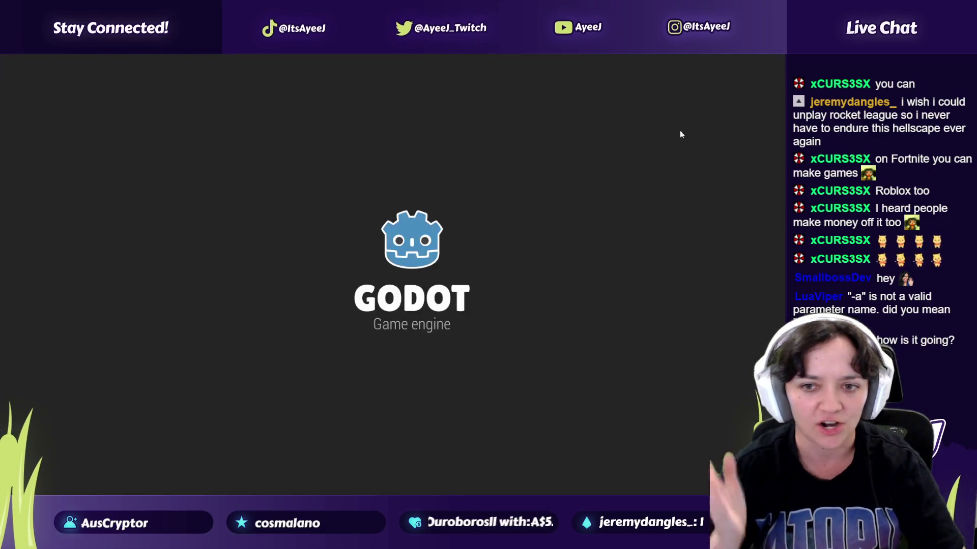
Step: Walk the player around the camp past the orange tree to the top of the path, then close the game
key("Left")
key("Down")
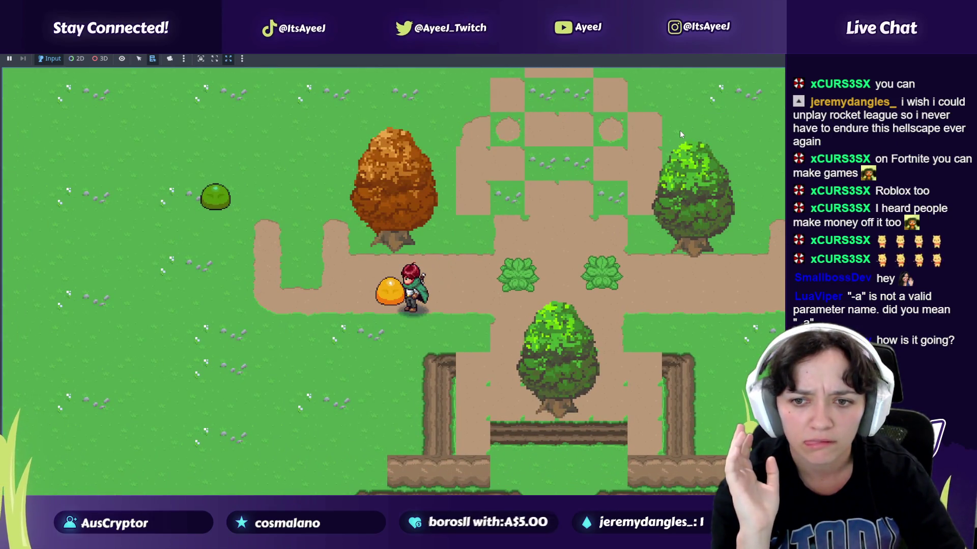
key("Up")
key("Left")
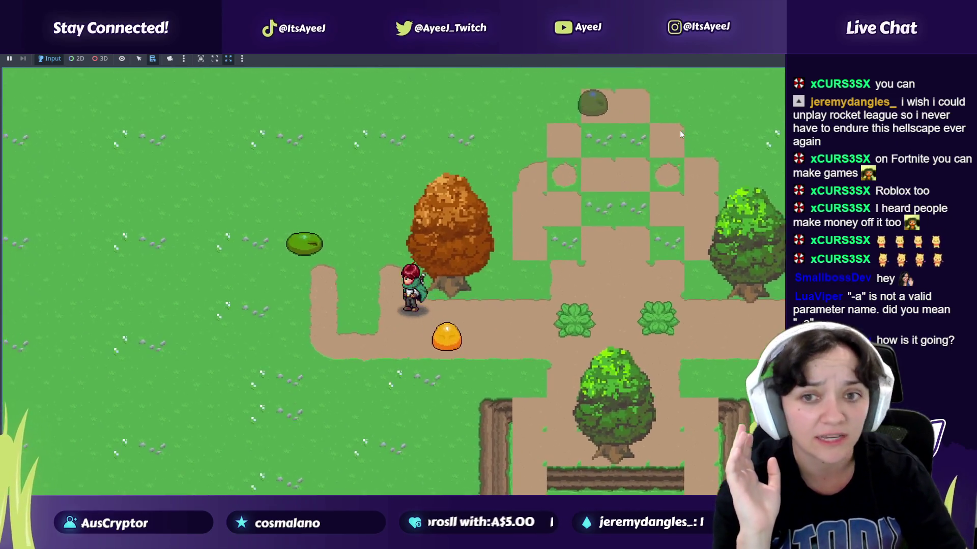
key("Right")
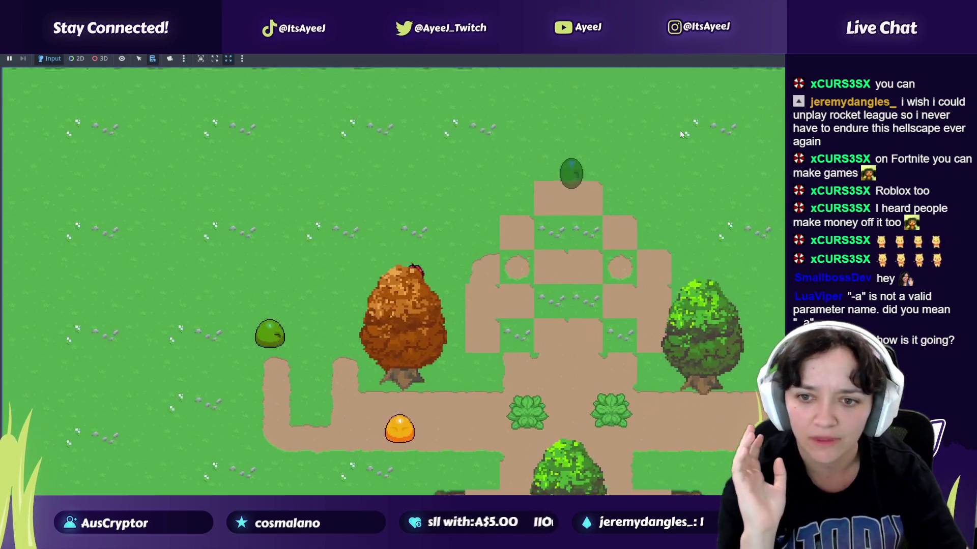
key("Up")
key("Right")
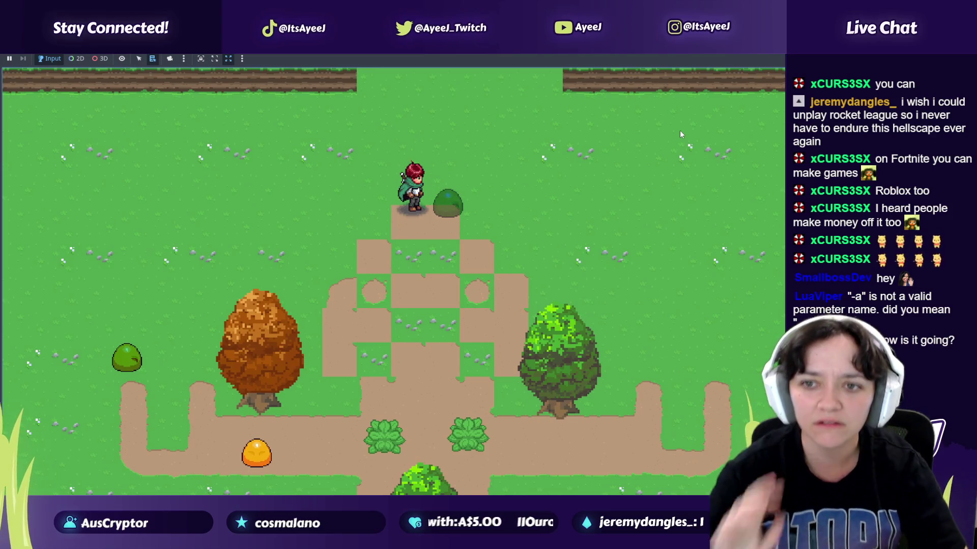
key("alt+Tab")
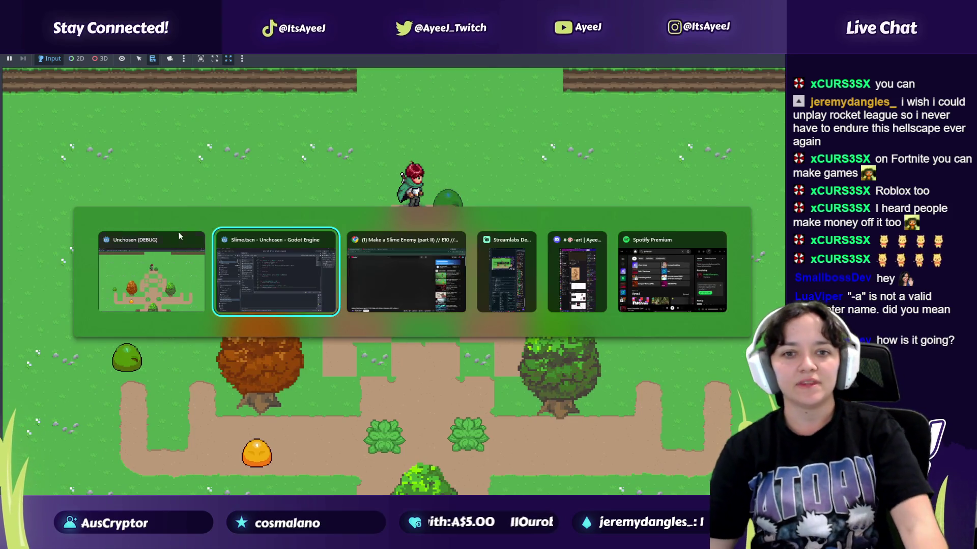
left_click(195, 240)
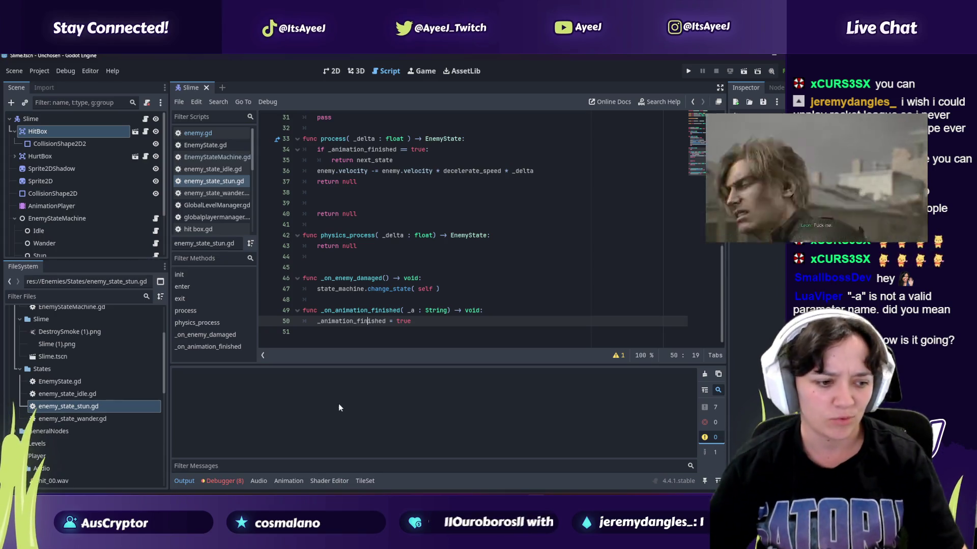
Step: Pause the slime tutorial and open the Unchosen GDD document
key("alt+Tab")
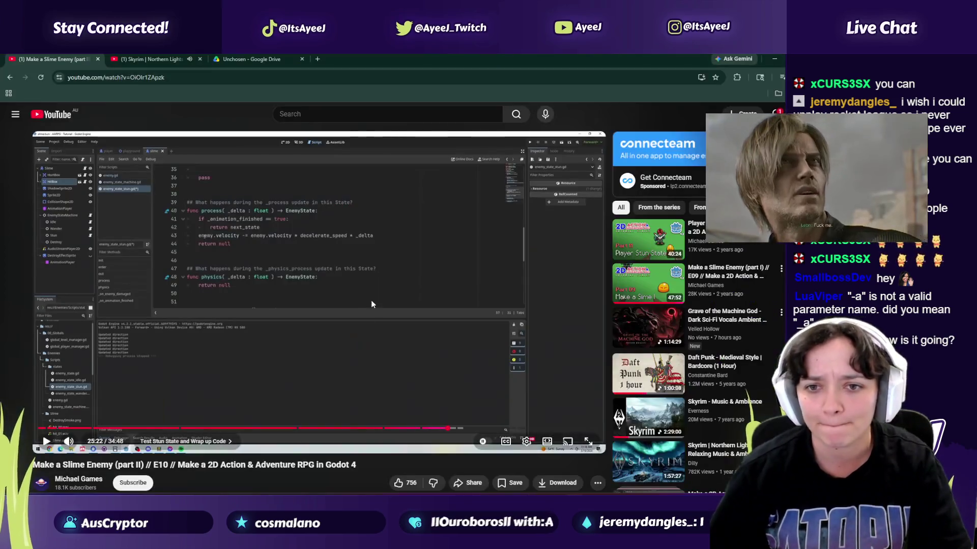
left_click(336, 326)
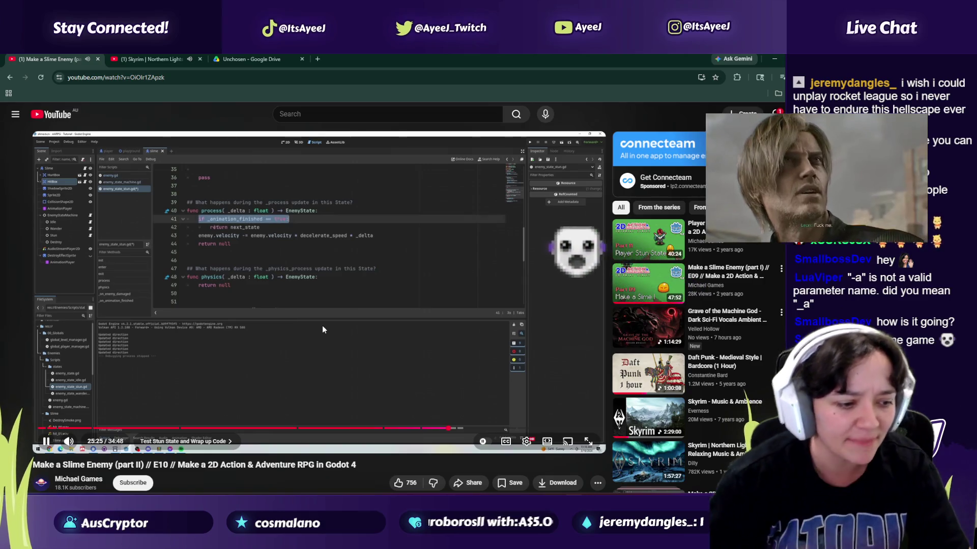
left_click(411, 358)
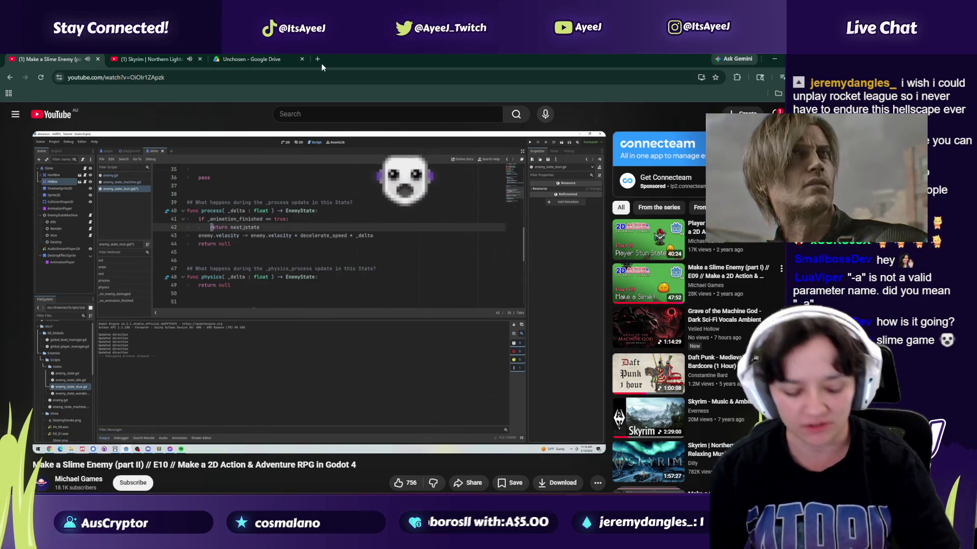
left_click(317, 59)
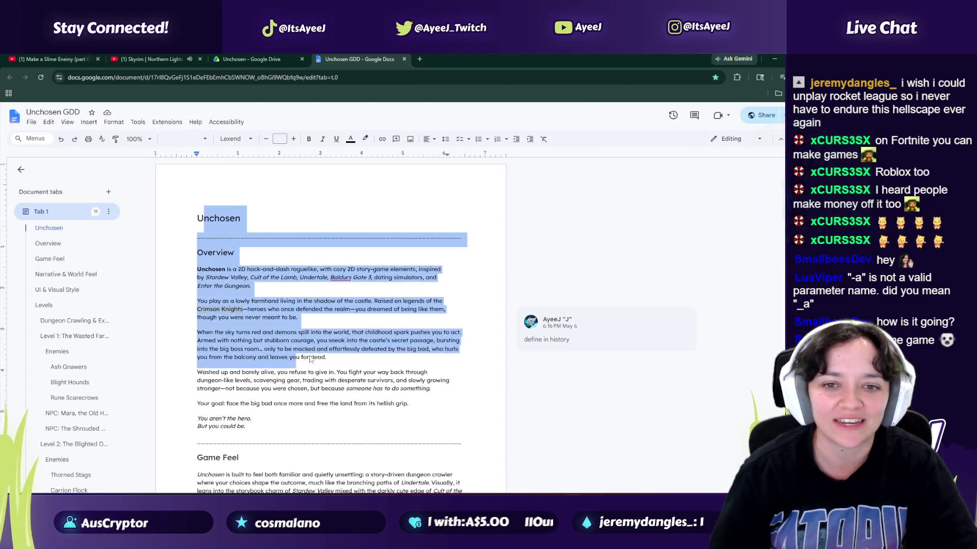
Step: Scroll through the Unchosen GDD, view the project's Drive folder, and return to the slime tutorial
scroll(714, 188, "down", 8)
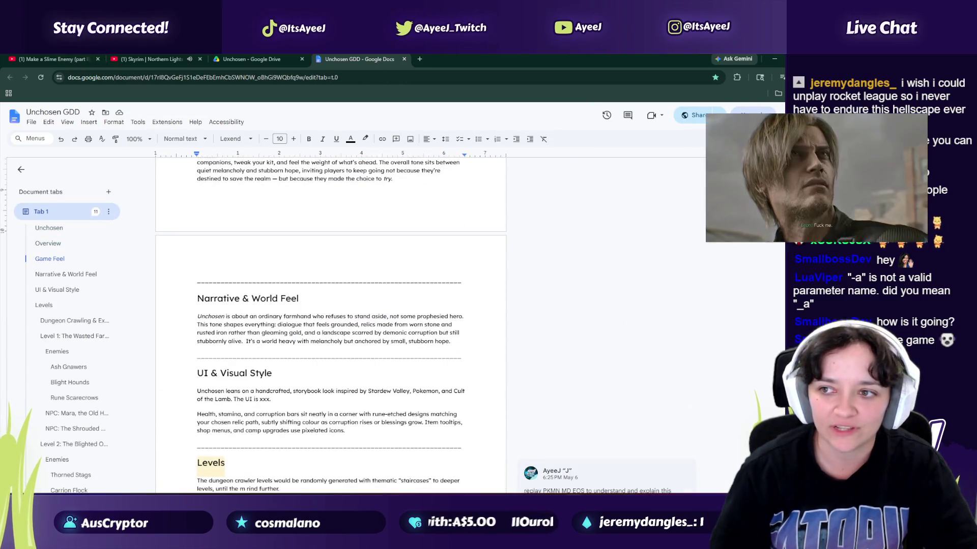
scroll(771, 267, "down", 20)
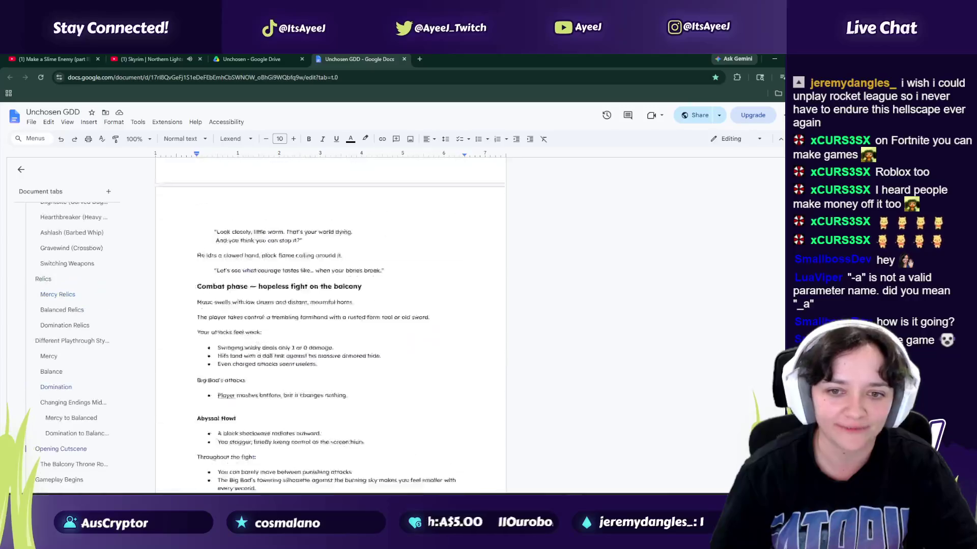
left_click(271, 58)
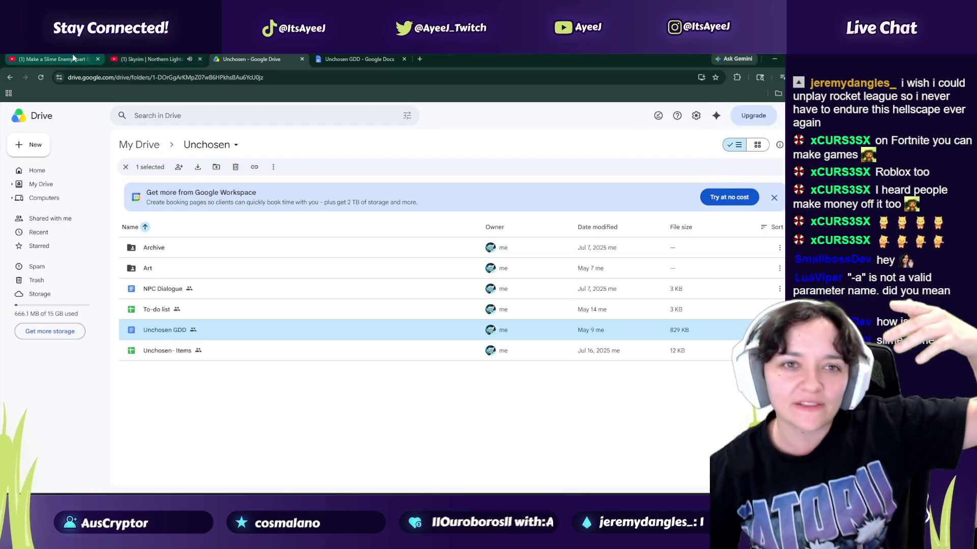
left_click(56, 59)
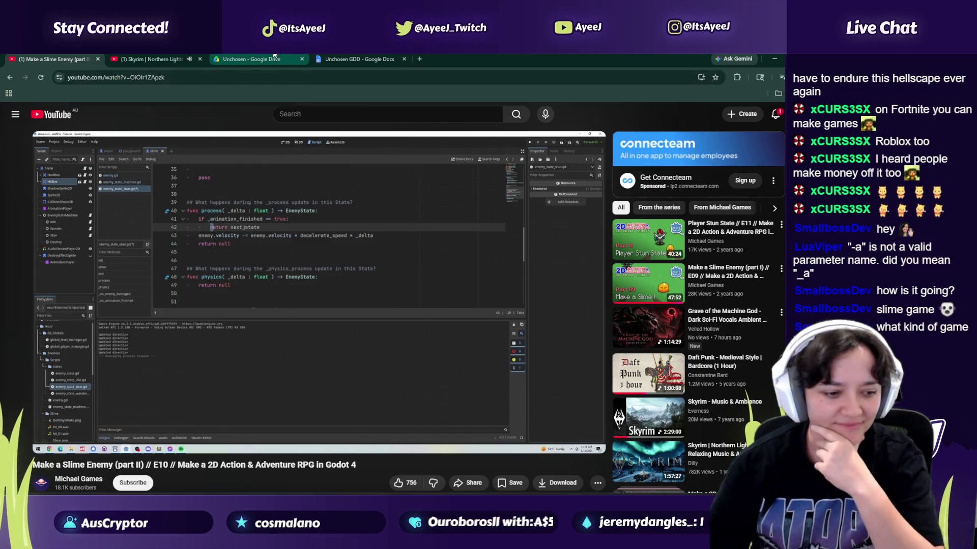
mouse_move(274, 55)
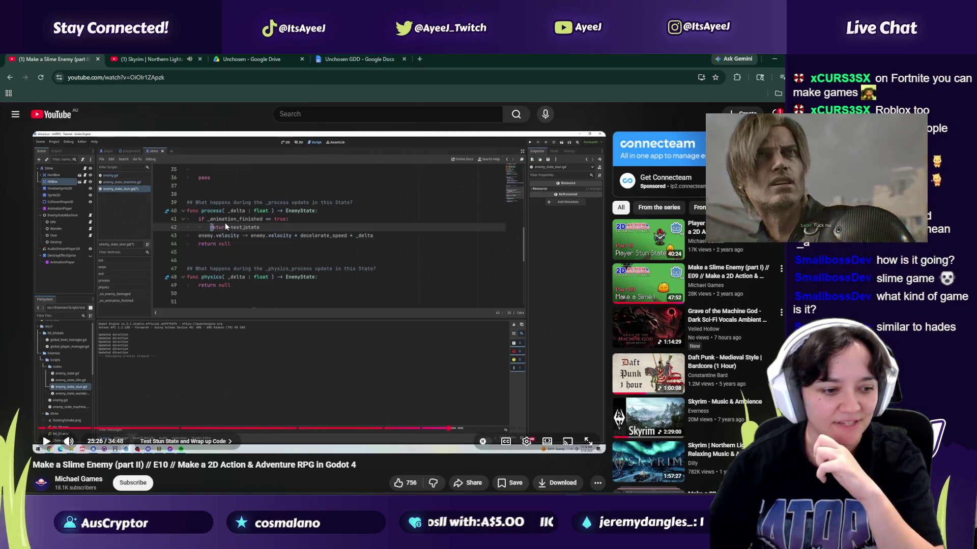
Step: Search Google for 'hades game' and flip through its image previews
left_click(418, 60)
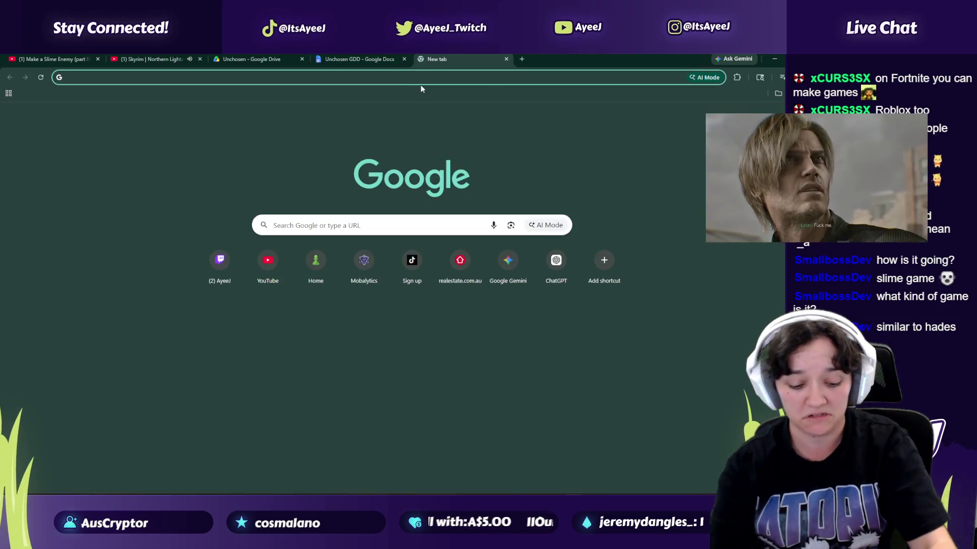
type("hades game")
key("Return")
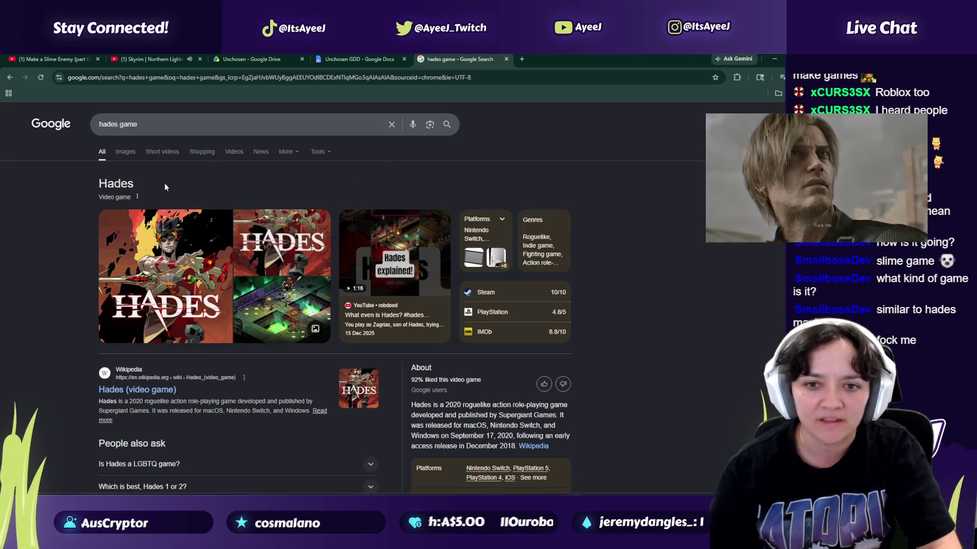
left_click(125, 151)
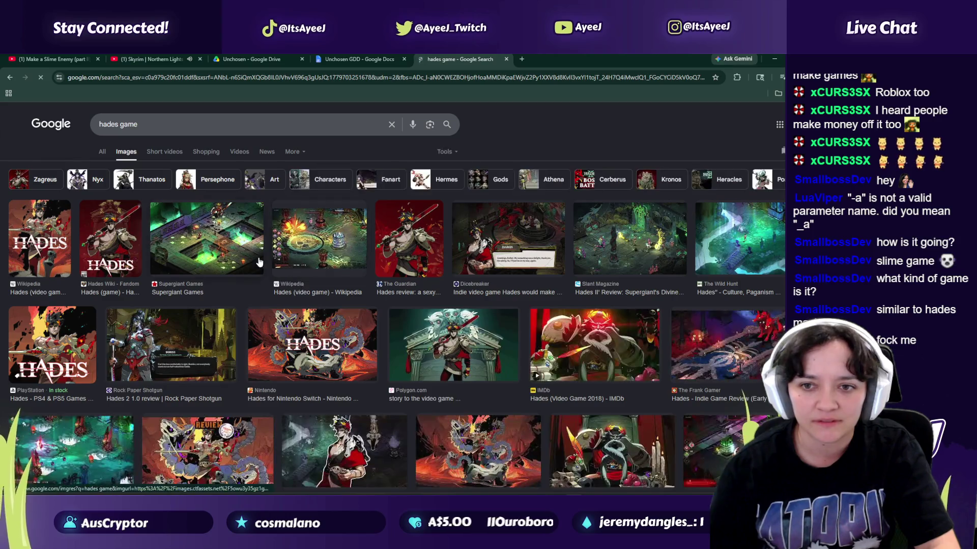
left_click(212, 255)
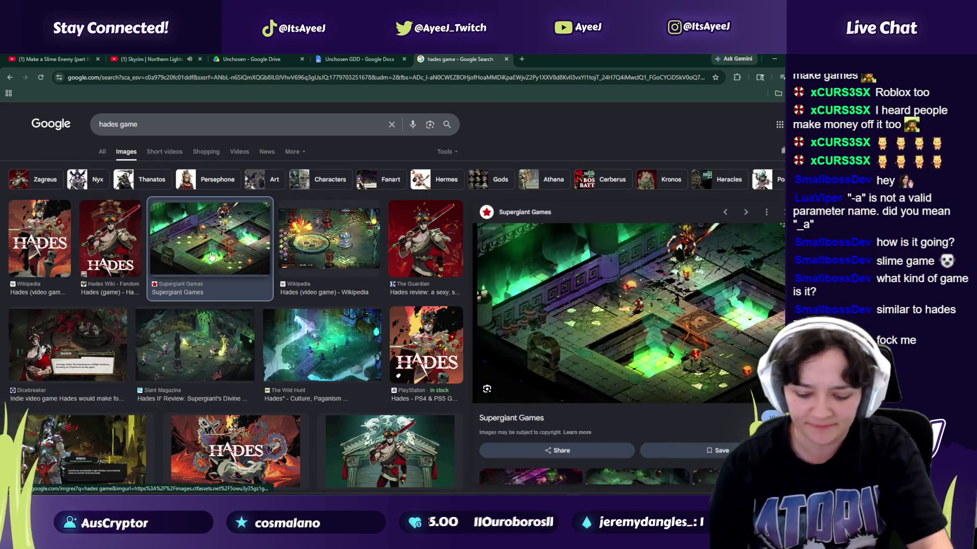
key("Right")
key("Right")
key("Right")
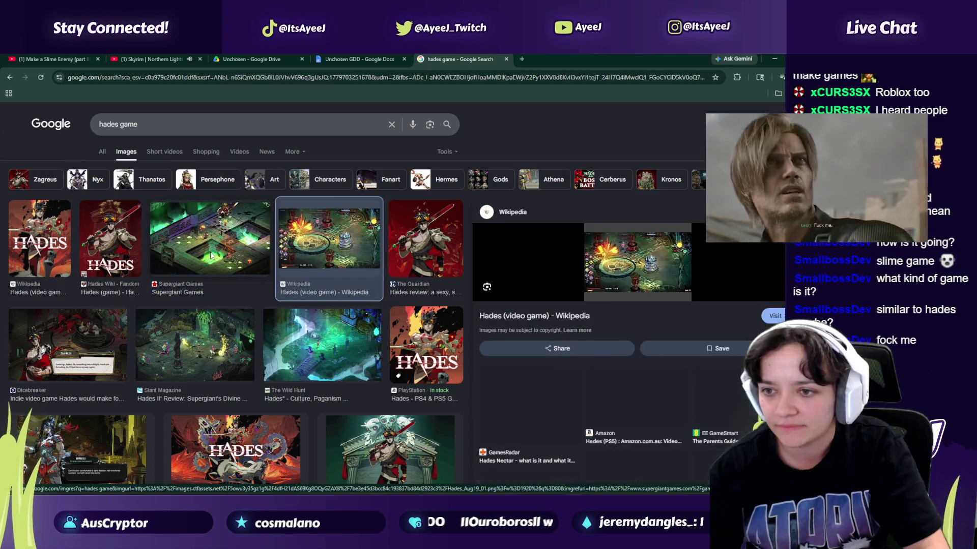
key("Right")
key("Right")
key("Right")
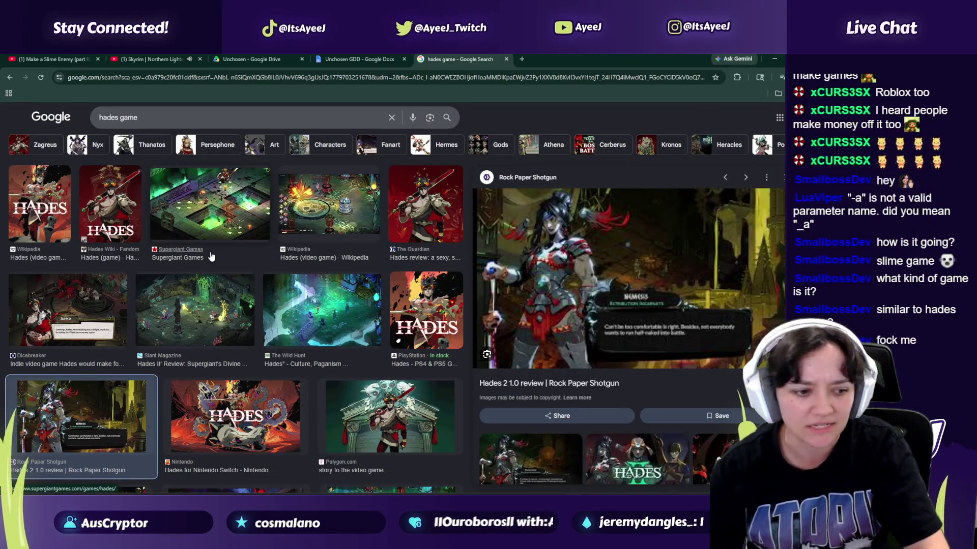
key("Right")
key("Right")
key("Right")
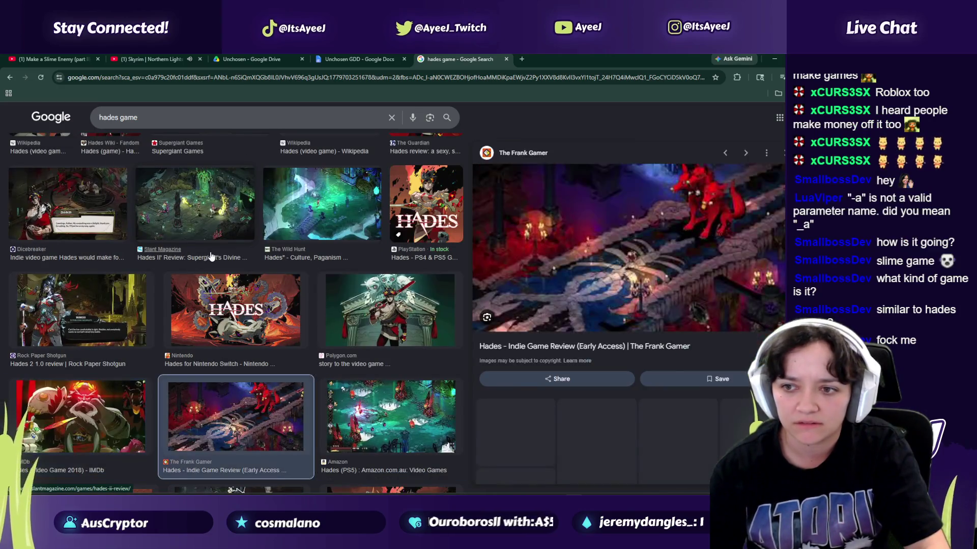
Step: Scroll the image results, then change the search to 'hades gameplay'
scroll(100, 176, "up", 5)
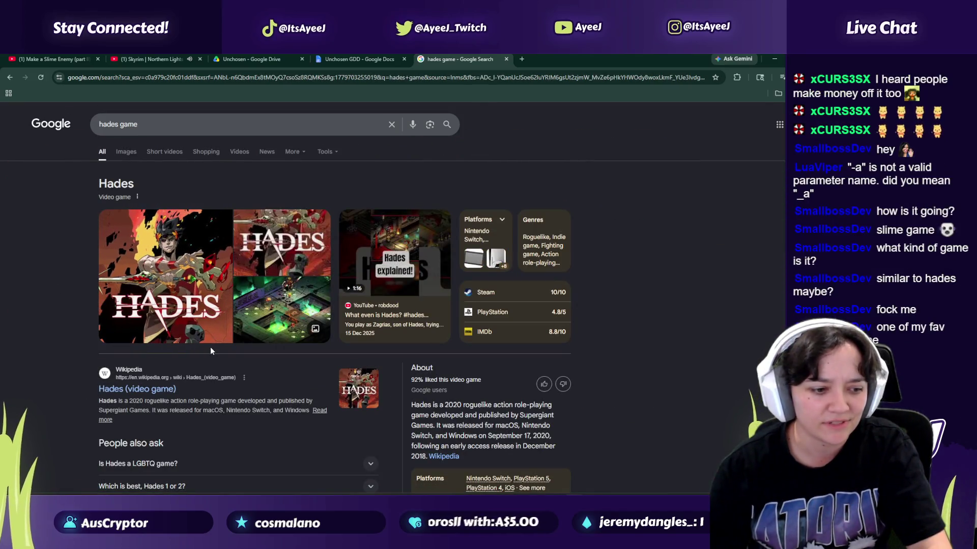
scroll(253, 364, "down", 2)
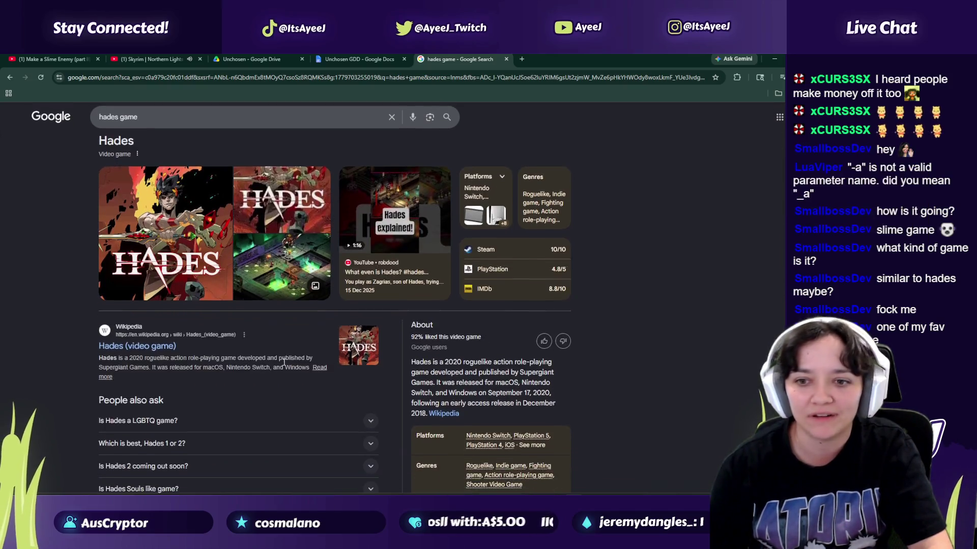
scroll(414, 358, "down", 5)
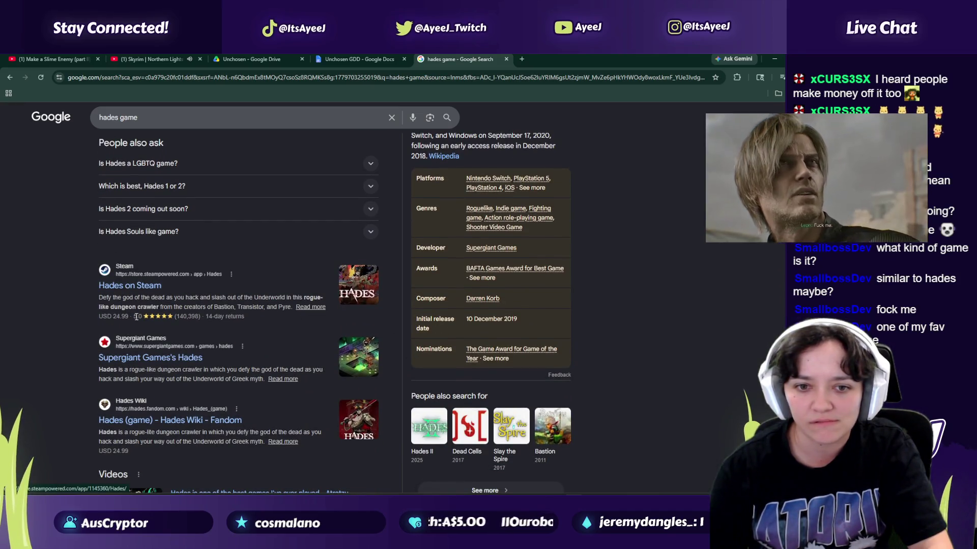
scroll(136, 316, "down", 2)
scroll(136, 316, "up", 5)
left_click(159, 120)
type("play")
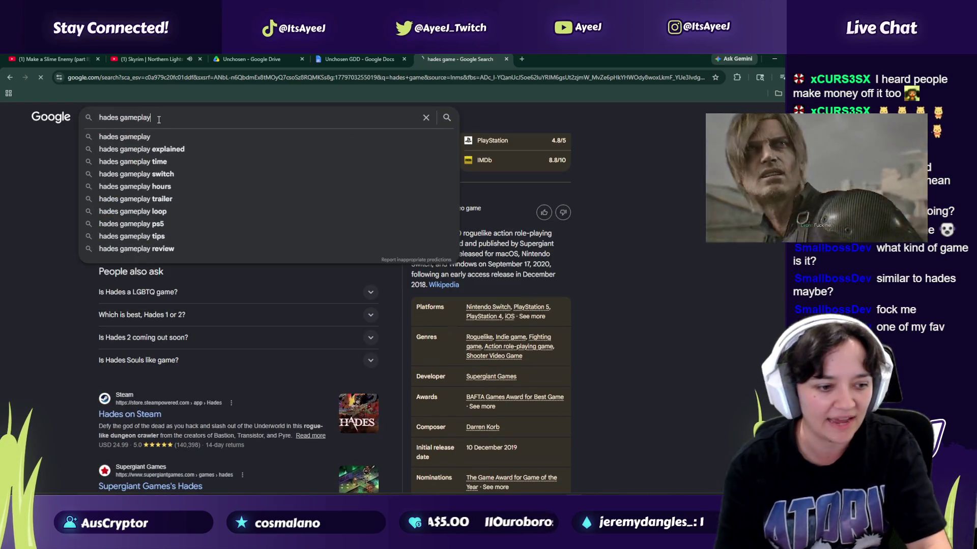
key("Return")
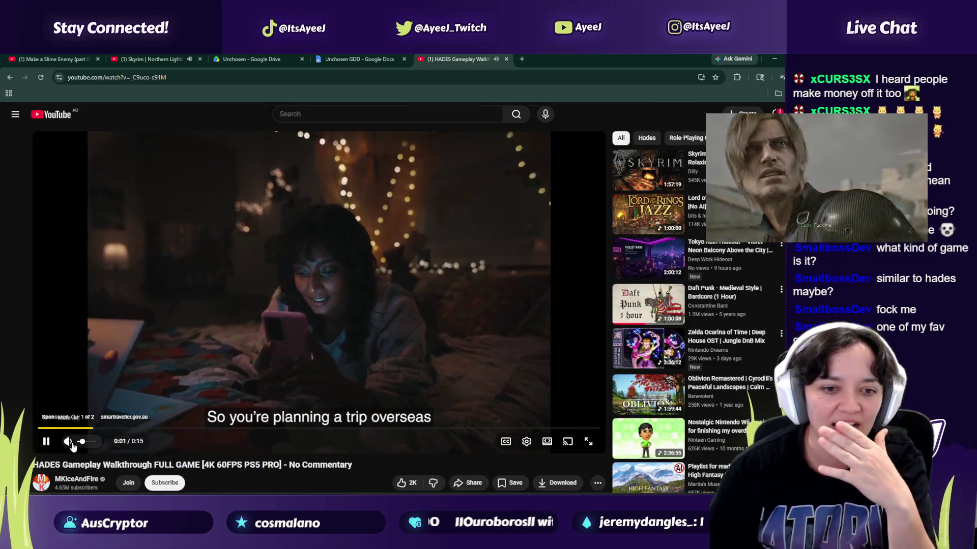
Step: Mute the ad, nudge the volume up, skip the Depop ad, and jump to 4:06:43
left_click(70, 443)
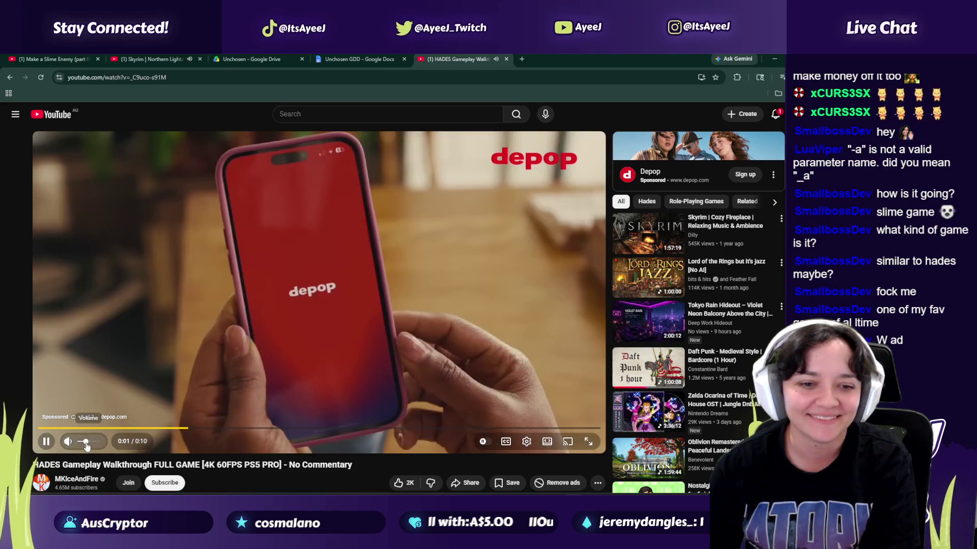
left_click_drag(82, 444, 86, 447)
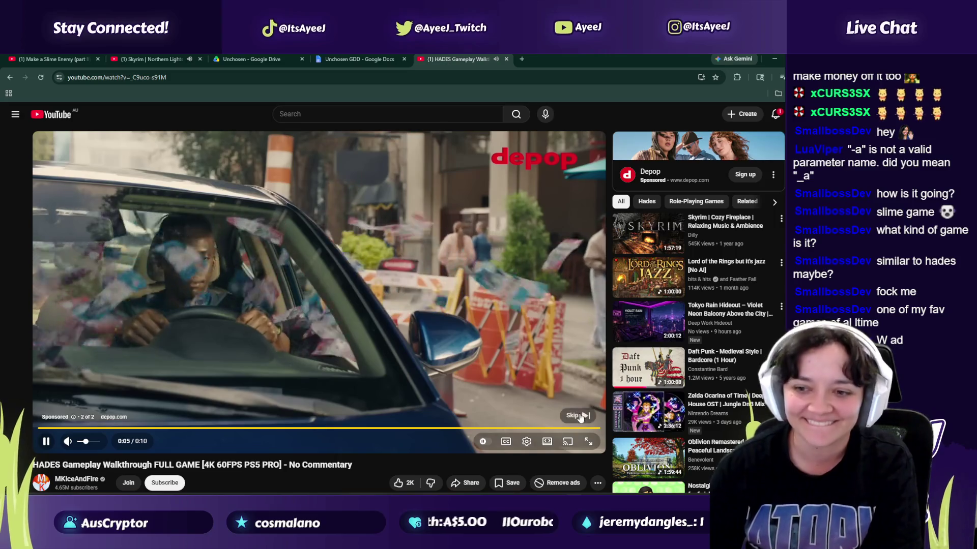
left_click(577, 413)
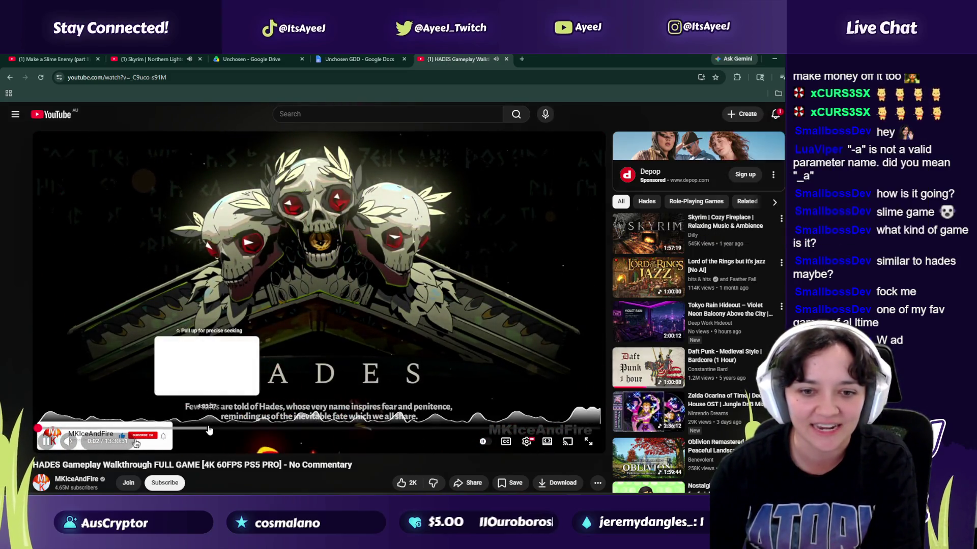
left_click(209, 429)
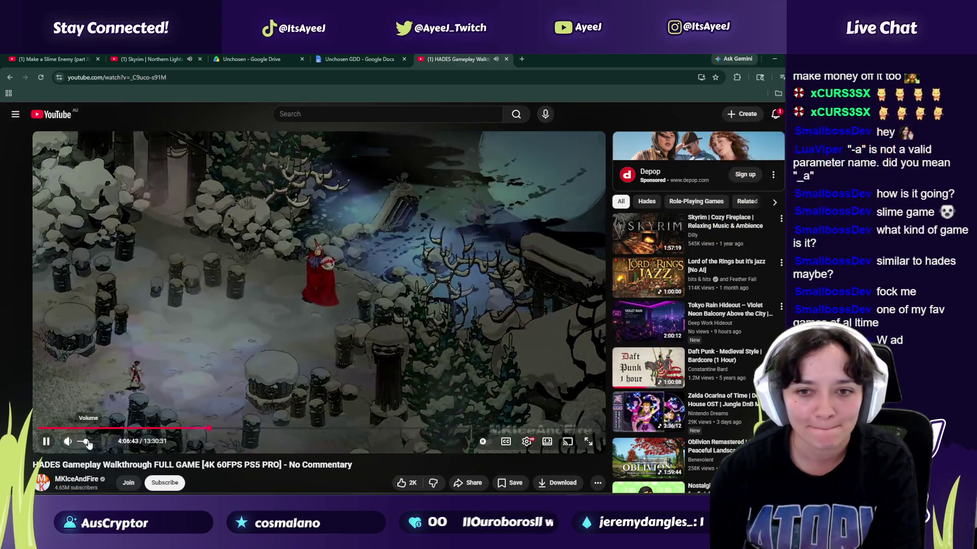
Step: Skip the walkthrough ahead to the six-hour mark and pause it, closing a stray window
left_click(211, 429)
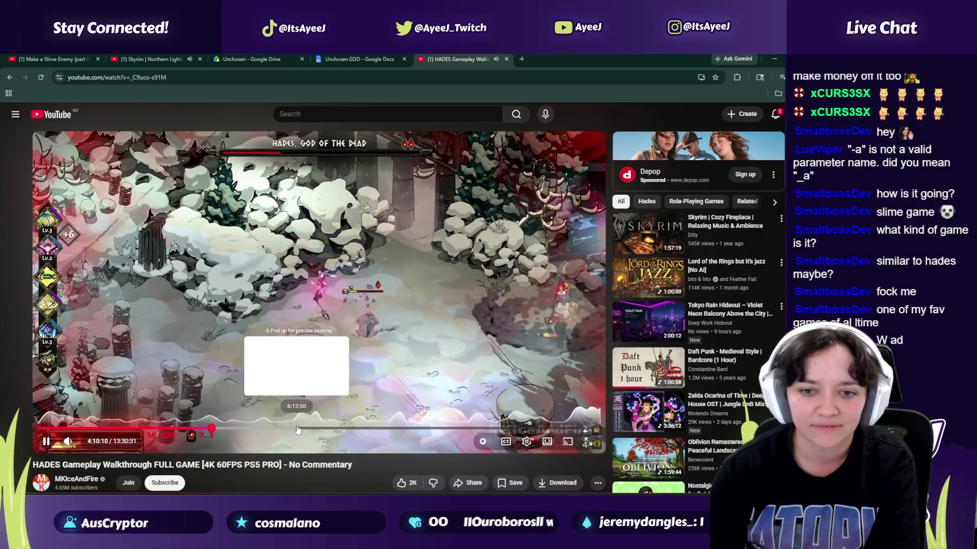
left_click(300, 429)
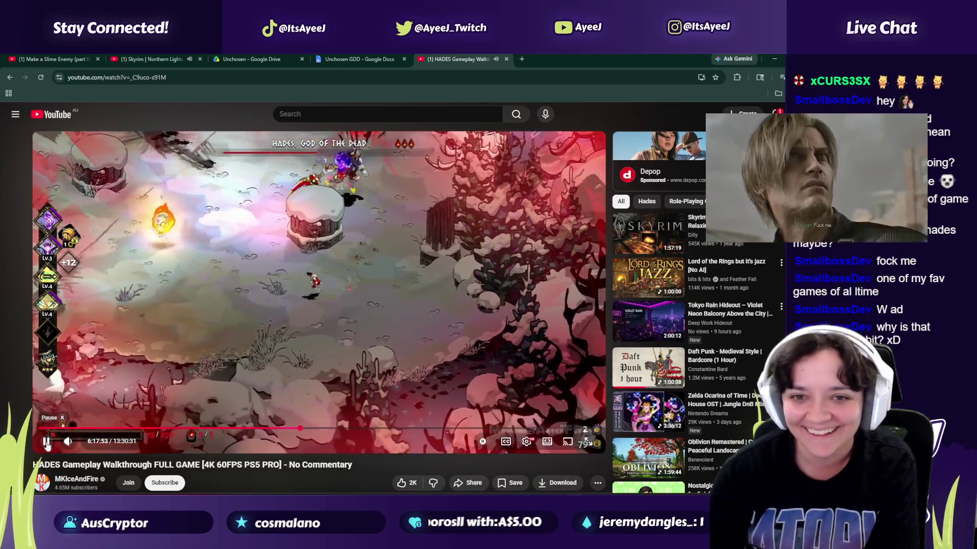
left_click(46, 442)
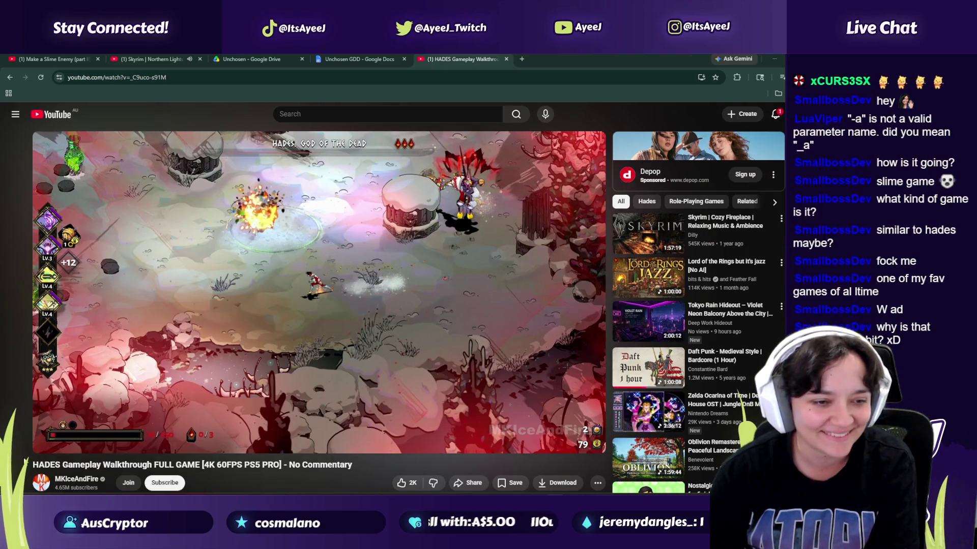
key("ctrl+n")
left_click_drag(459, 108, 0, 202)
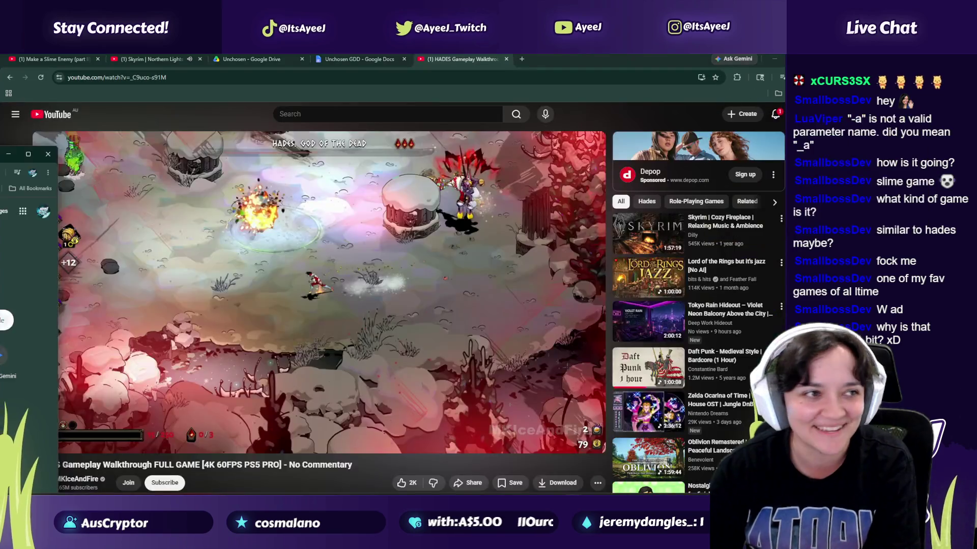
key("ctrl+w")
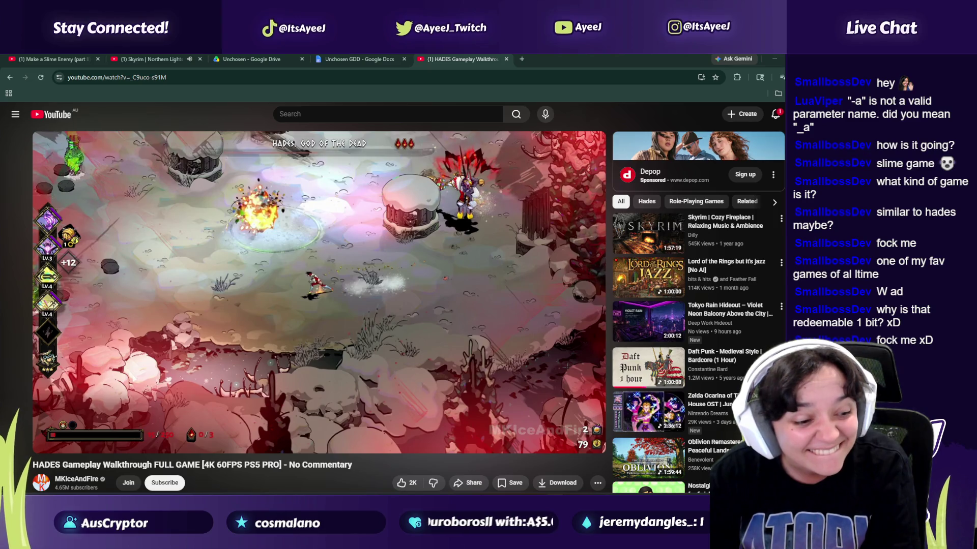
Step: Resume, jump to 8:35:39 and further ahead, then close the Hades video tab
left_click(347, 359)
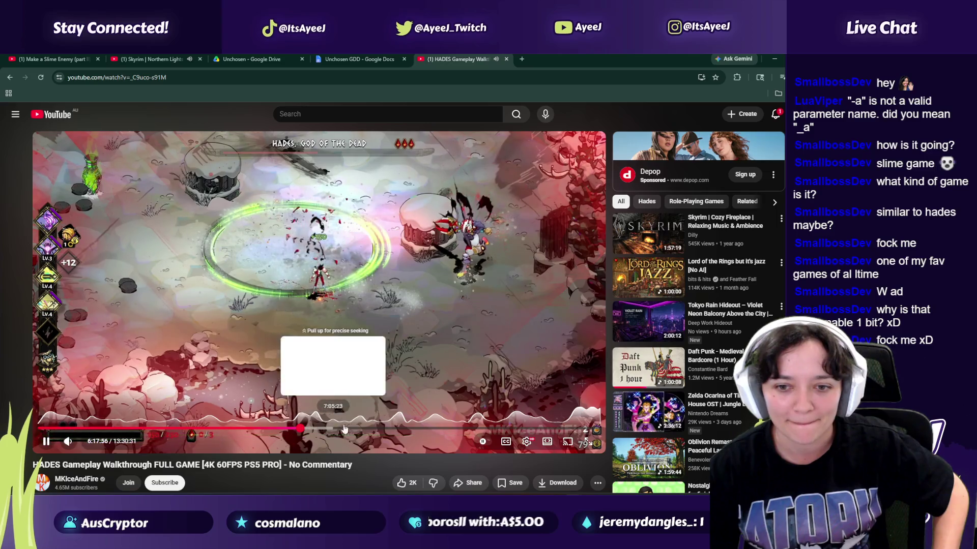
left_click(397, 431)
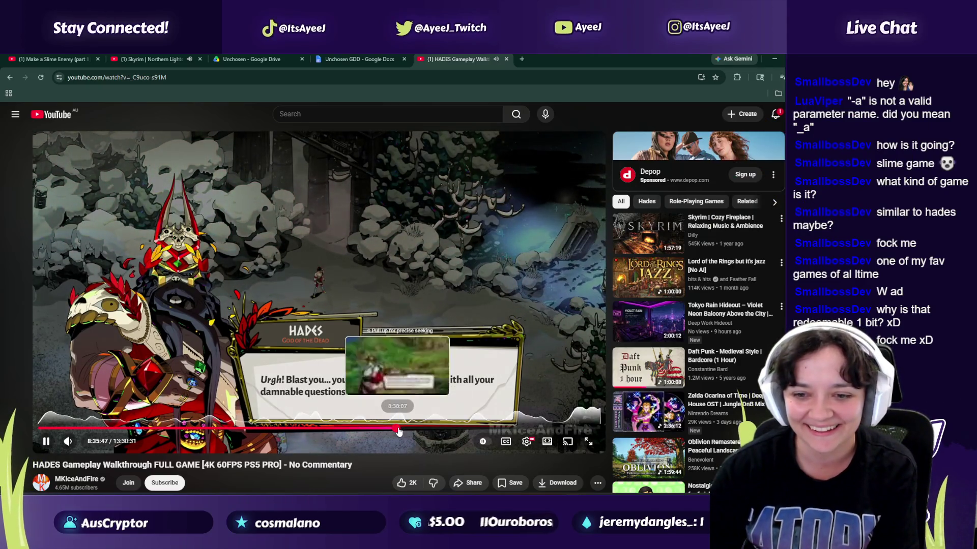
left_click(400, 432)
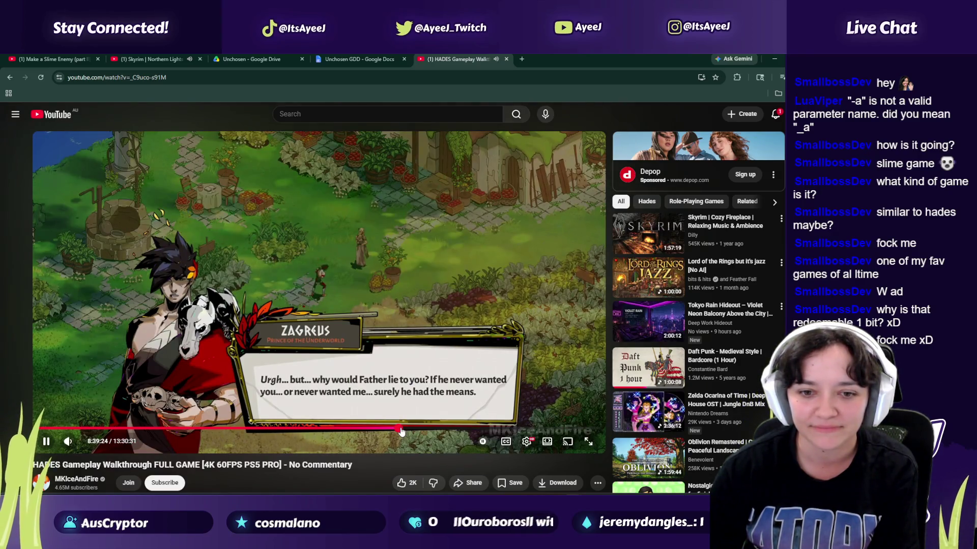
left_click(118, 346)
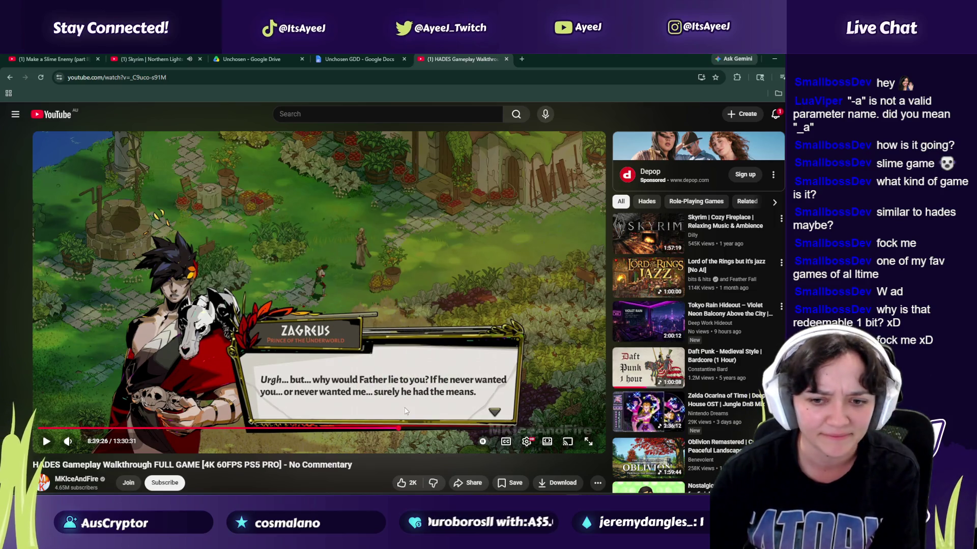
left_click(402, 428)
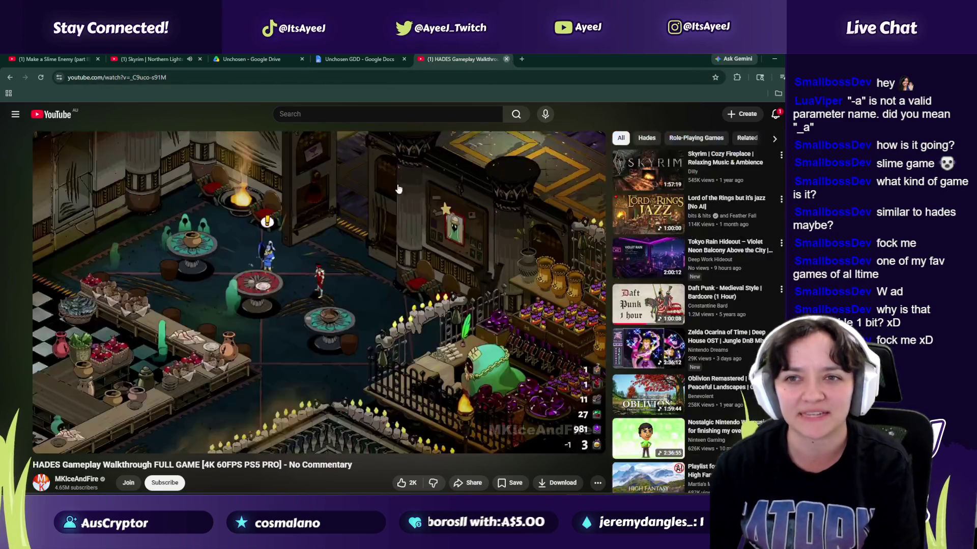
left_click(507, 59)
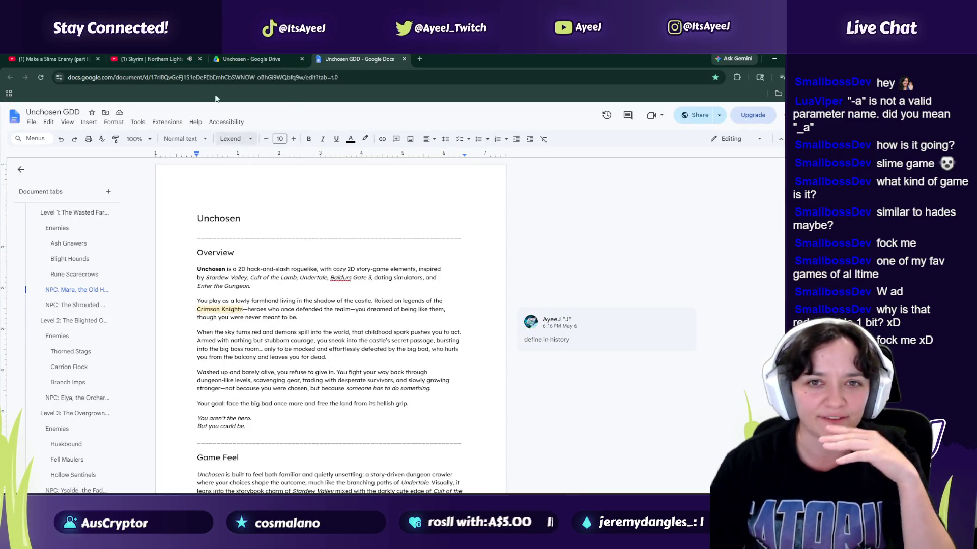
Step: Go via the Skyrim ambience tab to the Make a Slime Enemy (part II) tutorial tab
left_click(147, 59)
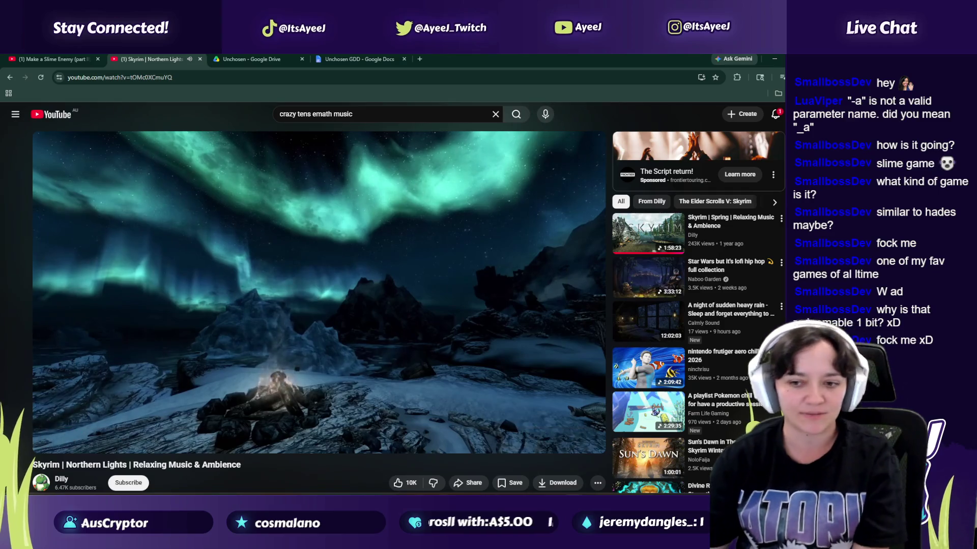
left_click(51, 59)
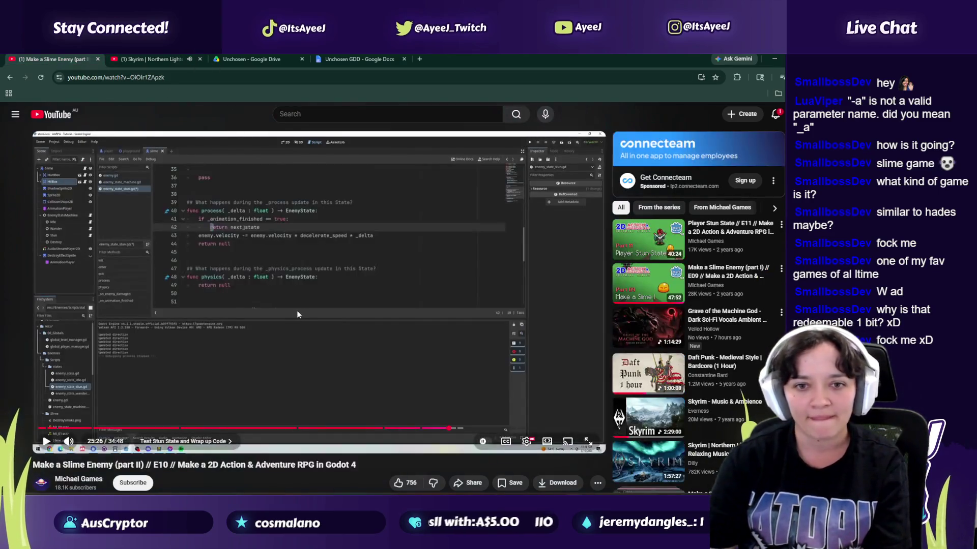
Step: Rewind the tutorial to 25:29 and replay the stun-state section, pausing at 25:41
left_click(277, 388)
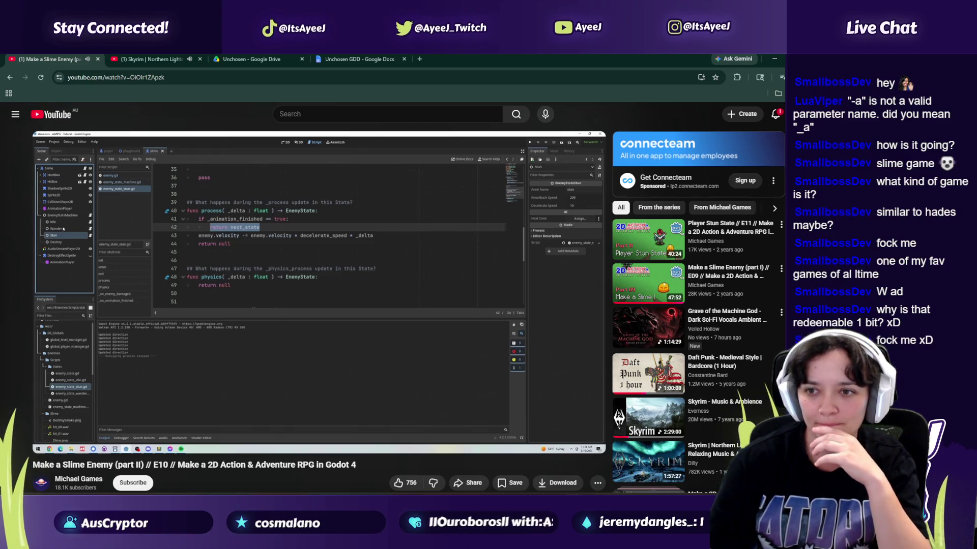
key("space")
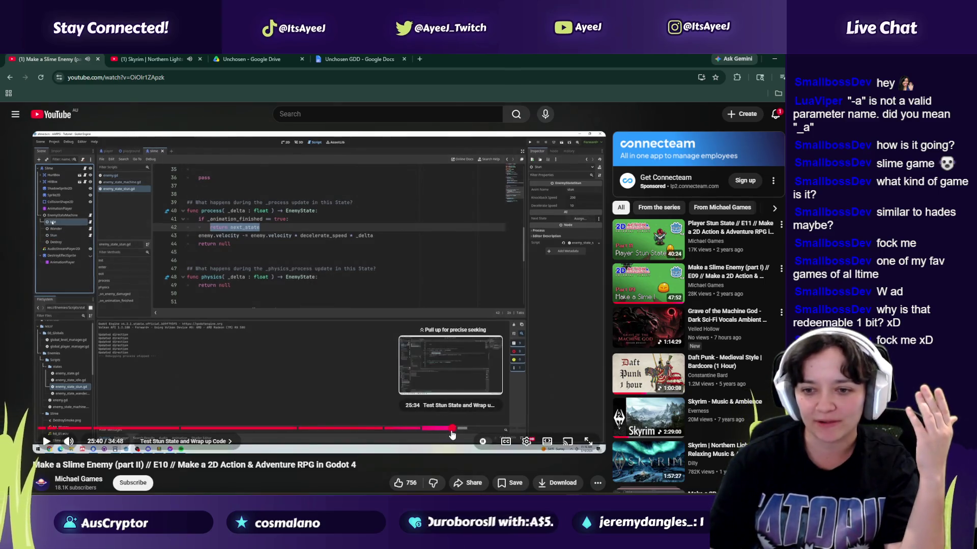
left_click(451, 430)
left_click(292, 319)
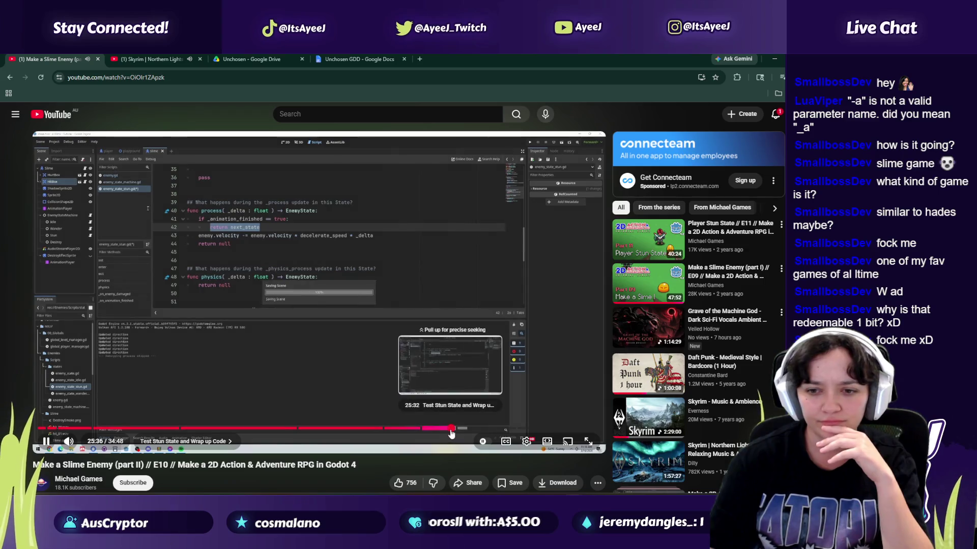
left_click(450, 429)
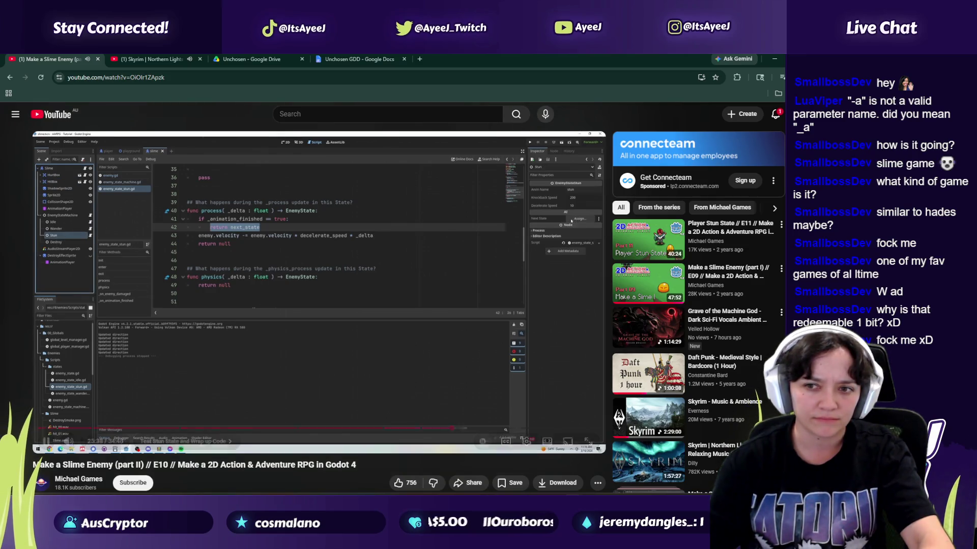
left_click(244, 347)
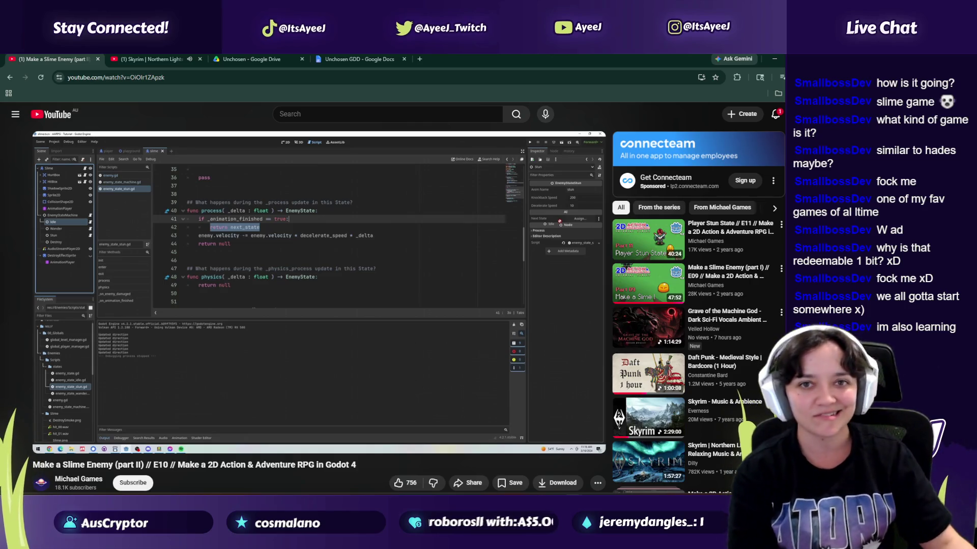
Step: Rewatch from 25:29 once more, pause near 25:40, and return to the Godot editor
left_click(263, 266)
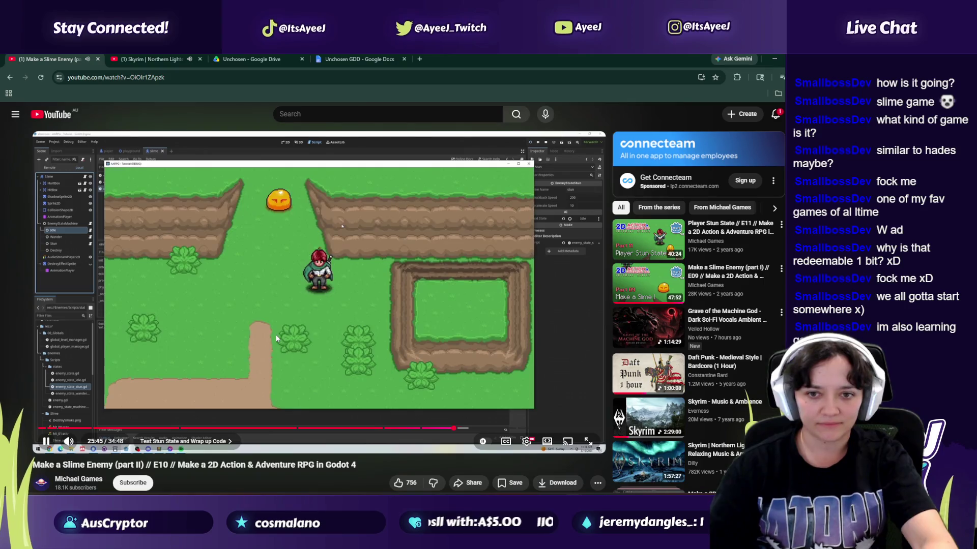
key("space")
left_click(450, 429)
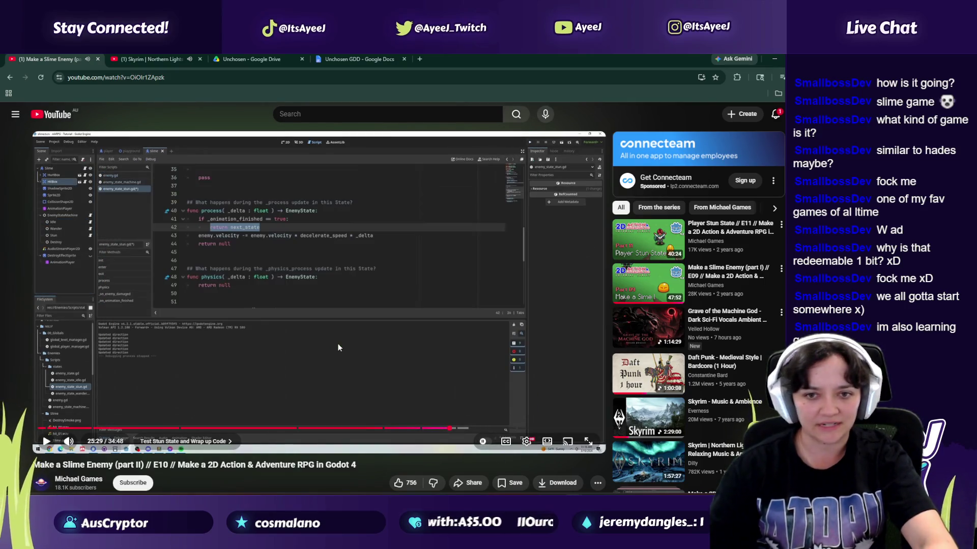
left_click(338, 343)
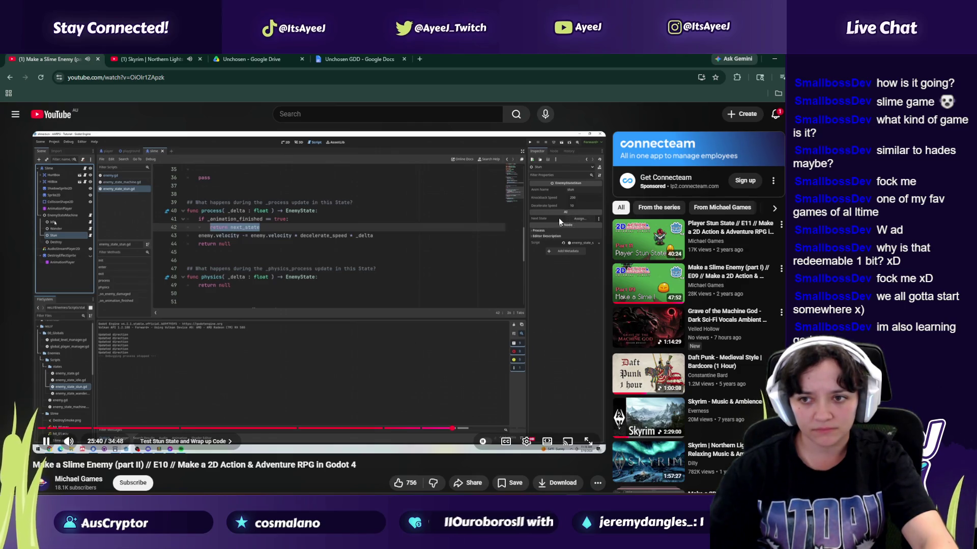
left_click(372, 303)
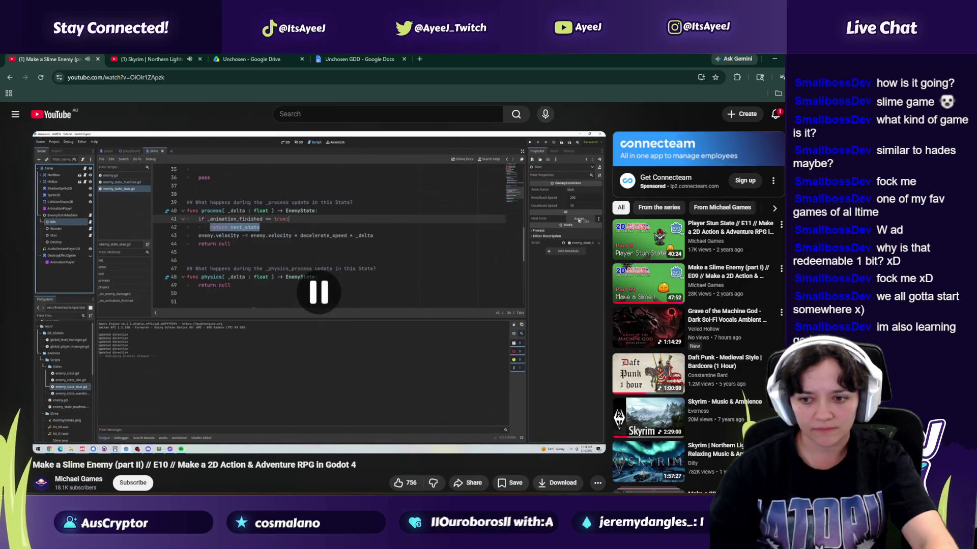
mouse_move(555, 494)
left_click(554, 458)
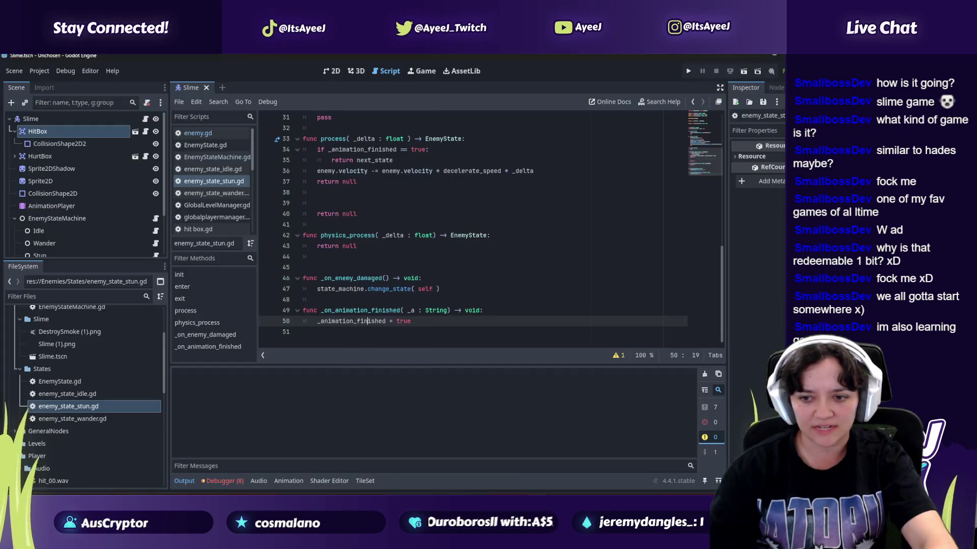
Step: Set the Stun state's Next State to Idle, then save and launch the game
left_click(48, 255)
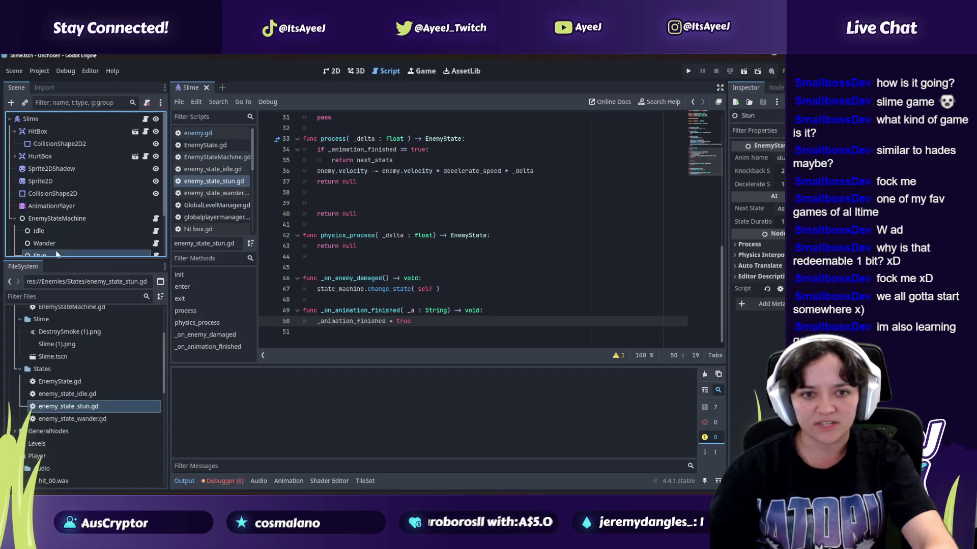
mouse_move(38, 231)
left_mouse_down()
mouse_move(778, 208)
mouse_move(769, 209)
left_mouse_up()
left_click(687, 71)
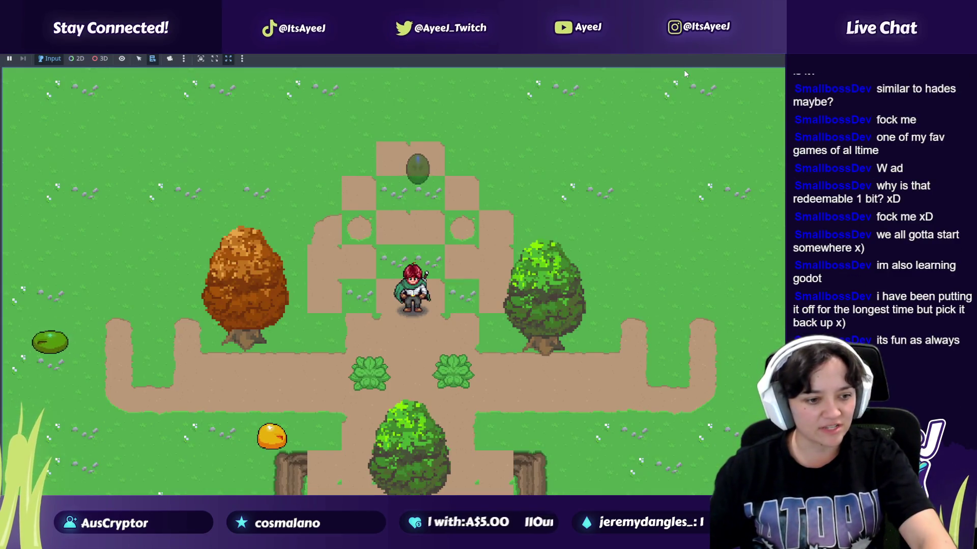
Step: Walk the character to the orange slime, hit it with the sword, and return to the editor
key("Left")
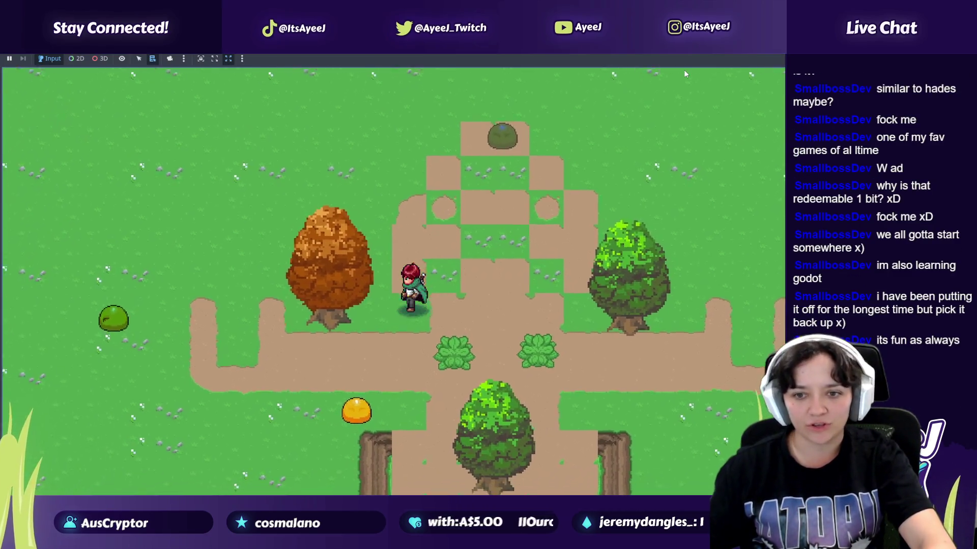
key("Down")
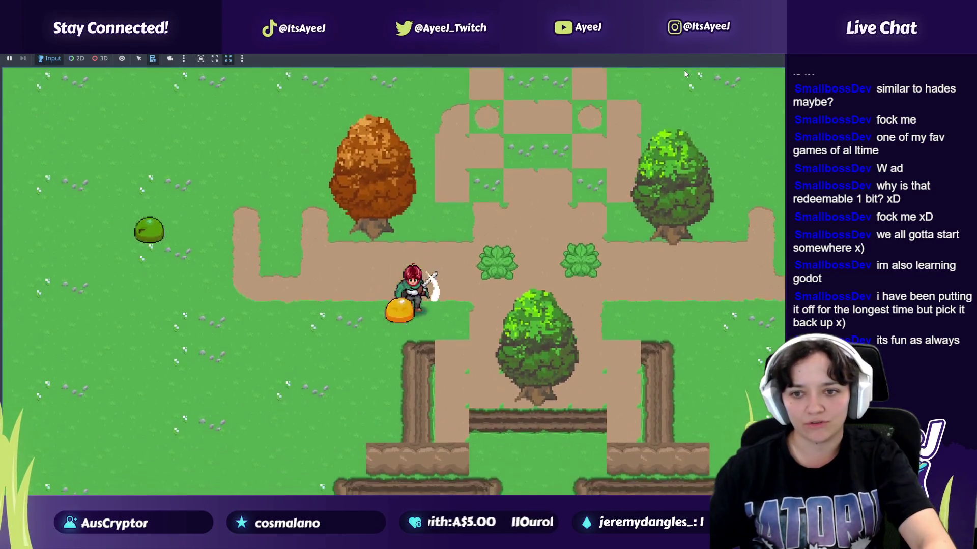
key("Left")
key("Right")
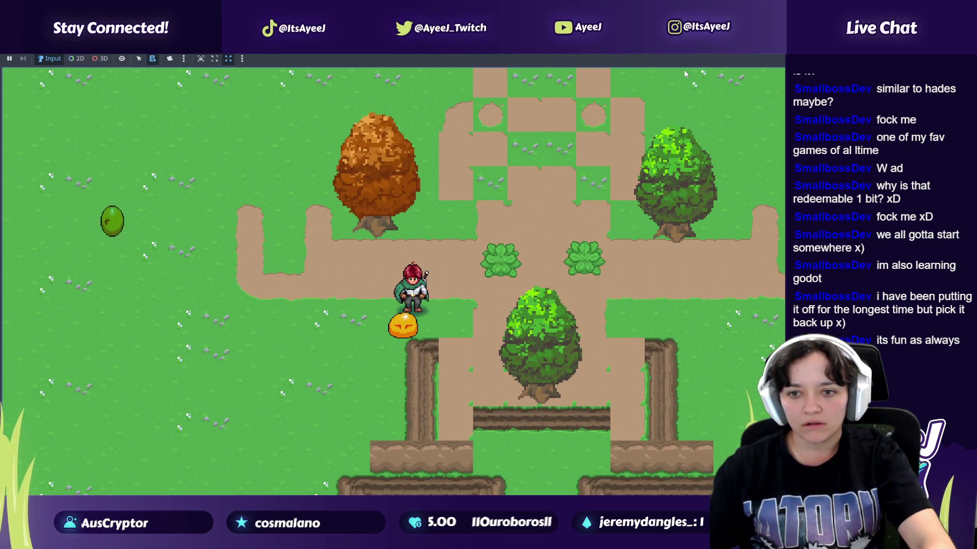
key("Left")
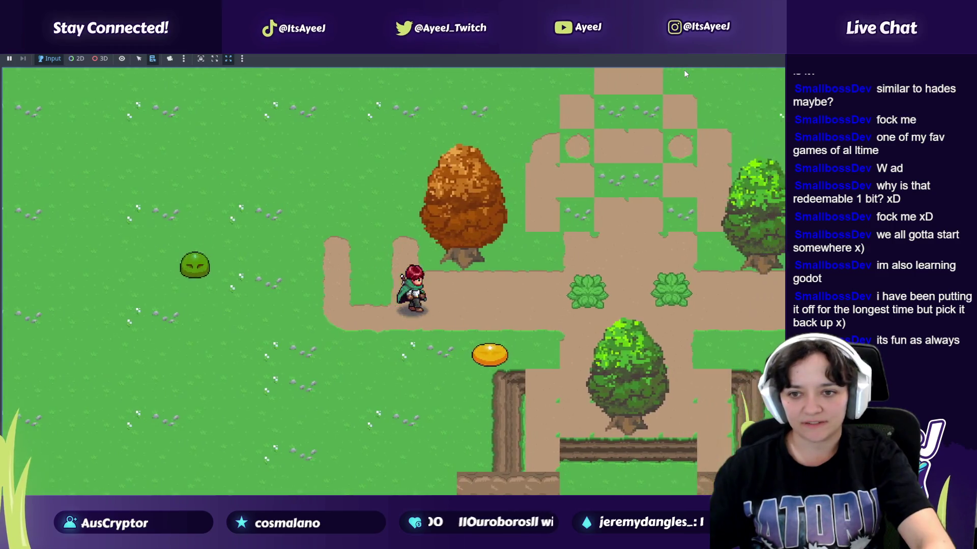
key("Right")
key("Down")
key("space")
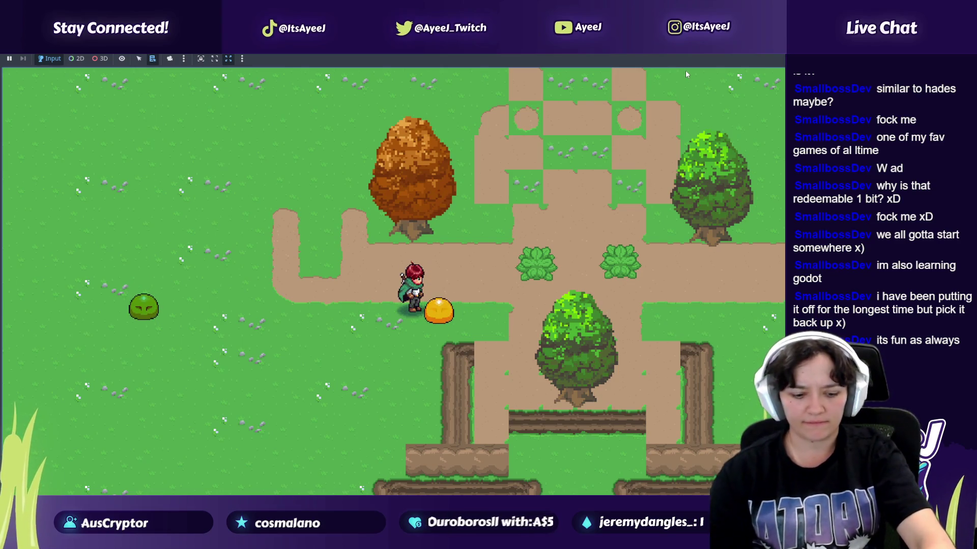
key("alt+Tab")
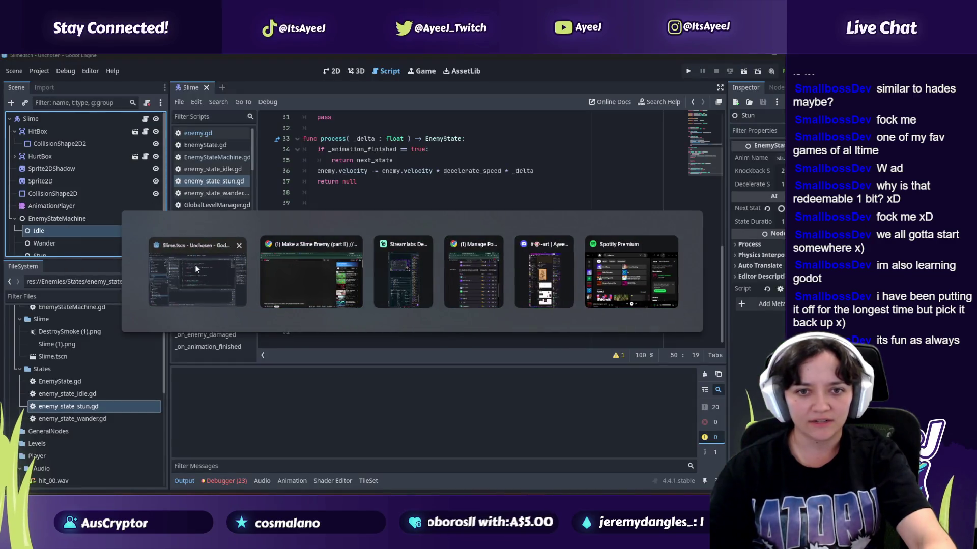
left_click(196, 269)
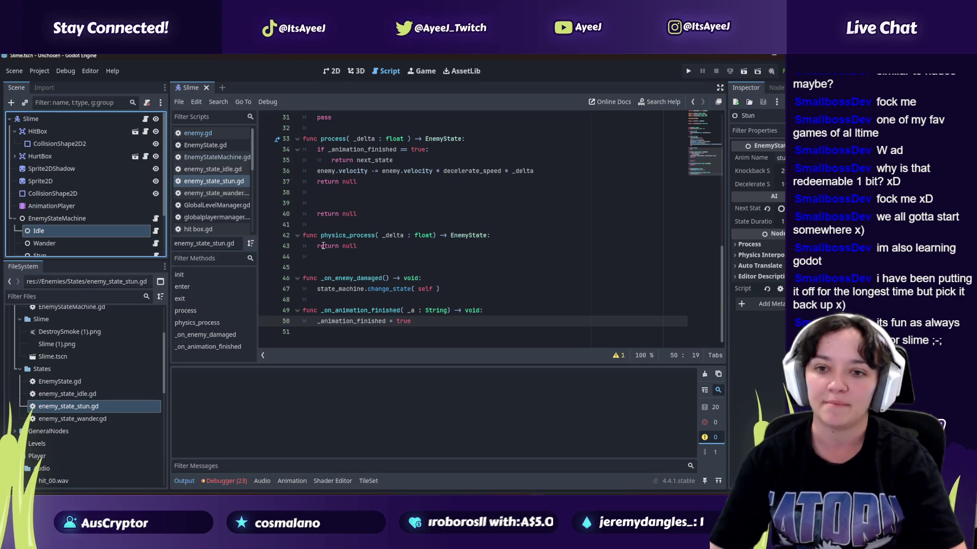
Step: Switch back to the slime tutorial paused at 25:41 on the stun-state process() code
key("alt+Tab")
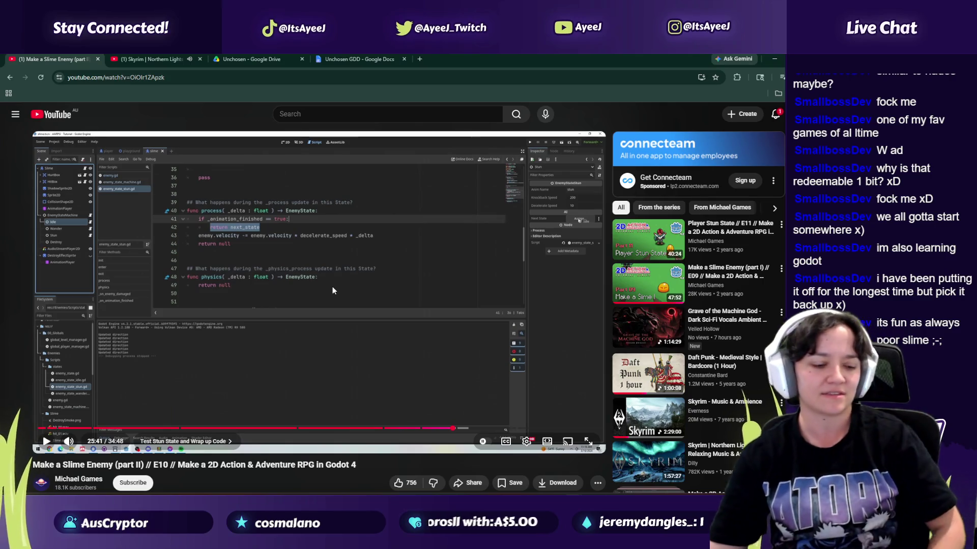
Step: Watch the tutorial's in-game stun test and keep playing toward the Improve Stun State chapter
left_click(335, 355)
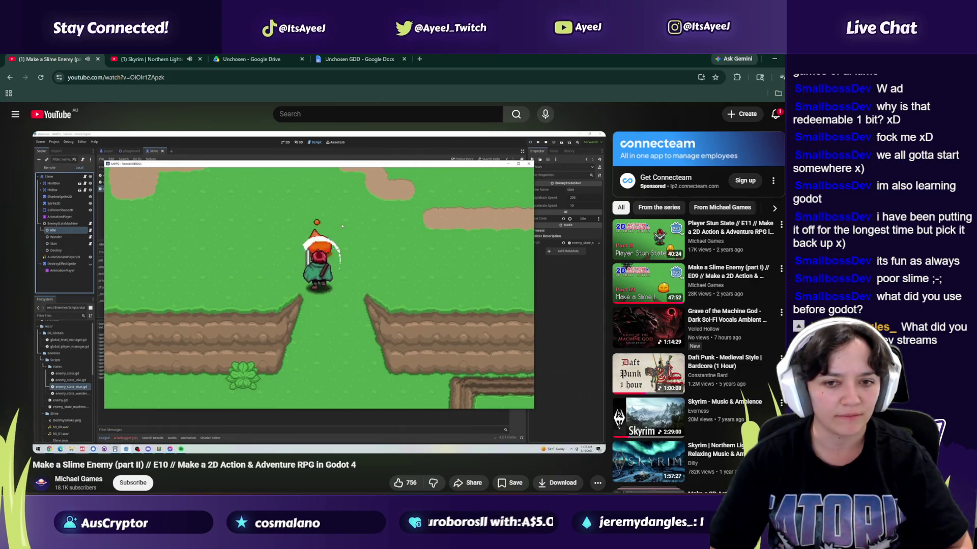
left_click(409, 363)
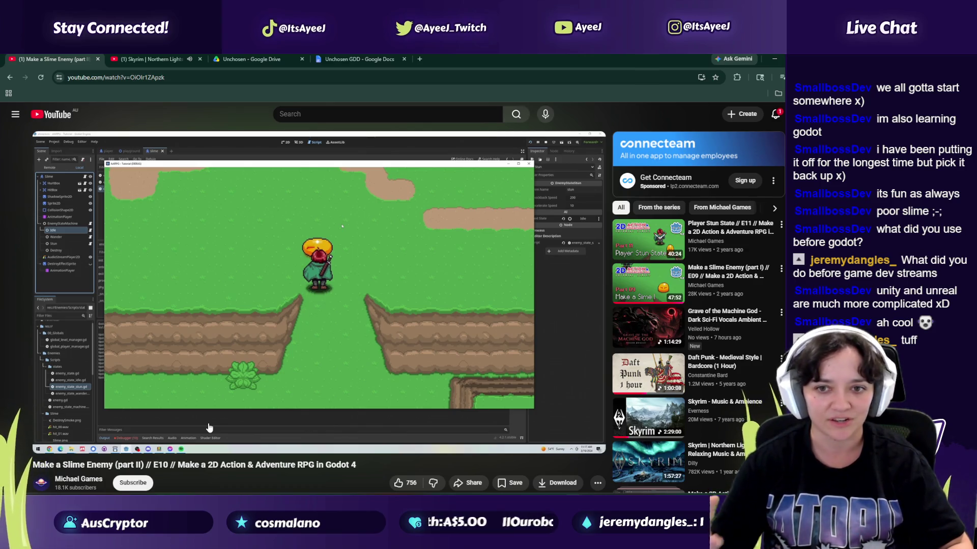
mouse_move(240, 411)
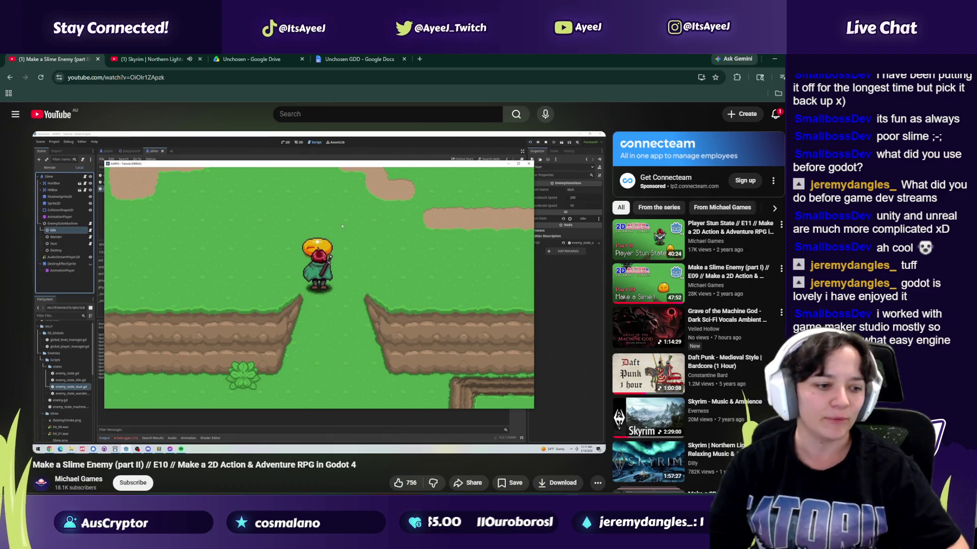
left_click(353, 365)
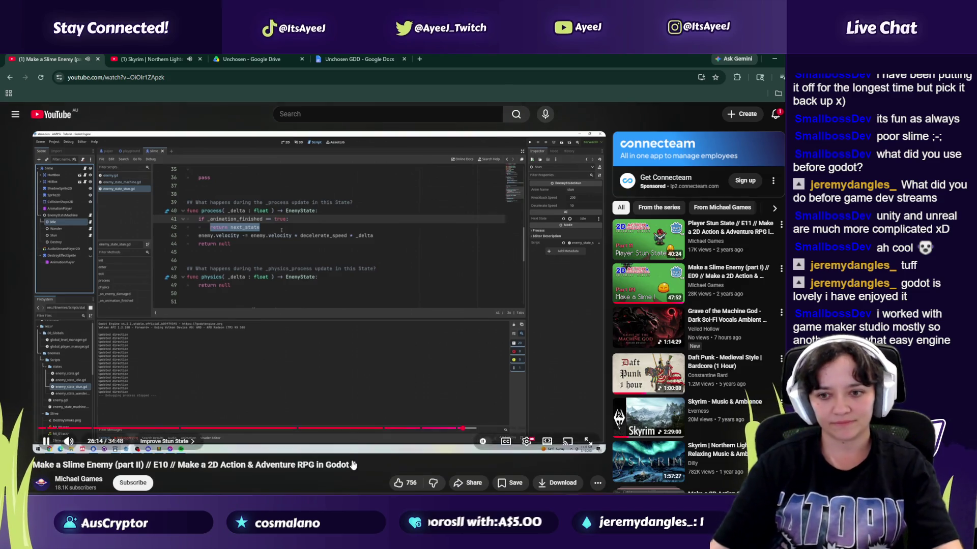
Step: Scrub the tutorial to about 26:15, pause it at 26:38, and return to Godot
left_click_drag(448, 431, 464, 430)
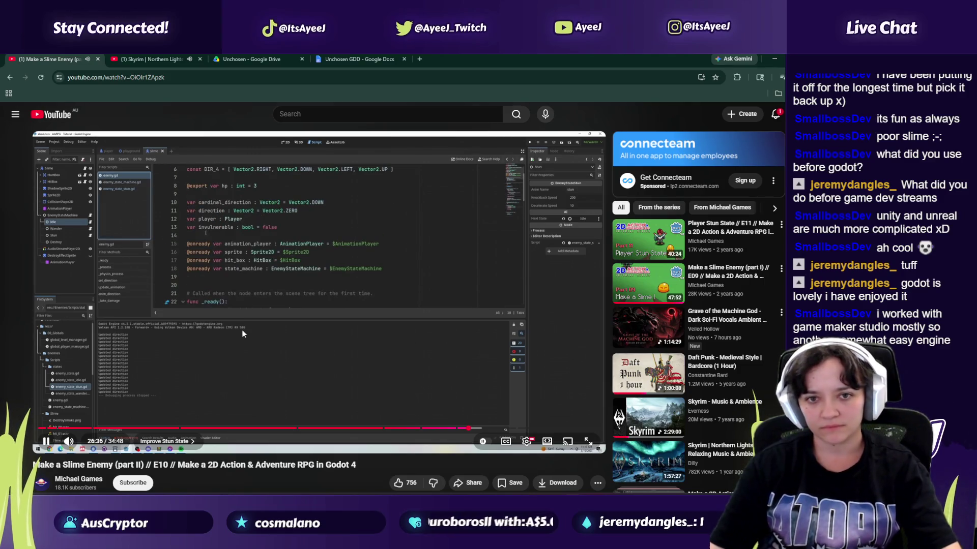
left_click(234, 292)
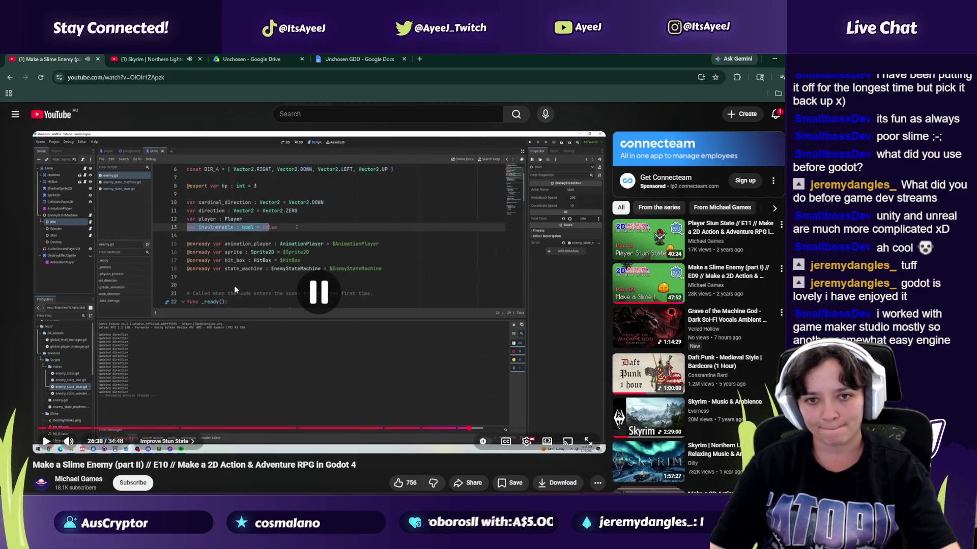
key("alt+Tab")
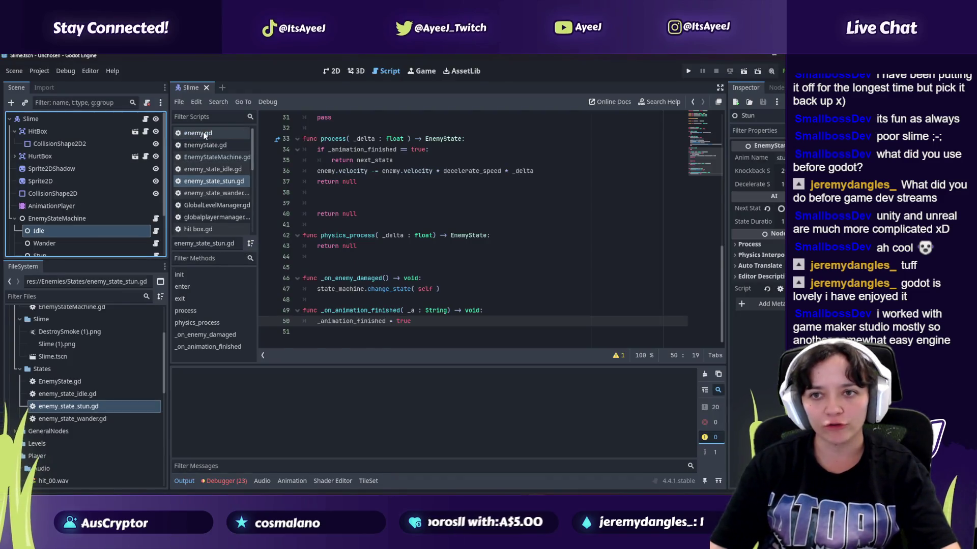
Step: View enemy.gd's 'var invulnerable : bool = false' declaration, then resume the tutorial in the browser
left_click(205, 133)
scroll(368, 173, "up", 10)
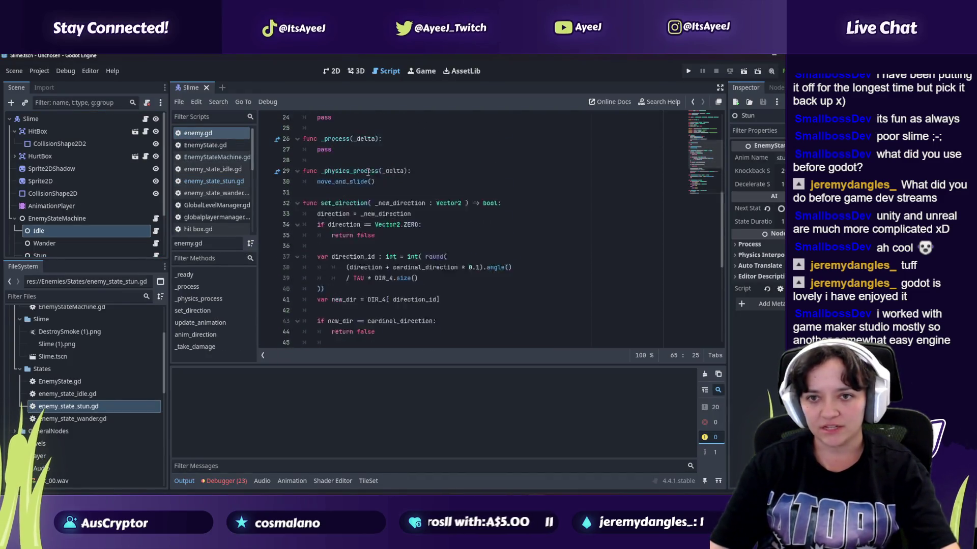
scroll(368, 173, "up", 6)
left_click(375, 193)
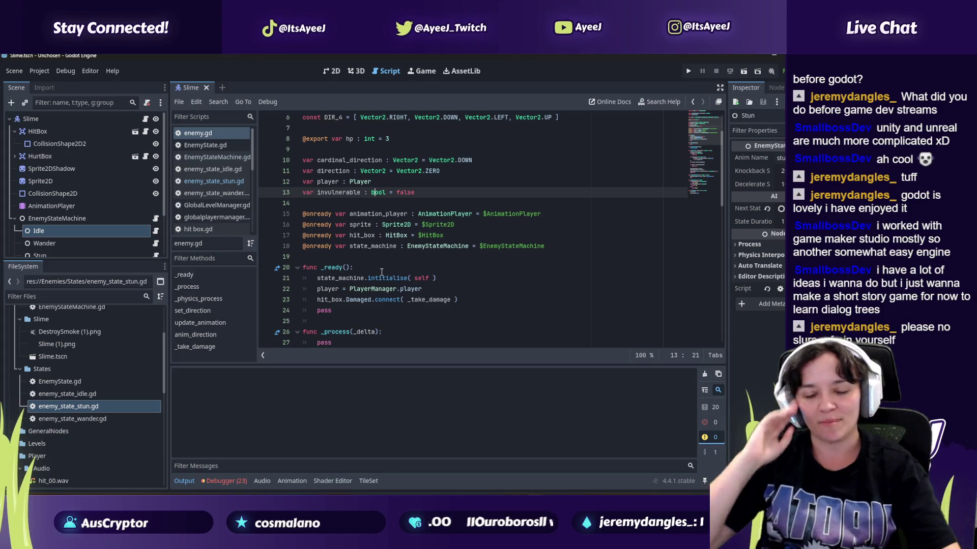
key("alt+Tab")
left_click(381, 270)
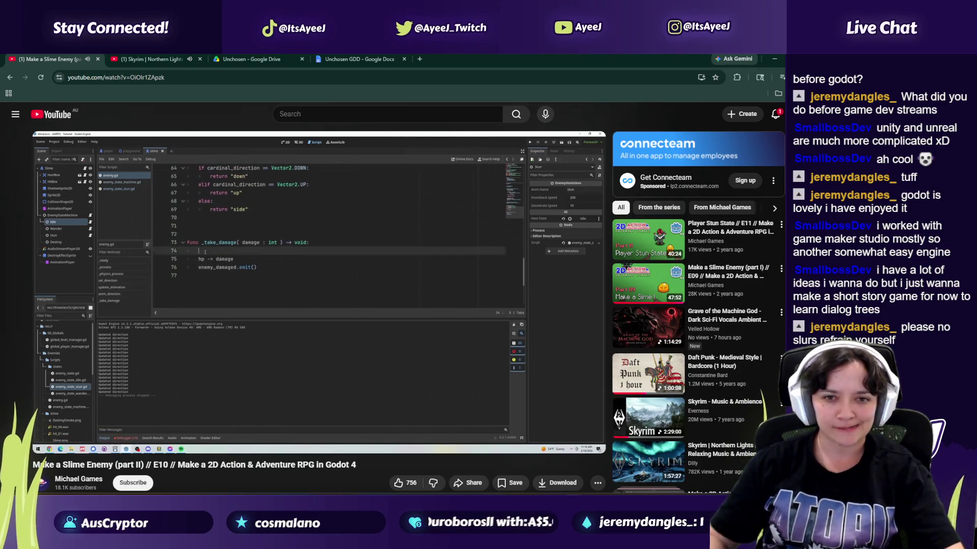
Step: Scroll enemy.gd toward _take_damage while checking the tutorial's next code line
mouse_move(399, 279)
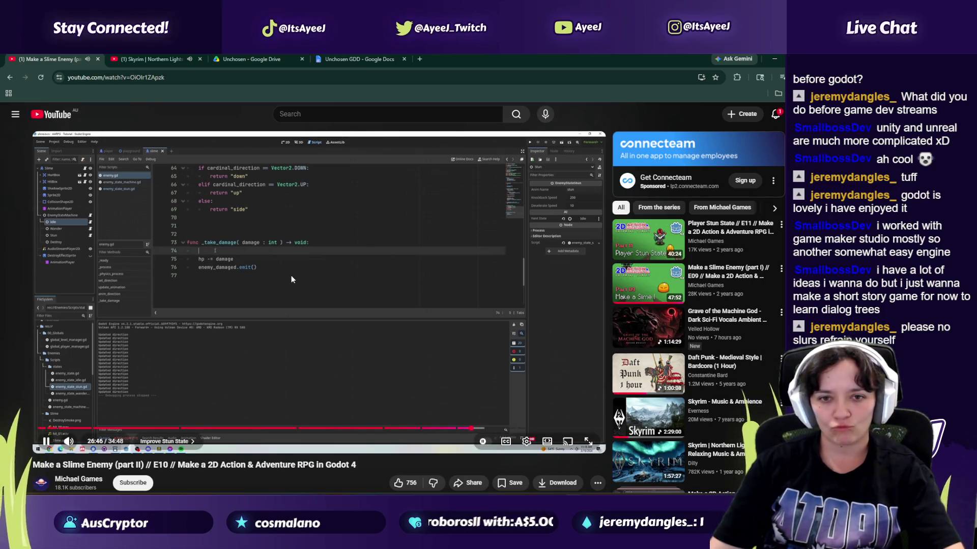
key("alt+Tab")
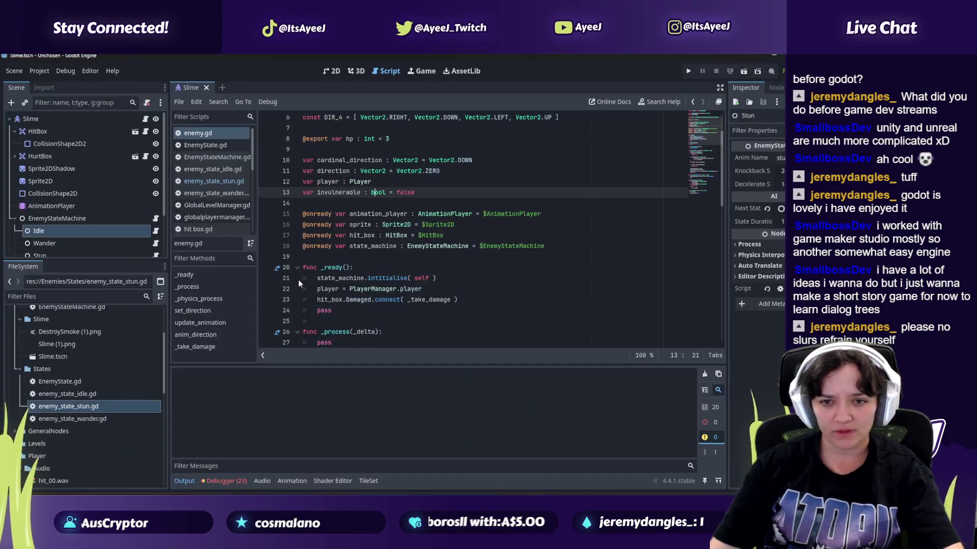
scroll(301, 286, "down", 4)
scroll(305, 285, "down", 5)
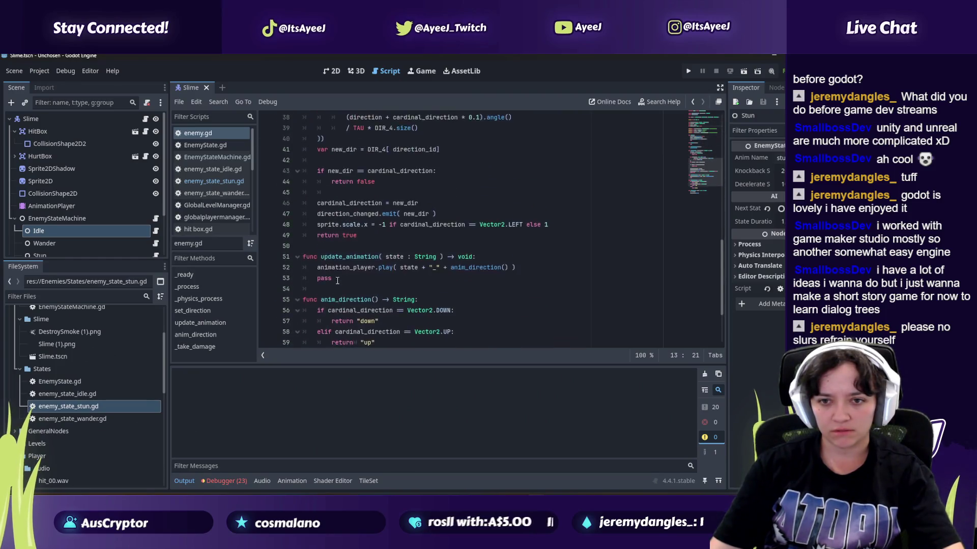
scroll(337, 280, "up", 1)
key("alt+Tab")
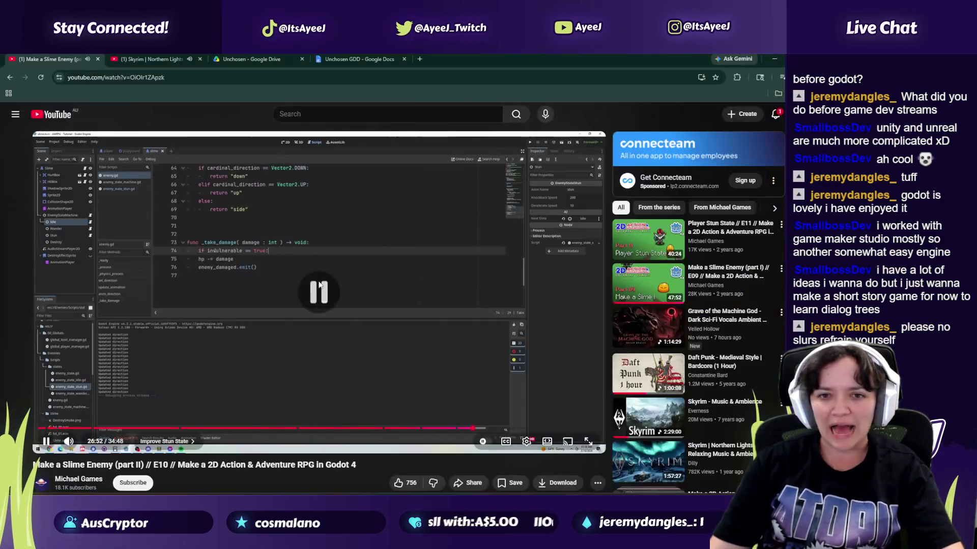
key("alt+Tab")
scroll(335, 276, "down", 1)
Step: Add 'if invulnerable == true:' with an indented 'return' at the top of _take_damage
left_click(468, 308)
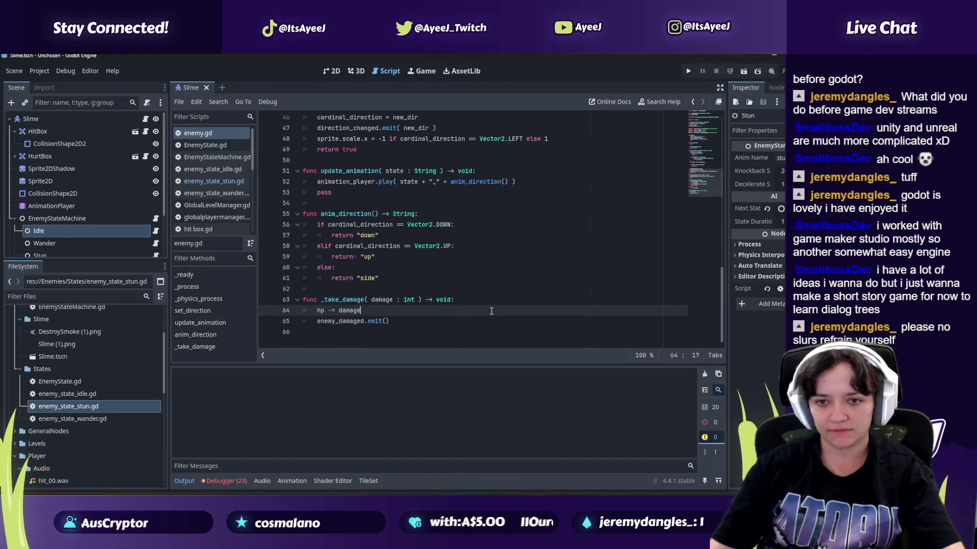
left_click(463, 300)
key("Return")
type("if invulnerable ")
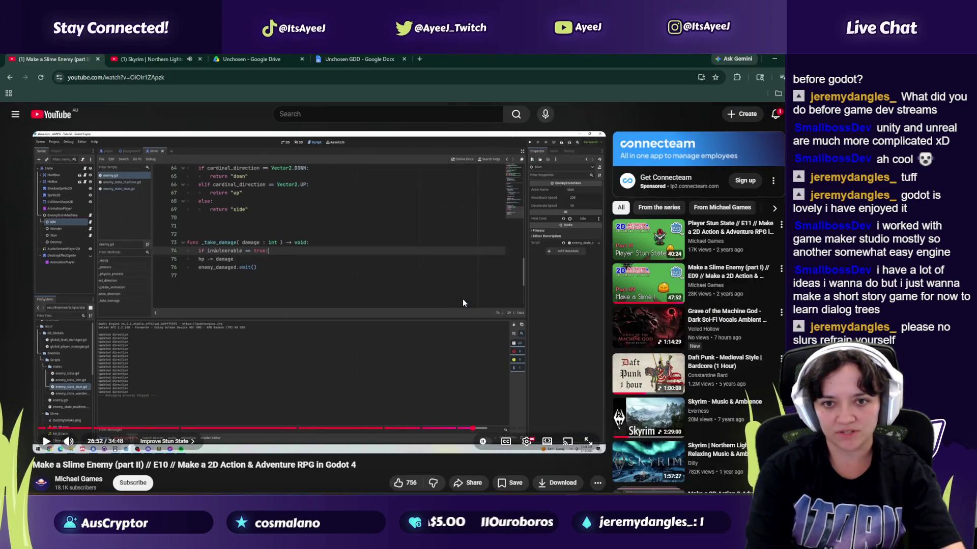
type("== true;")
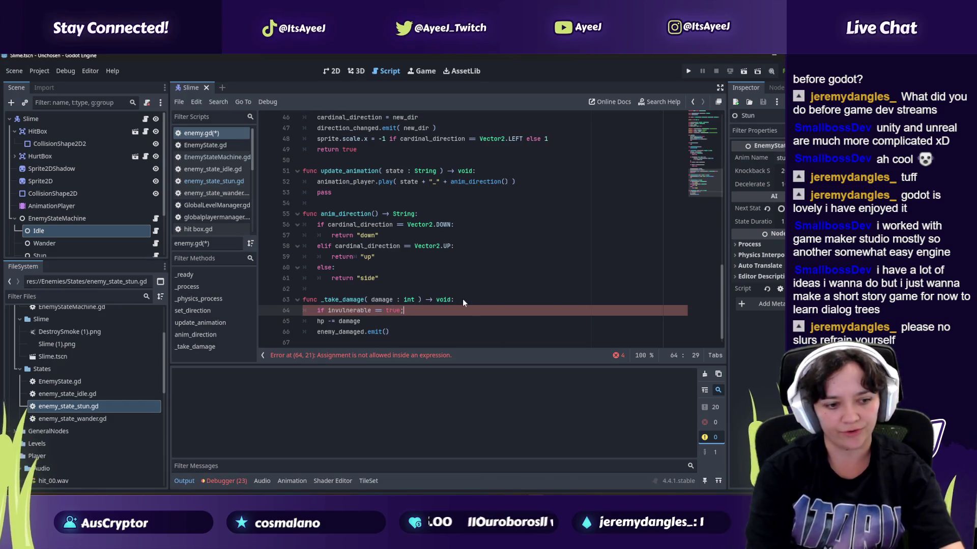
key("Return")
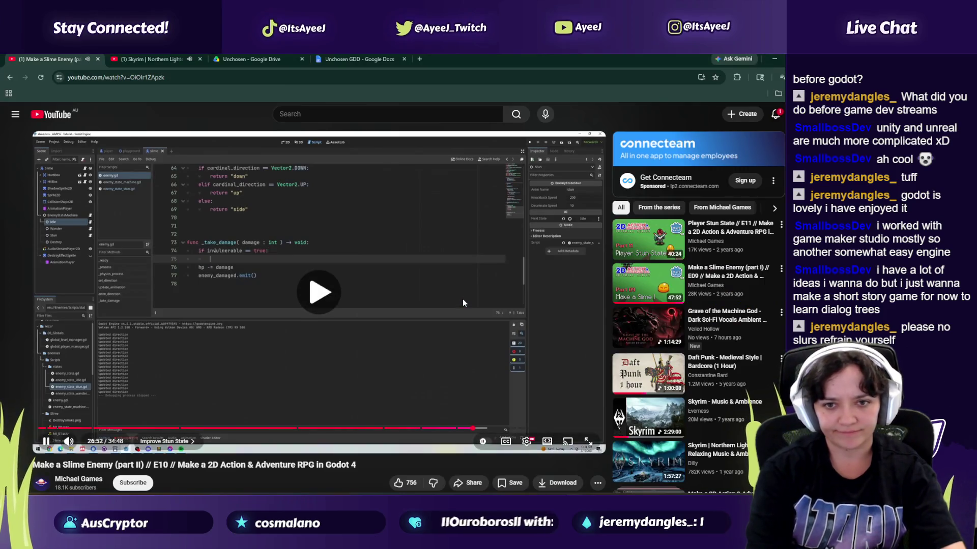
type("reutrn")
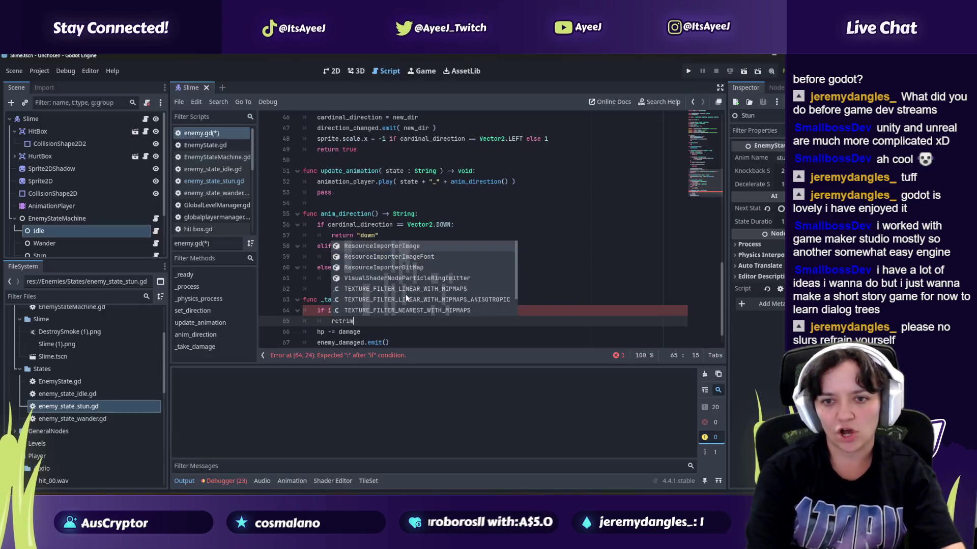
key("BackSpace")
key("BackSpace")
key("BackSpace")
type("turn")
key("Escape")
left_click(410, 311)
type(":")
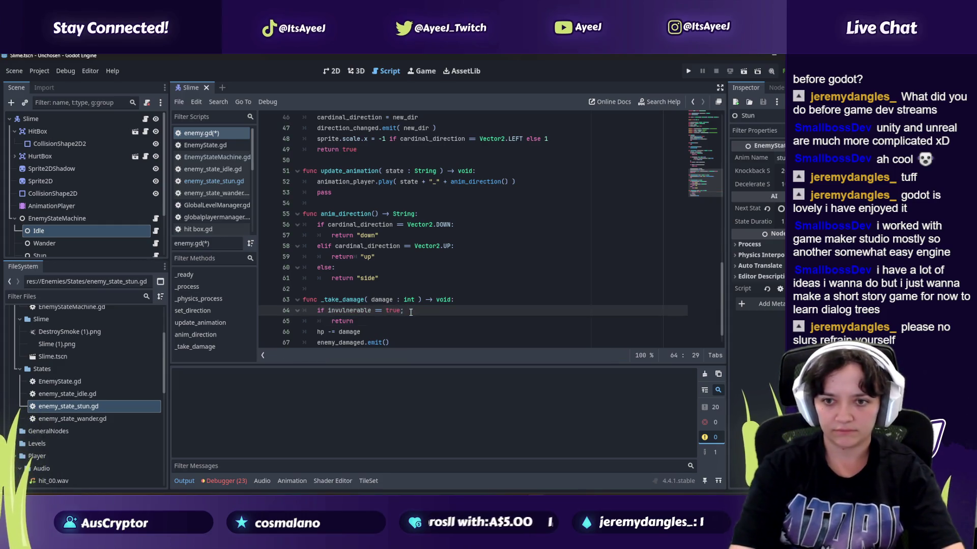
Step: Skip the video advert, pause the tutorial, and return to Godot
key("alt+Tab")
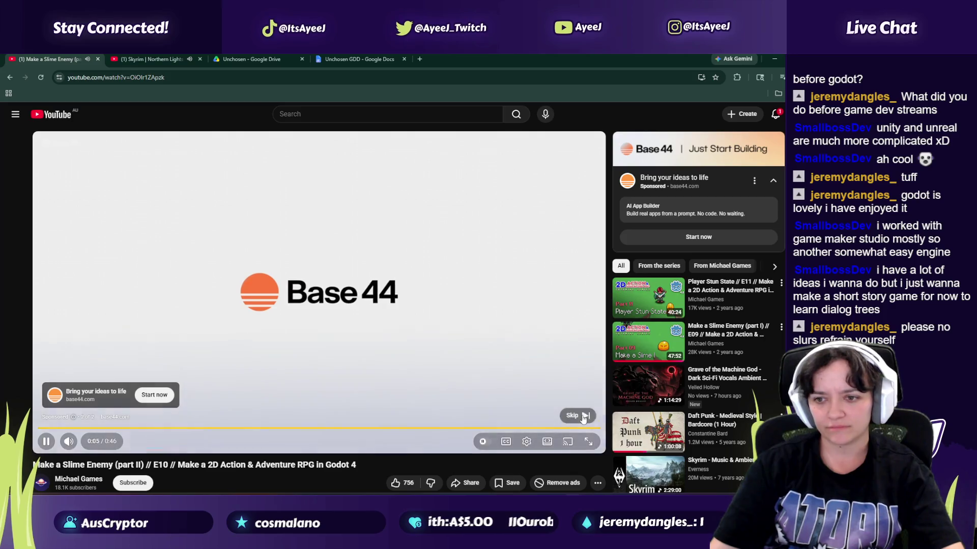
left_click(577, 413)
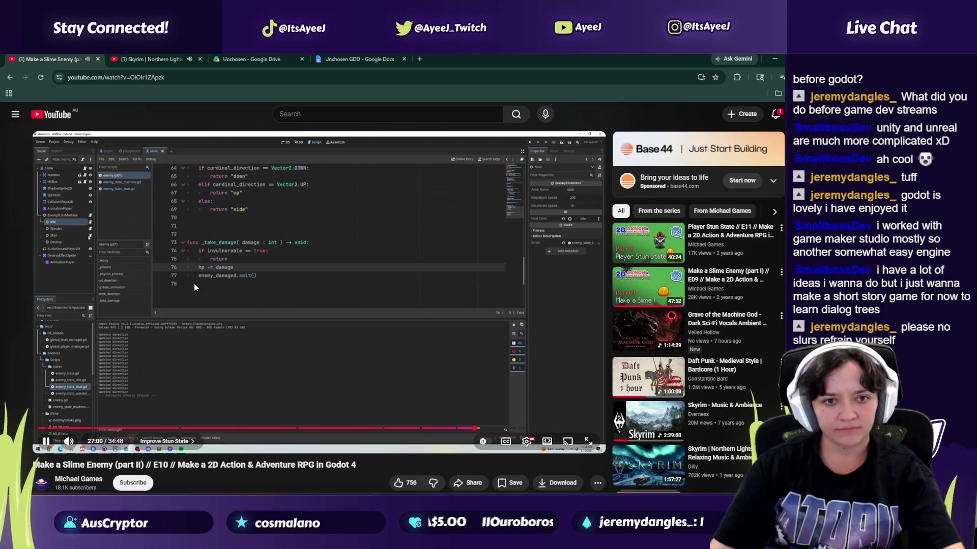
left_click(230, 289)
key("alt+Tab")
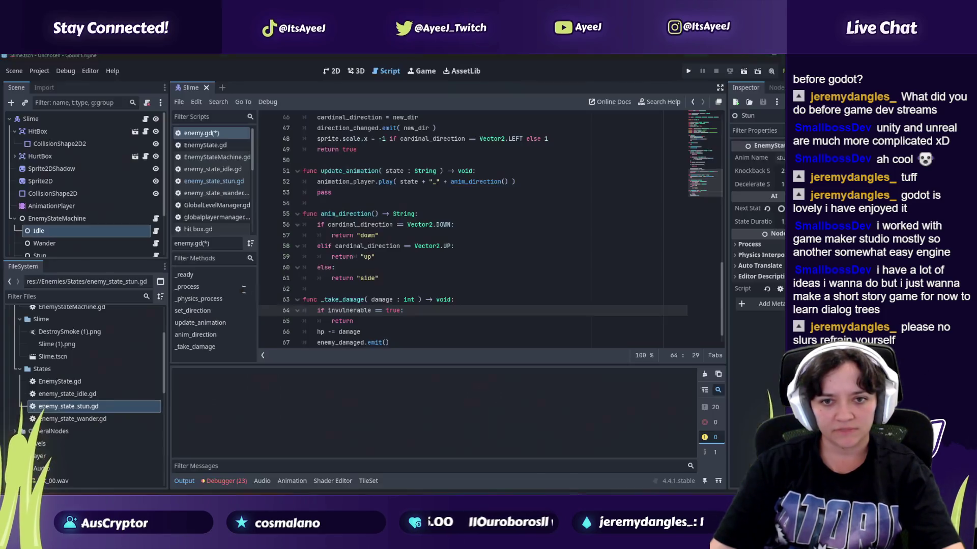
Step: Open enemy_state_stun.gd and play the tutorial's next part for reference
left_click(211, 183)
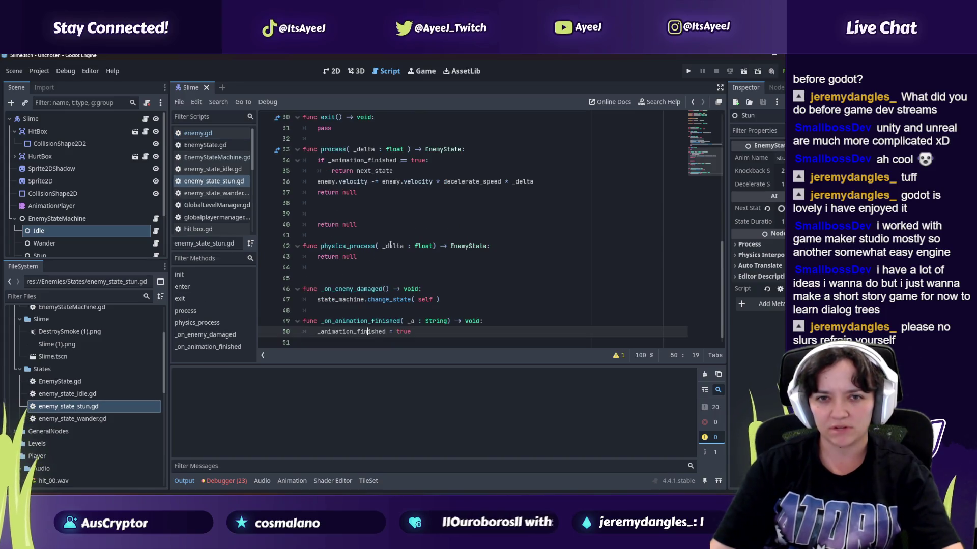
key("alt+Tab")
left_click(354, 292)
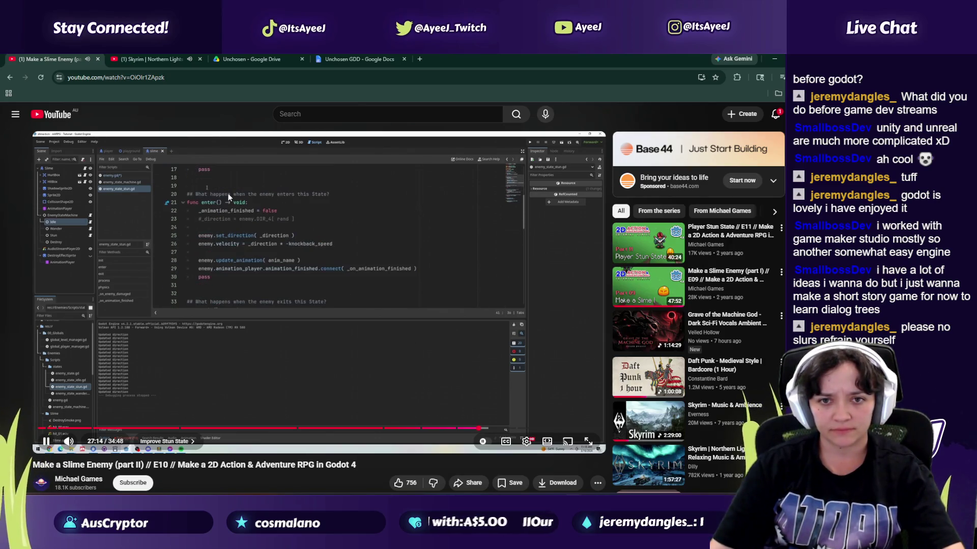
key("alt+Tab")
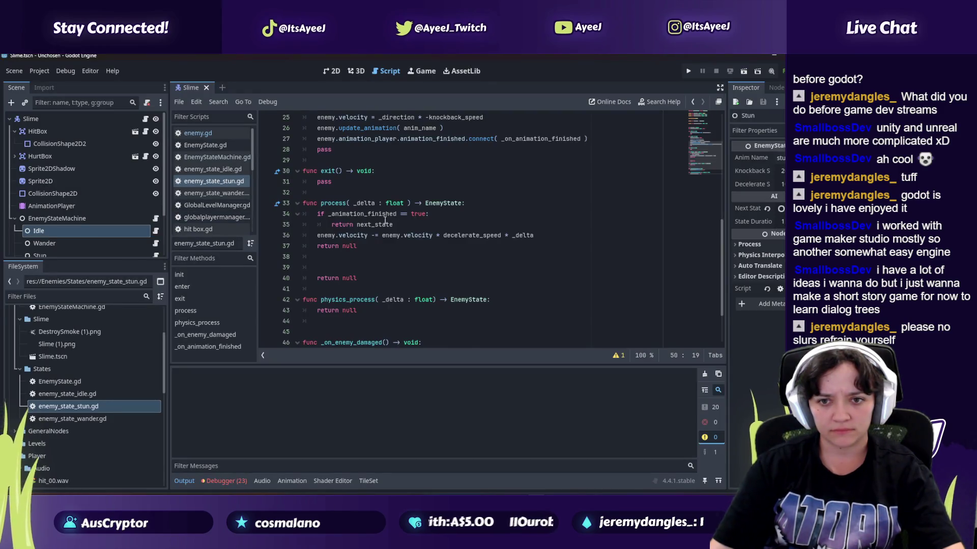
scroll(385, 220, "up", 7)
scroll(385, 271, "down", 2)
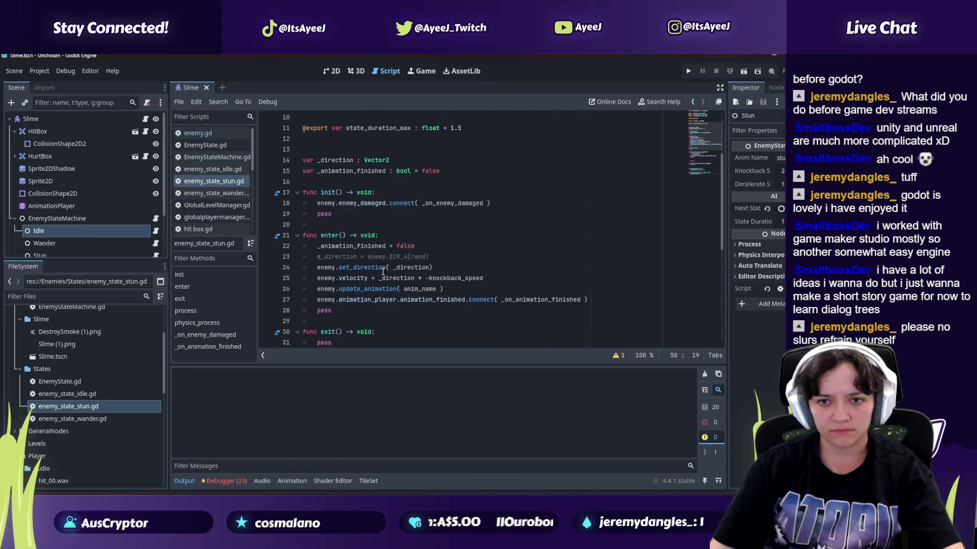
Step: Insert 'enemy.invulnerable = true' as the first line of enter(), comparing with the tutorial
left_click(427, 245)
left_click(383, 235)
key("Return")
type("enemy.inv")
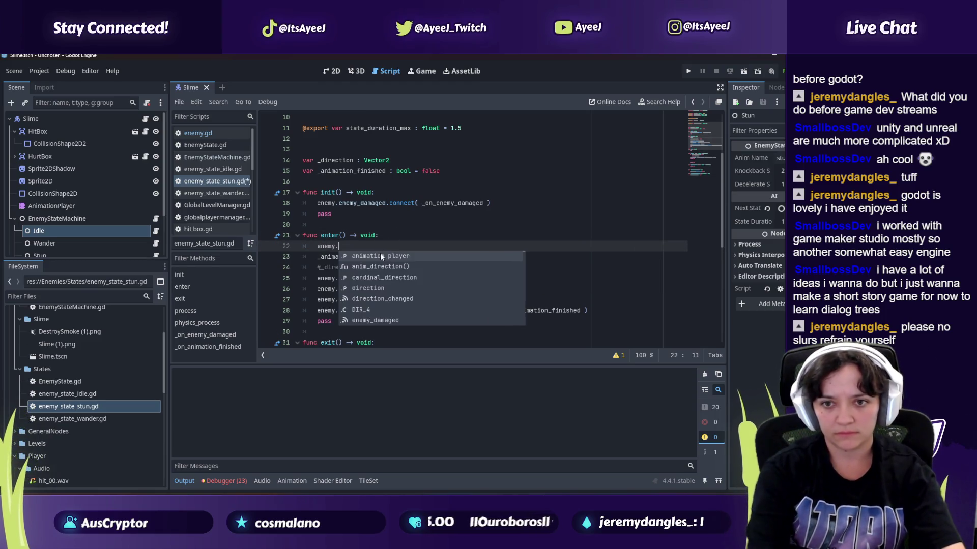
key("Return")
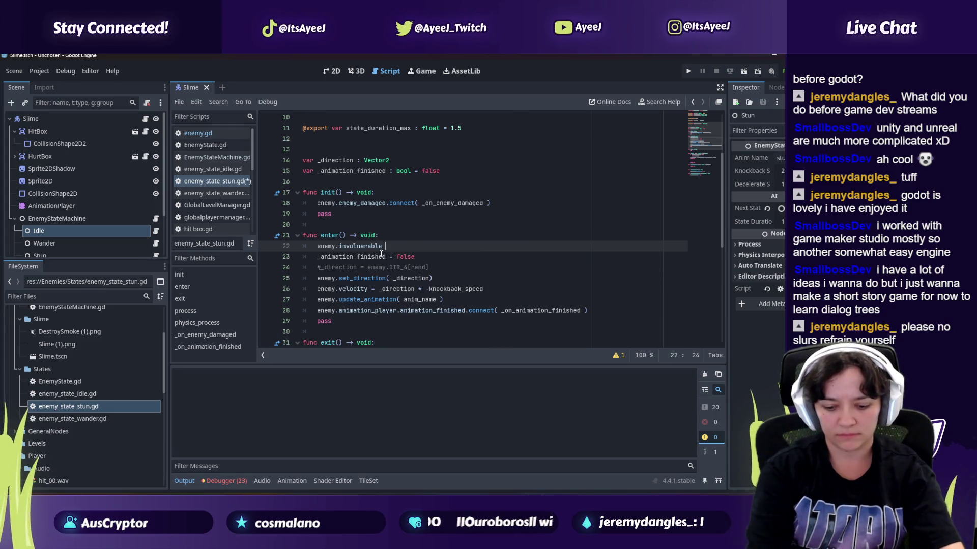
type("= true")
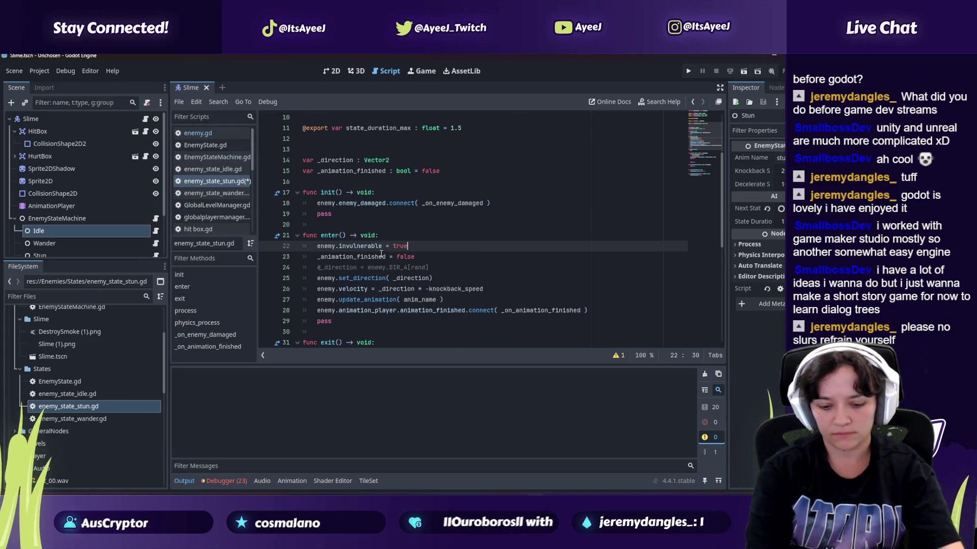
key("alt+Tab")
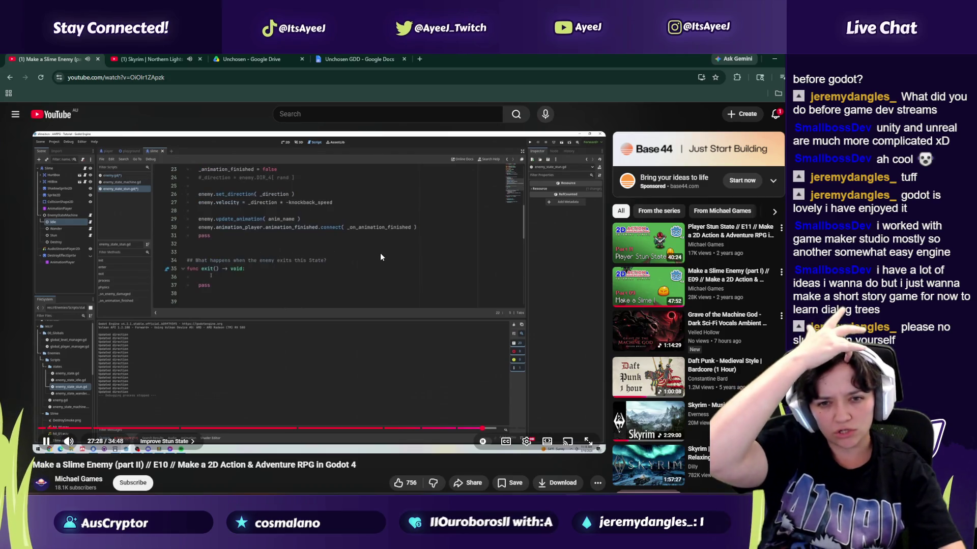
key("alt+Tab")
left_click_drag(410, 247, 316, 249)
key("alt+Tab")
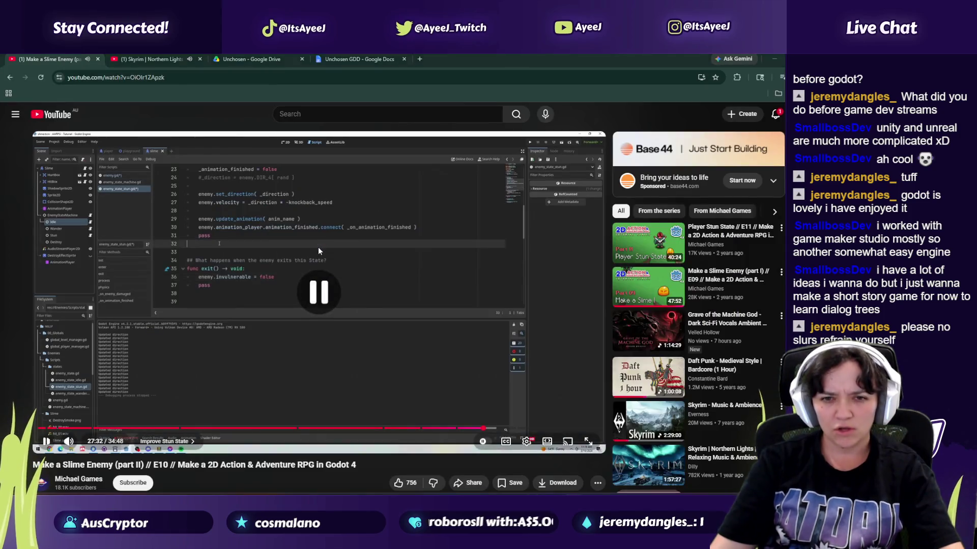
key("alt+Tab")
scroll(371, 288, "down", 4)
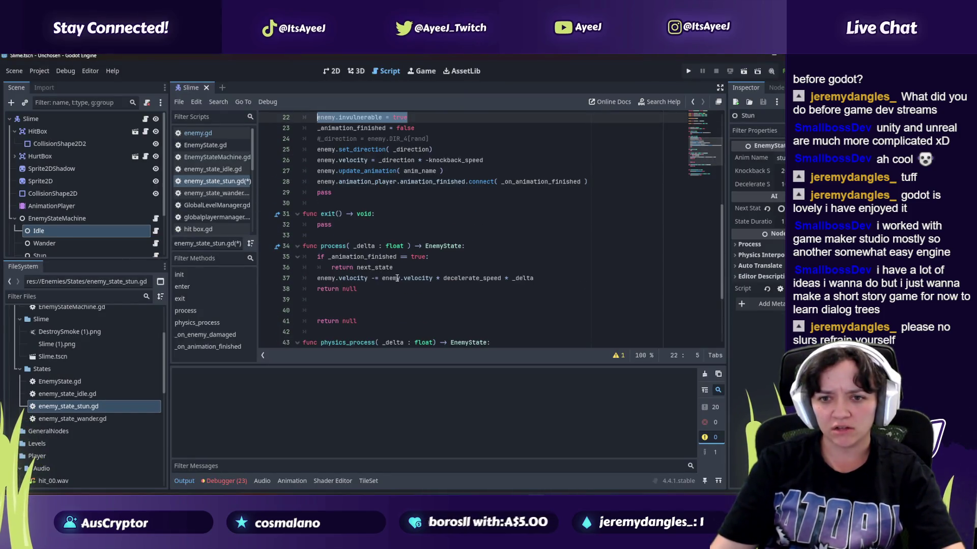
Step: Type an enemy.invulnerable assignment after the velocity deceleration line in process(), pausing the tutorial
left_click(543, 286)
left_click(543, 281)
key("Return")
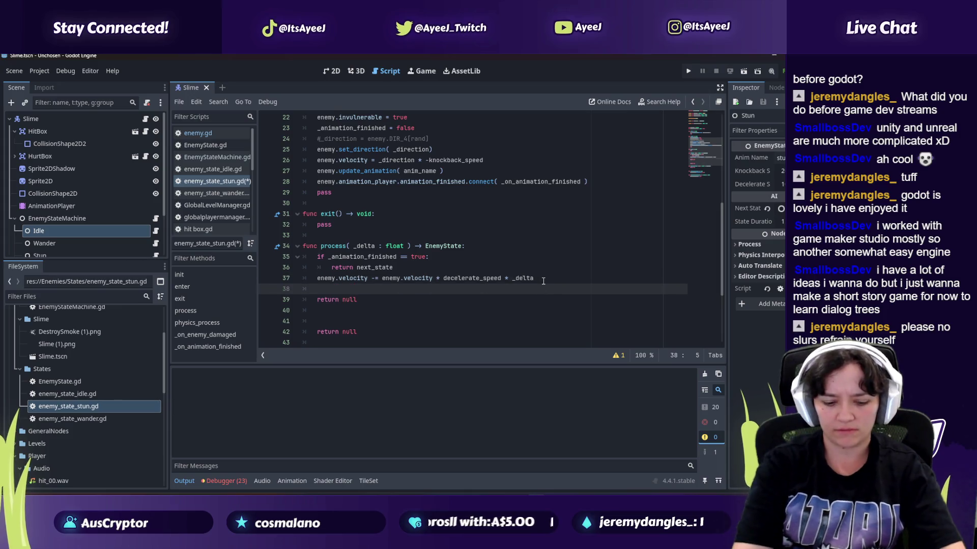
type("enemy.invulnerable = tru")
key("BackSpace")
type("als")
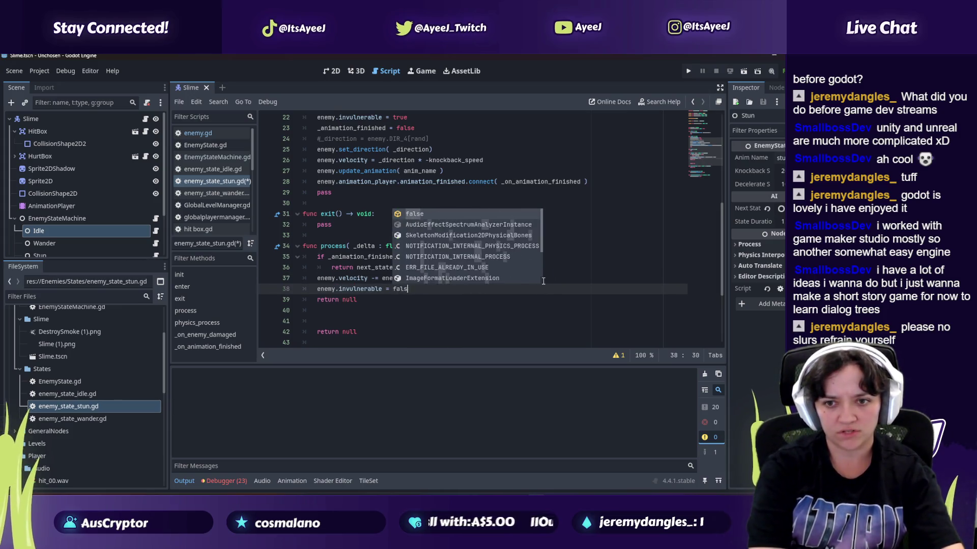
key("alt+Tab")
left_click(377, 297)
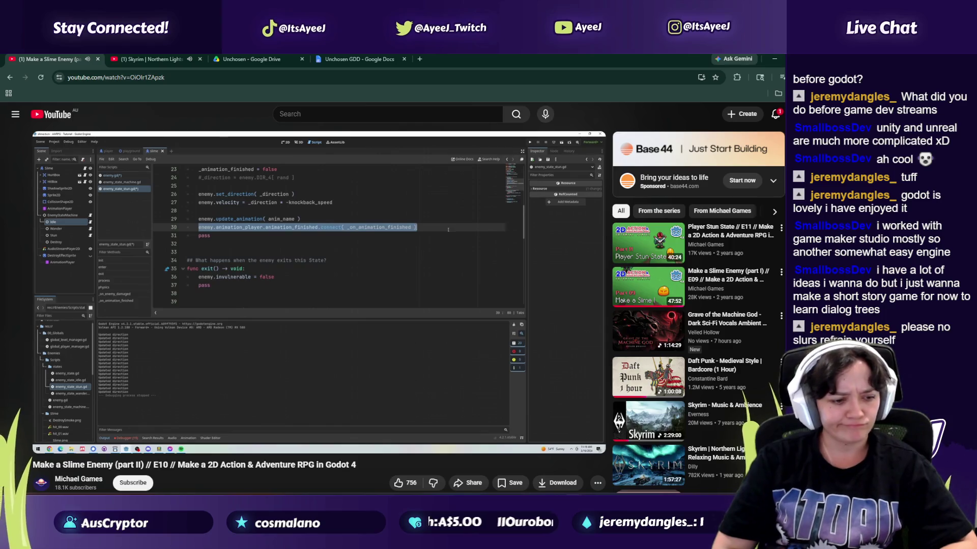
key("alt+Tab")
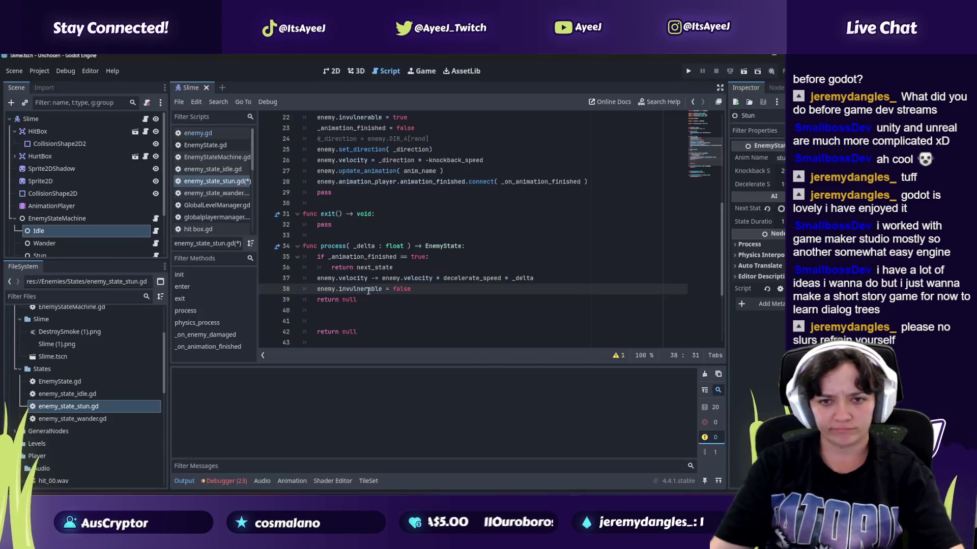
key("alt+Tab")
Step: Move the 'enemy.invulnerable = false' line from process() into exit()
left_click(339, 281)
key("alt+Tab")
left_click_drag(410, 289, 316, 289)
key("ctrl+c")
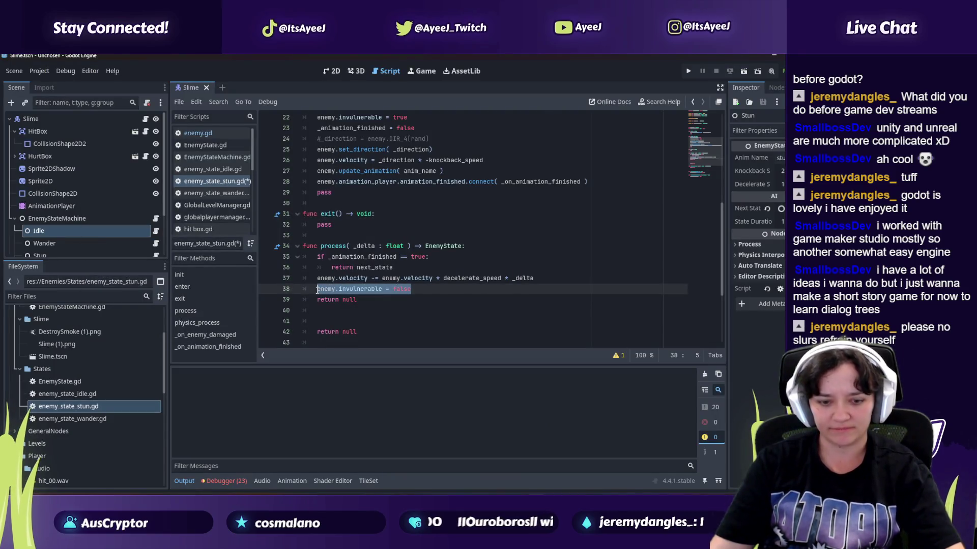
key("BackSpace")
left_click(359, 219)
key("Return")
key("ctrl+v")
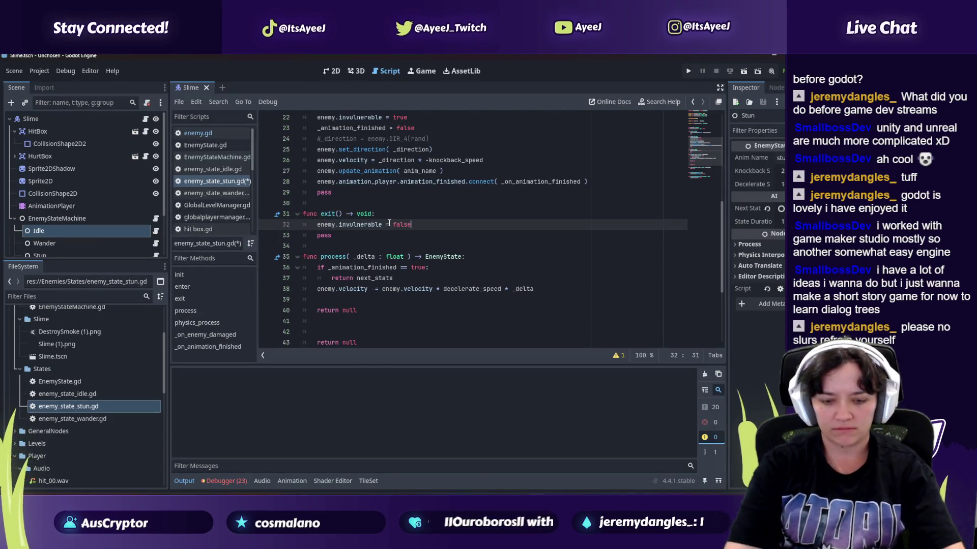
left_click(328, 303)
Step: Check the tutorial again and select the animation_finished connect line for copying
key("alt+Tab")
key("alt+Tab")
key("alt+Tab")
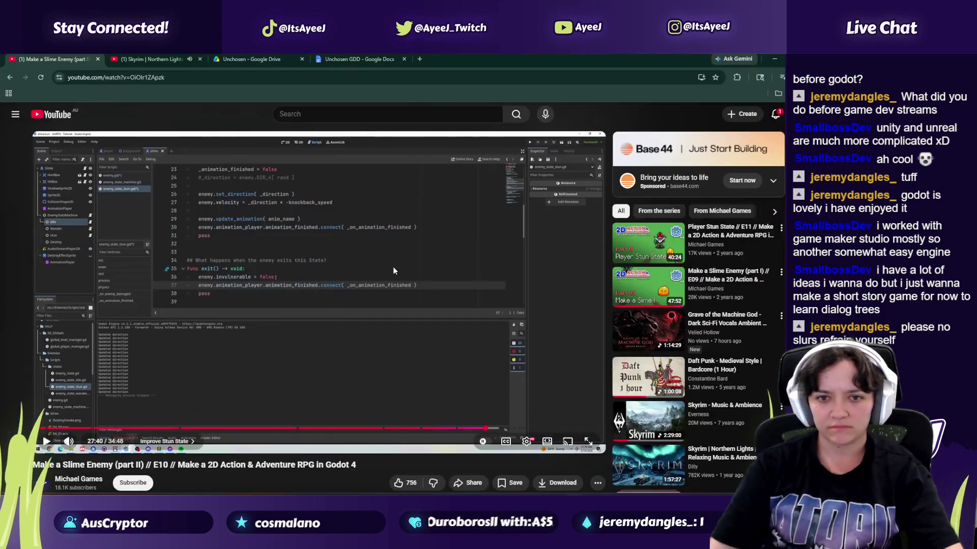
left_click(222, 342)
left_click(213, 216)
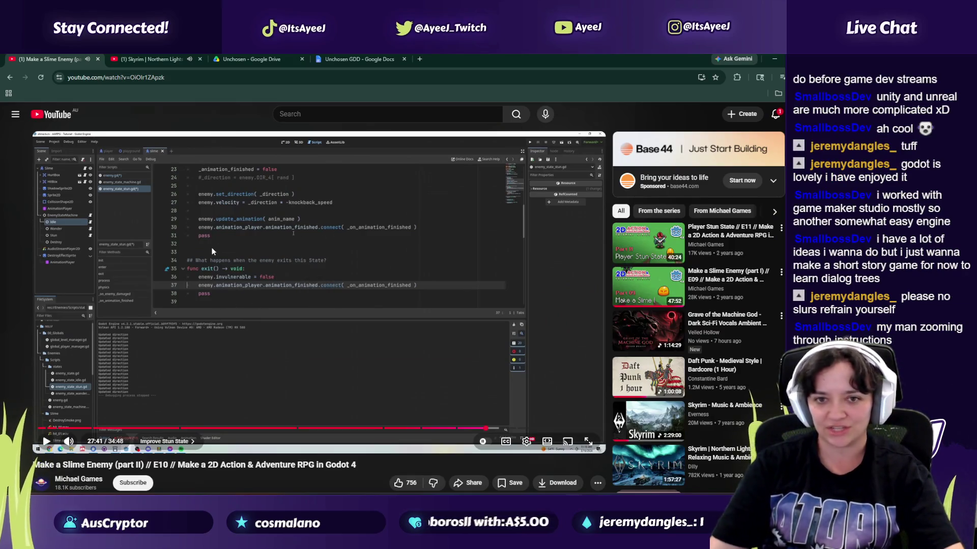
key("alt+Tab")
left_click_drag(589, 182, 314, 184)
key("ctrl+c")
key("alt+Tab")
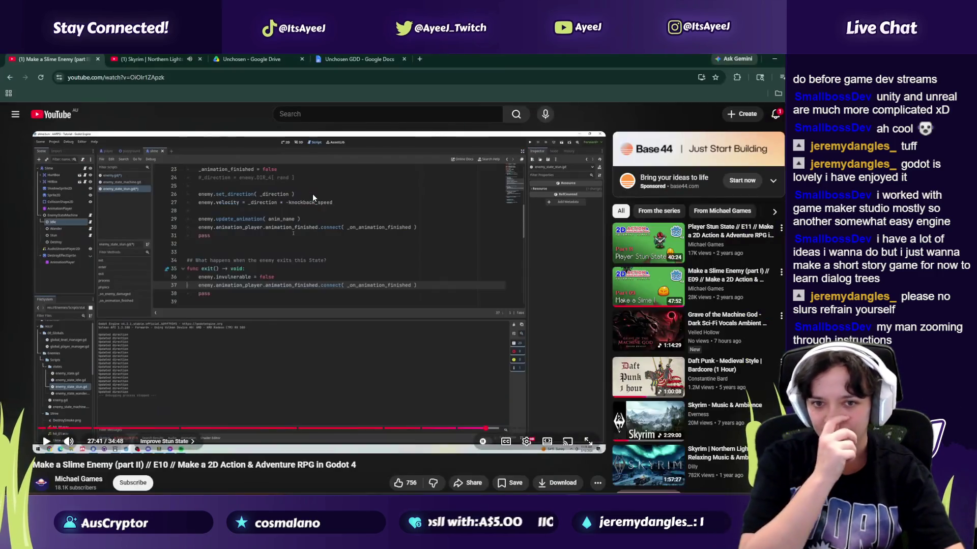
key("alt+Tab")
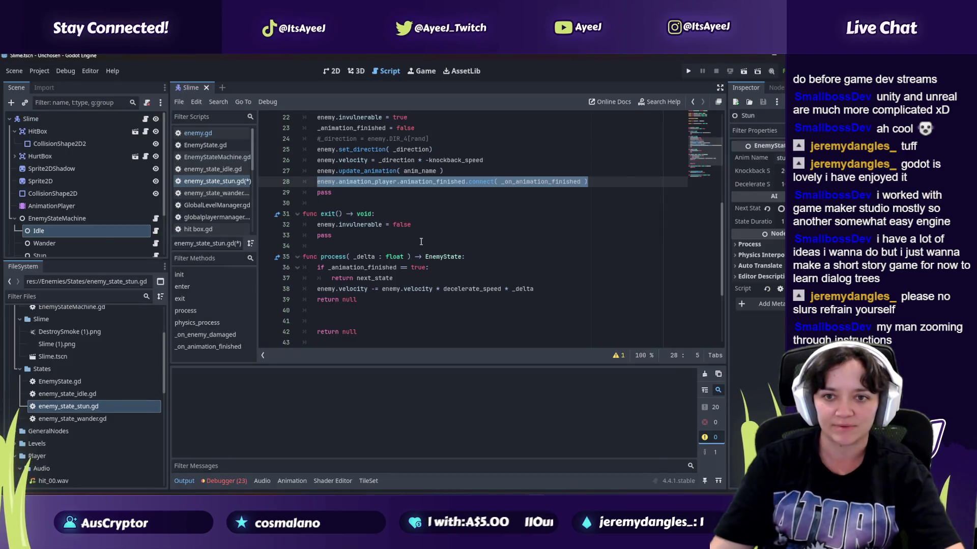
Step: Paste the animation_finished.connect line into exit() and change it to disconnect
key("alt+Tab")
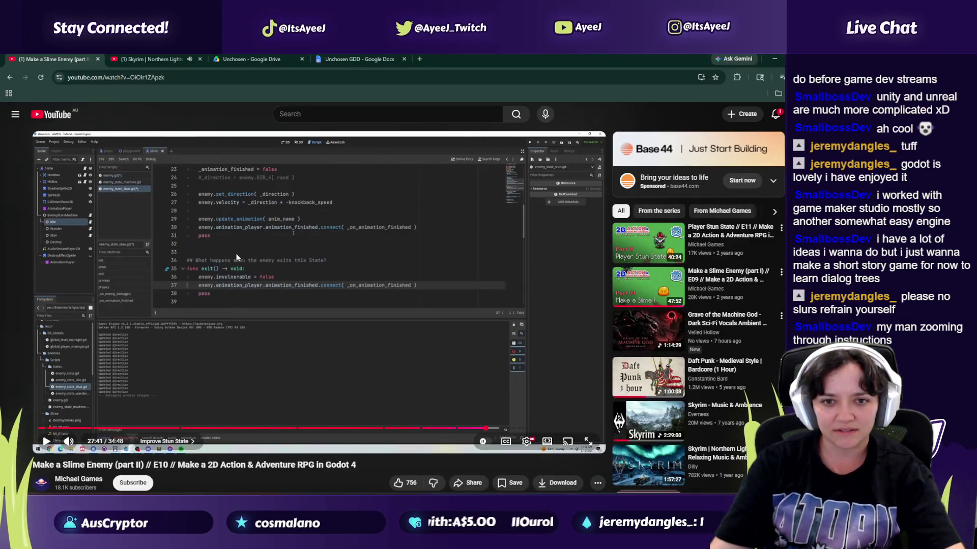
key("alt+Tab")
left_click(435, 236)
key("ctrl+v")
key("alt+Tab")
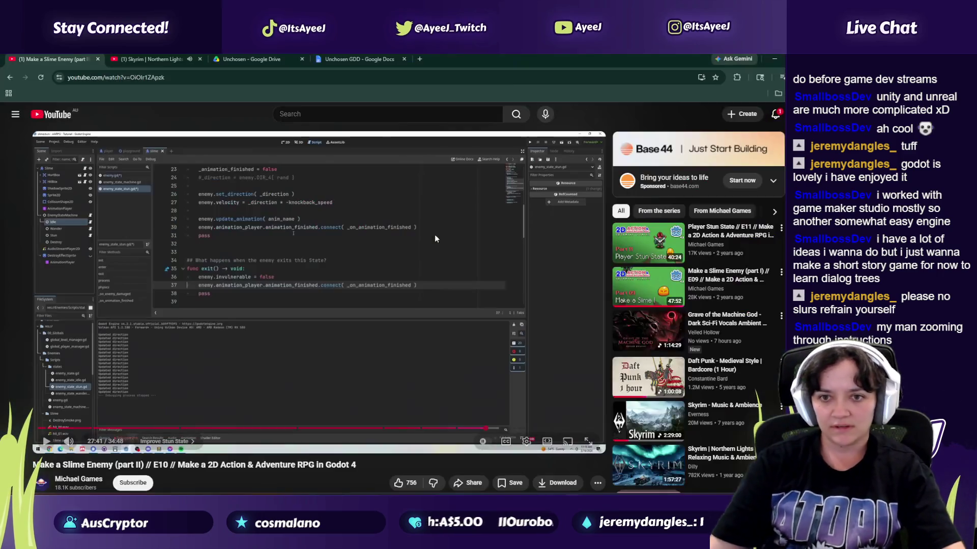
left_click(430, 264)
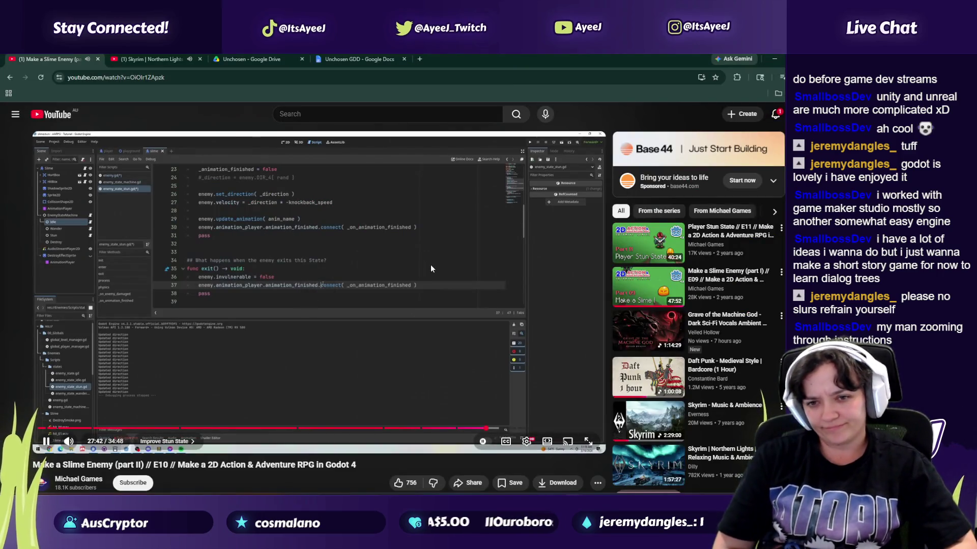
key("alt+Tab")
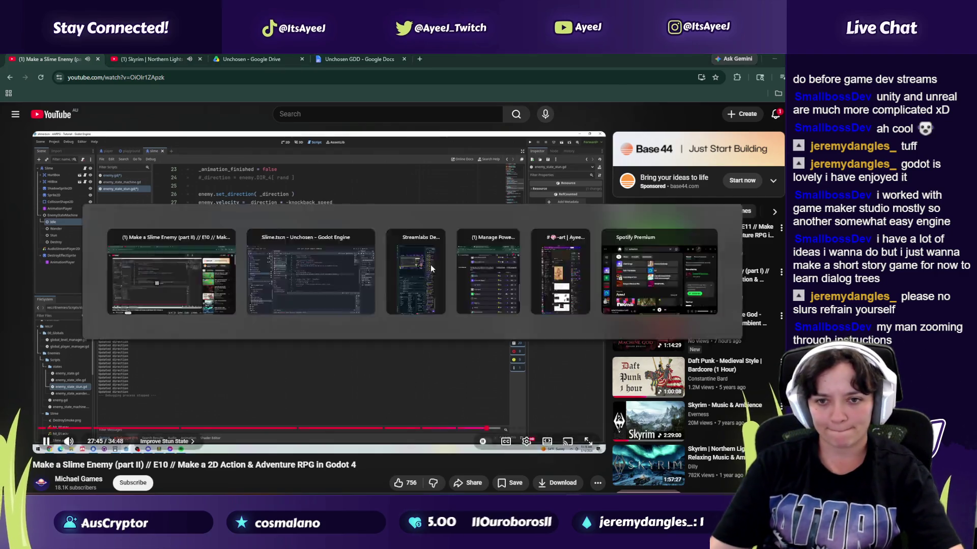
left_click(469, 235)
type("dis")
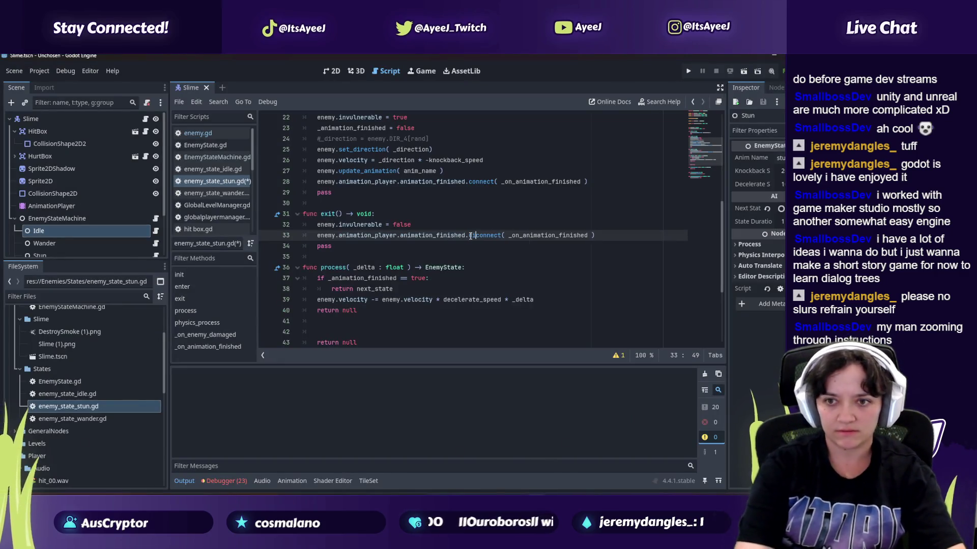
Step: Follow the tutorial video past 27:52, pausing and resuming it along the way
key("alt+Tab")
left_click(432, 238)
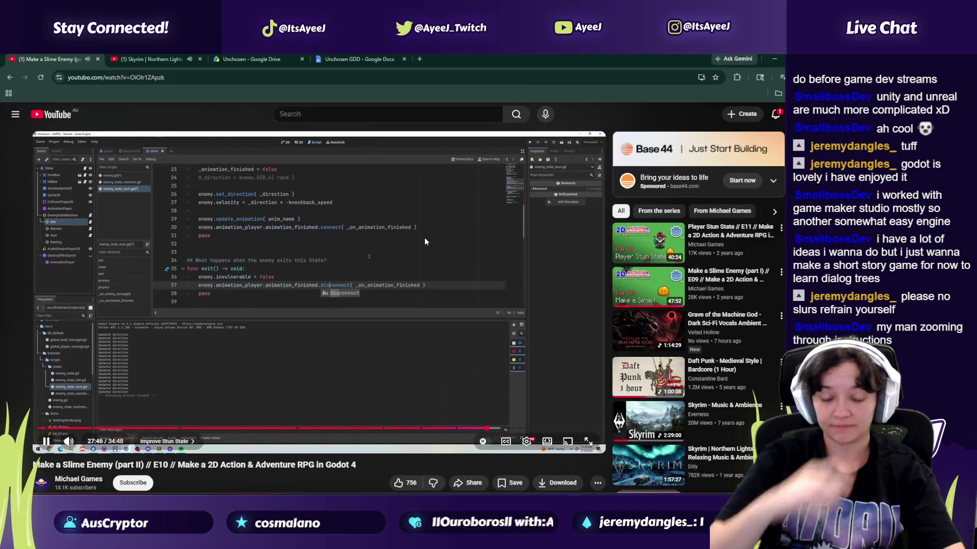
left_click(251, 297)
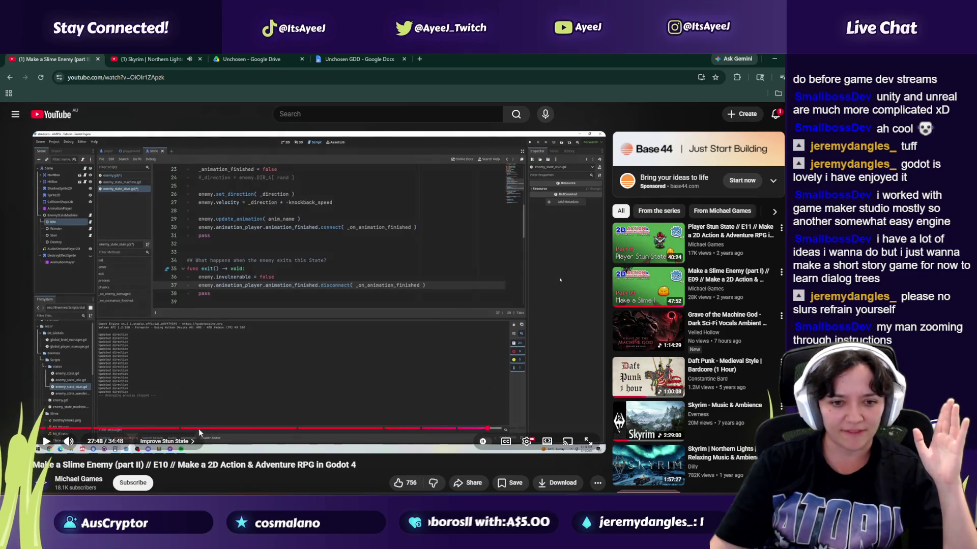
left_click(307, 365)
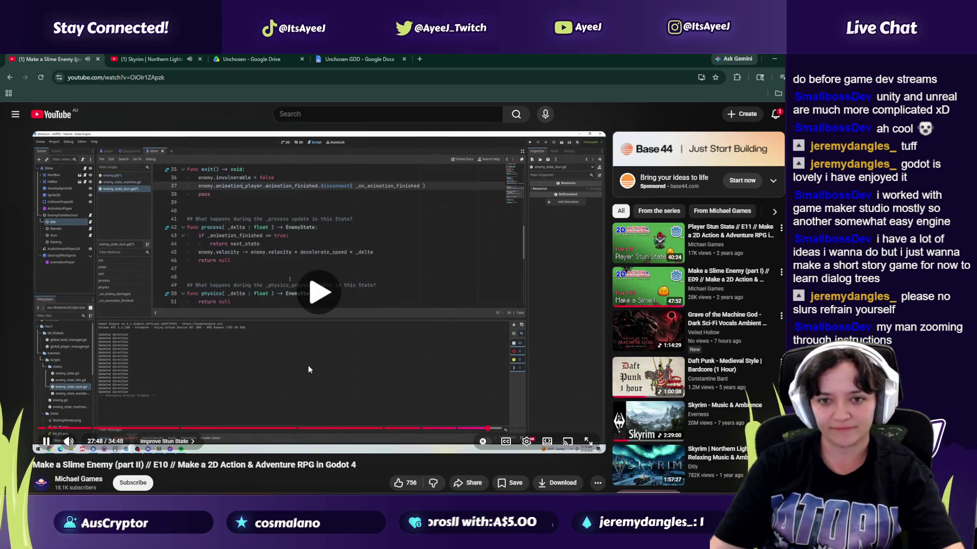
left_click(306, 365)
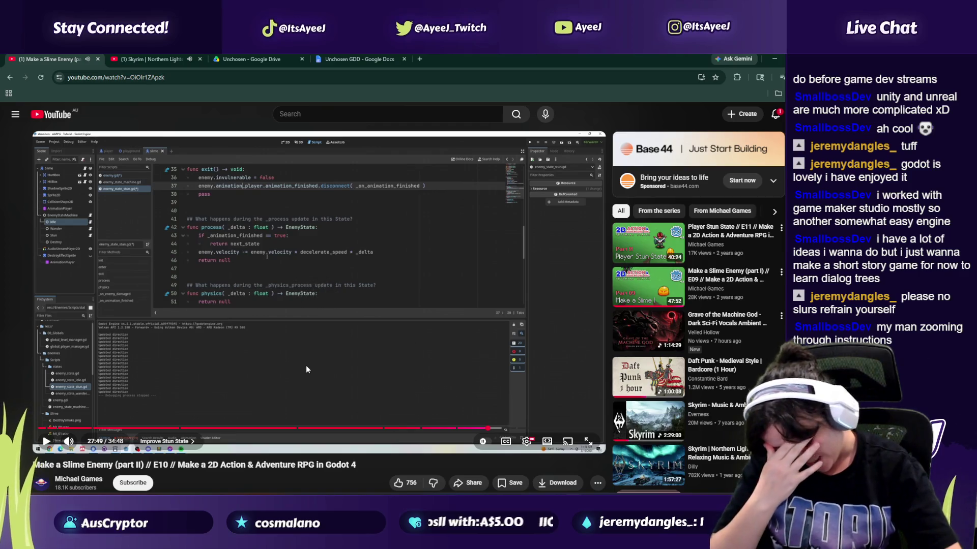
left_click(324, 371)
left_click(371, 370)
left_click(371, 370)
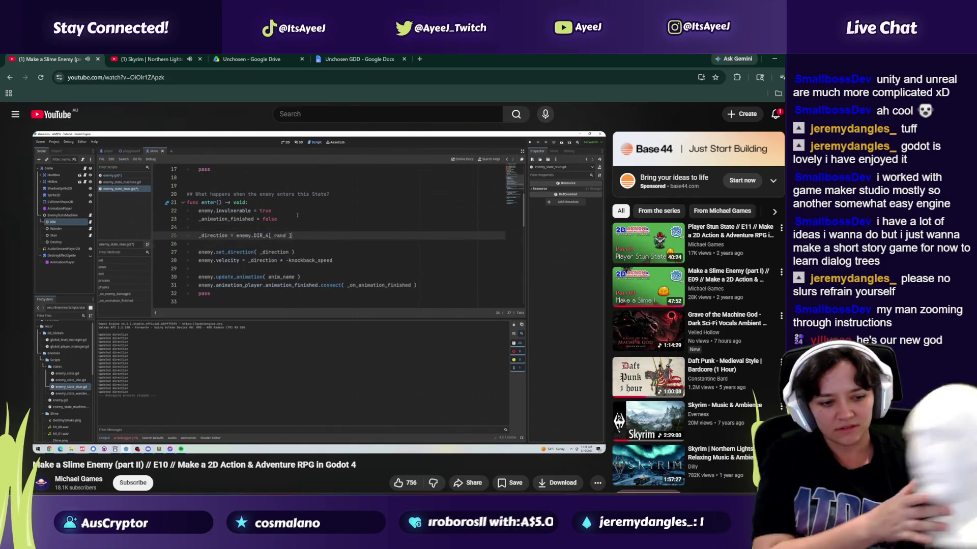
left_click(423, 340)
Step: Uncomment the _direction = enemy.DIR_4[rand] line and add blank lines around it
key("alt+Tab")
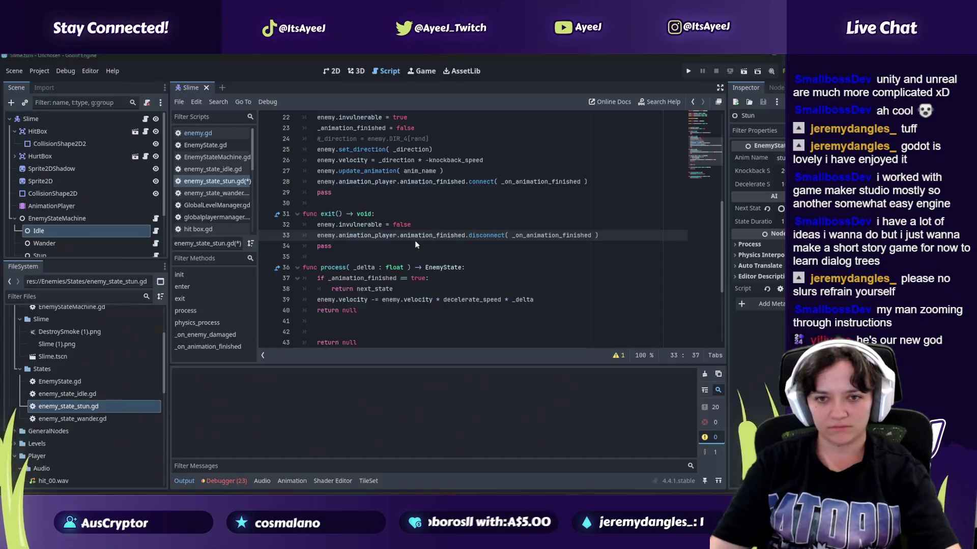
scroll(370, 210, "up", 1)
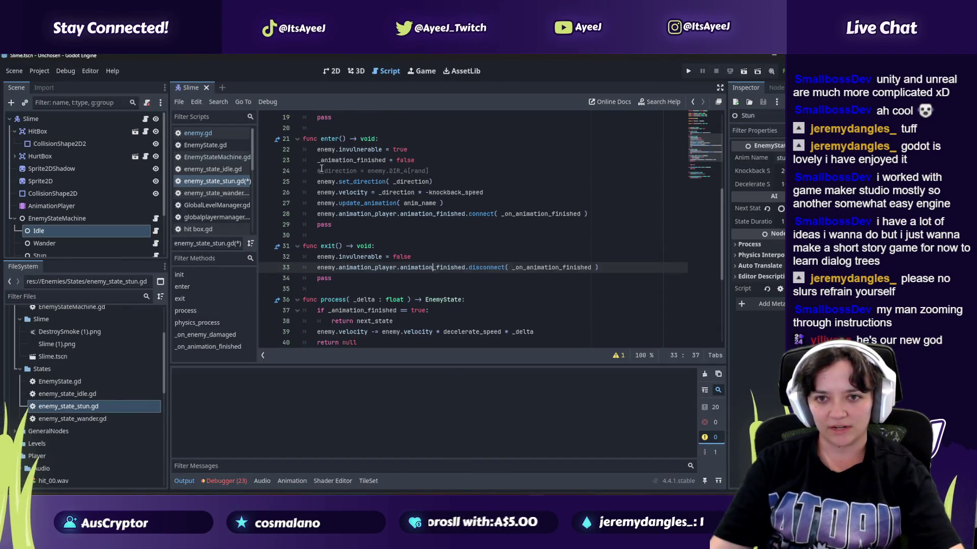
left_click(321, 170)
key("ctrl+k")
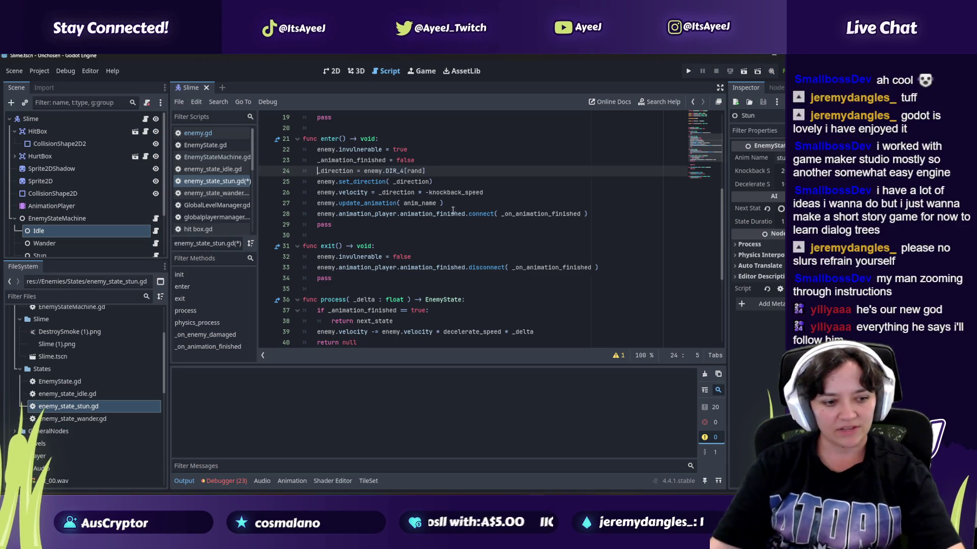
key("alt+Tab")
left_click(374, 246)
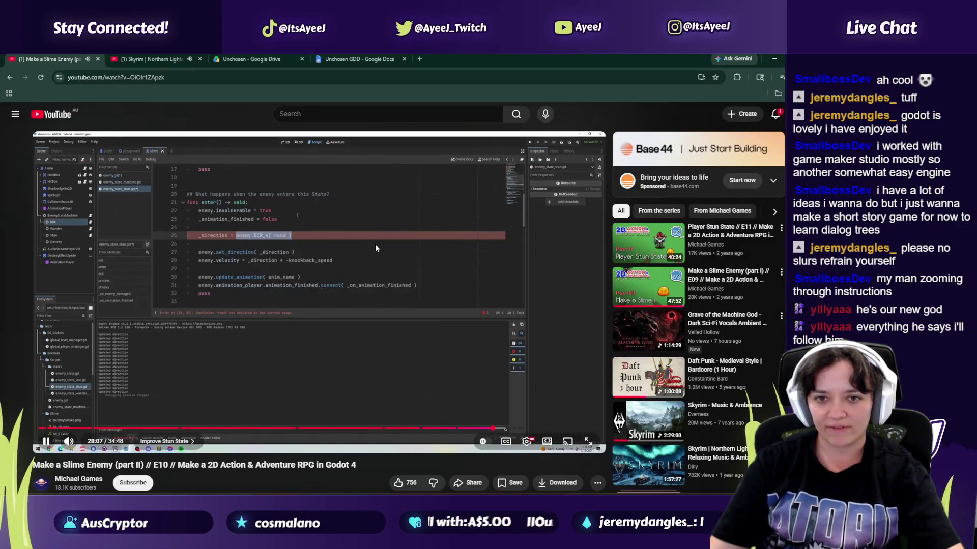
key("alt+Tab")
left_click(426, 164)
key("Return")
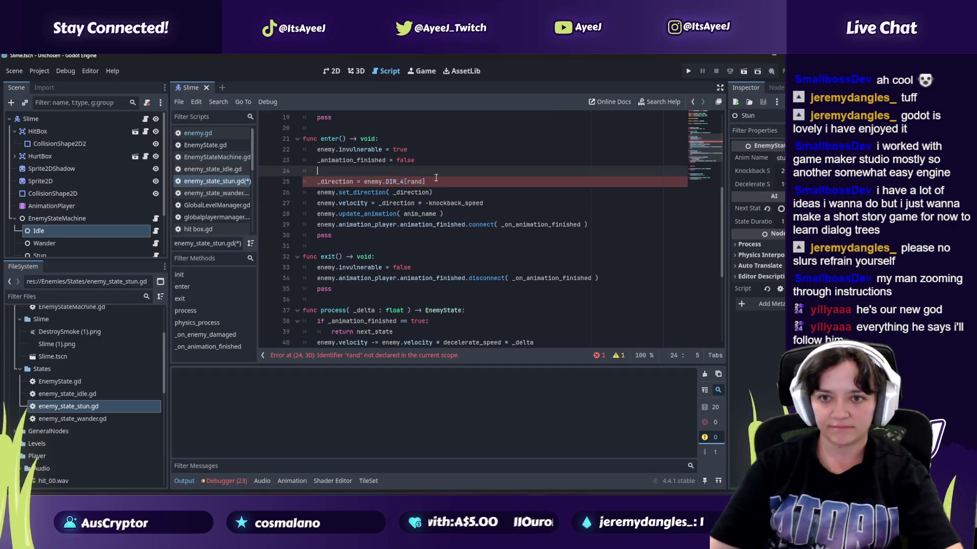
left_click(436, 181)
key("Return")
Step: Replace DIR_4[rand] with global_position.direction_to using autocomplete
key("alt+Tab")
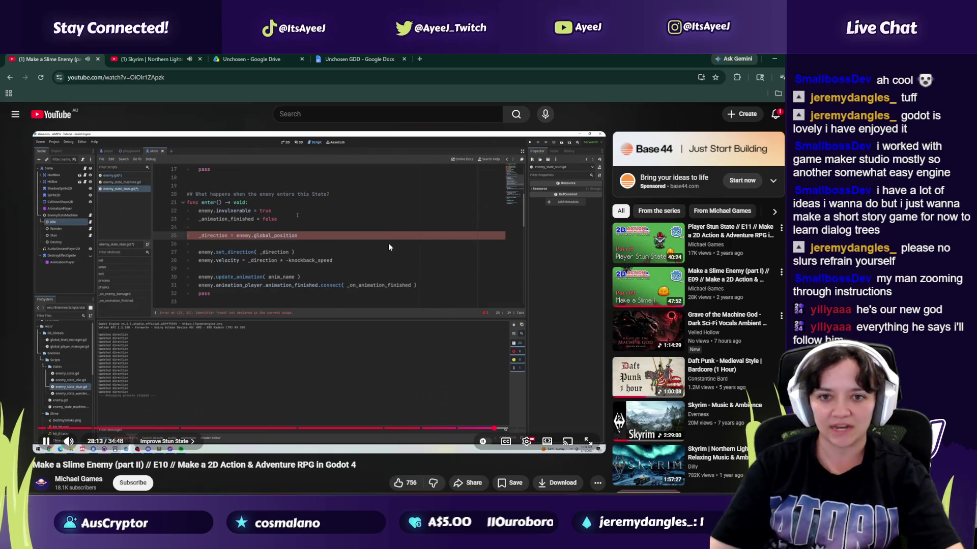
key("alt+Tab")
left_click_drag(426, 182, 388, 182)
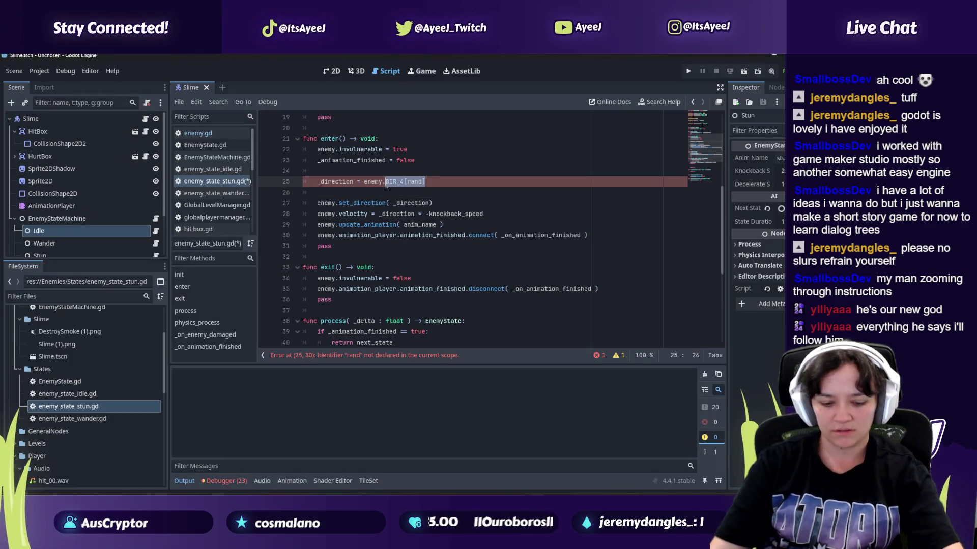
type("glob")
key("Return")
key("alt+Tab")
key("space")
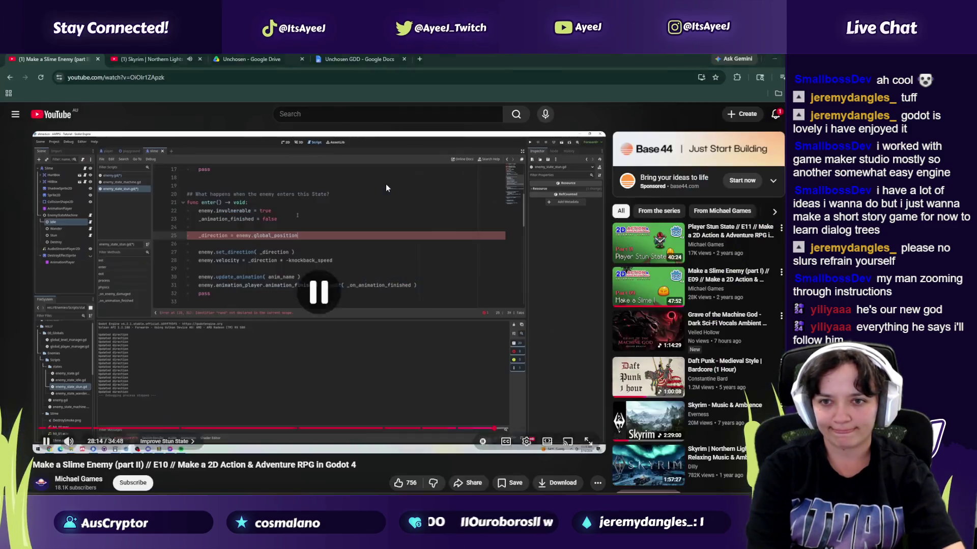
key("alt+Tab")
type(".dire")
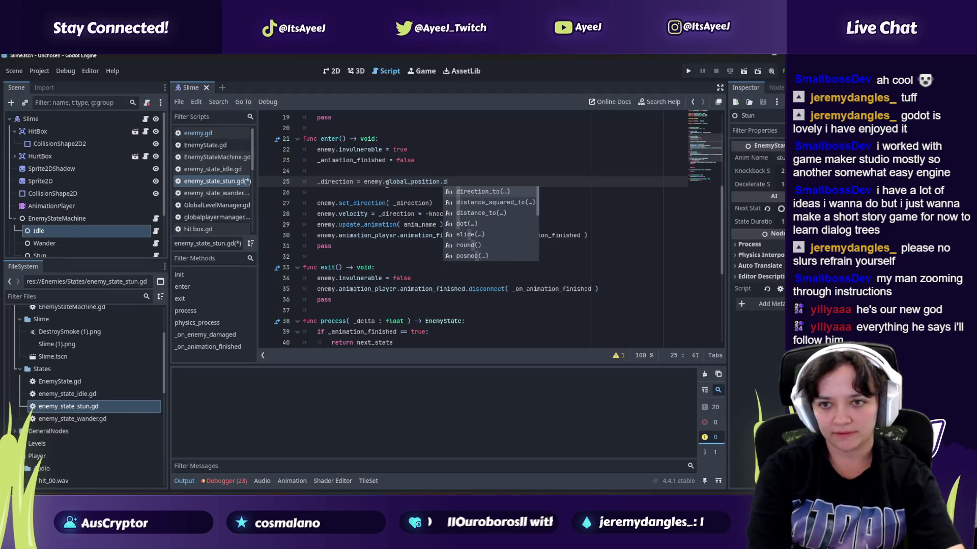
key("Return")
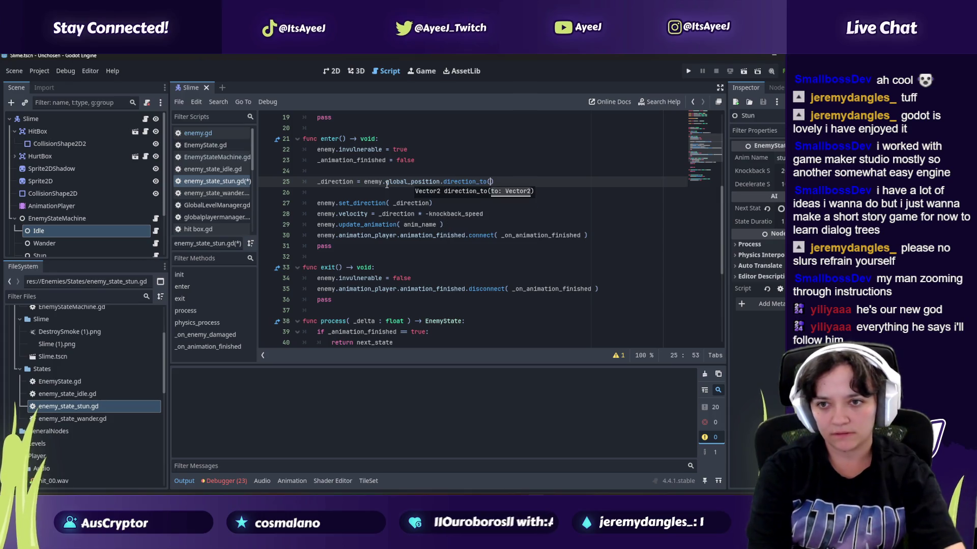
key("alt+Tab")
key("alt+Tab")
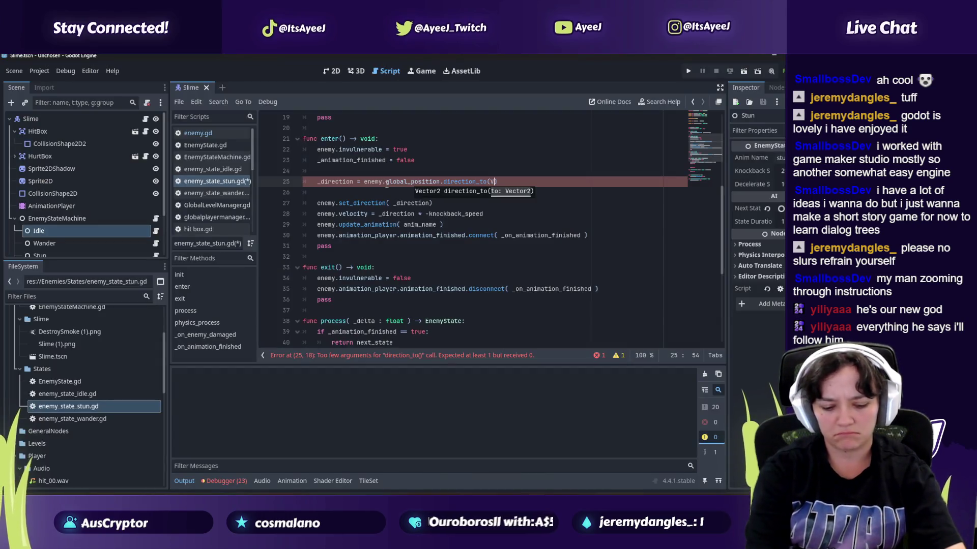
key("alt+Tab")
Step: Fill in enemy.player.global_position as the direction_to argument, checking against the tutorial
key("alt+Tab")
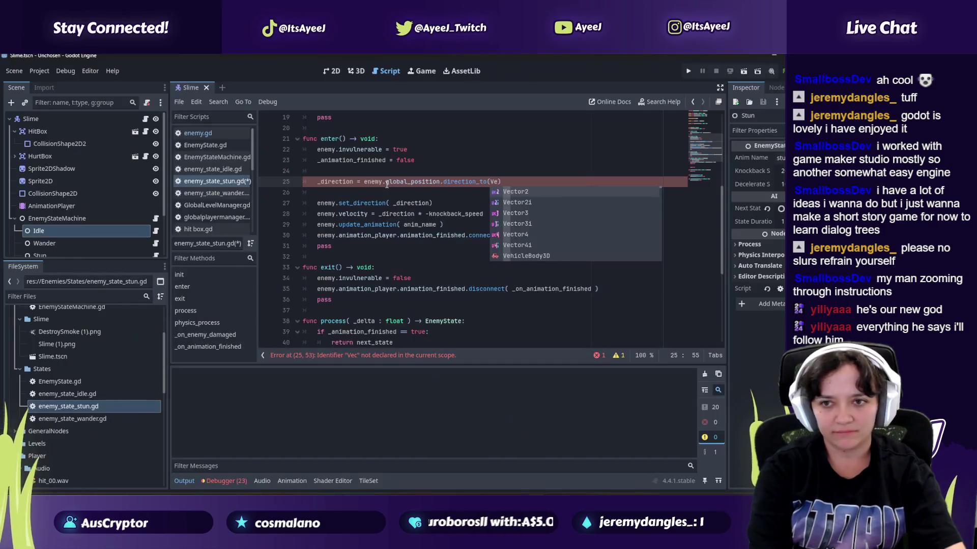
key("alt+Tab")
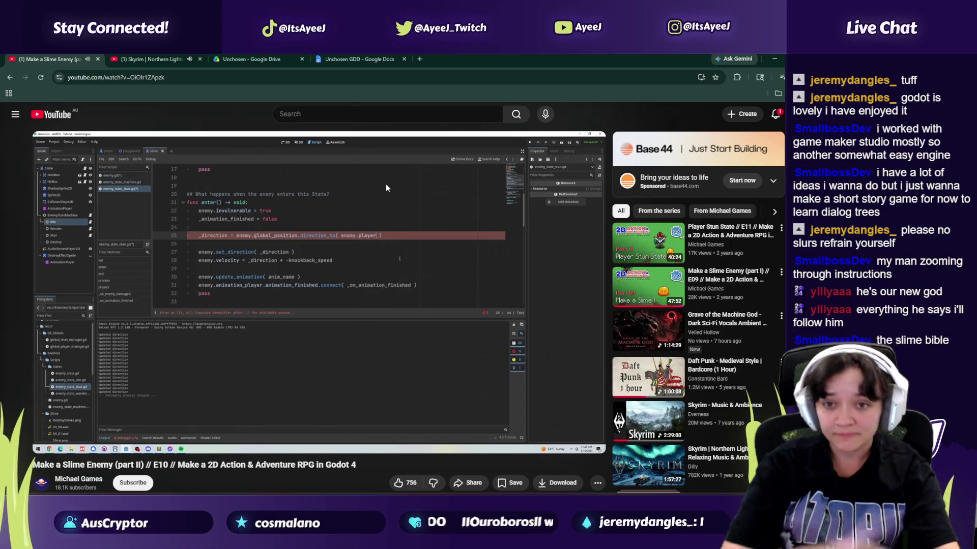
left_click(386, 184)
key("alt+Tab")
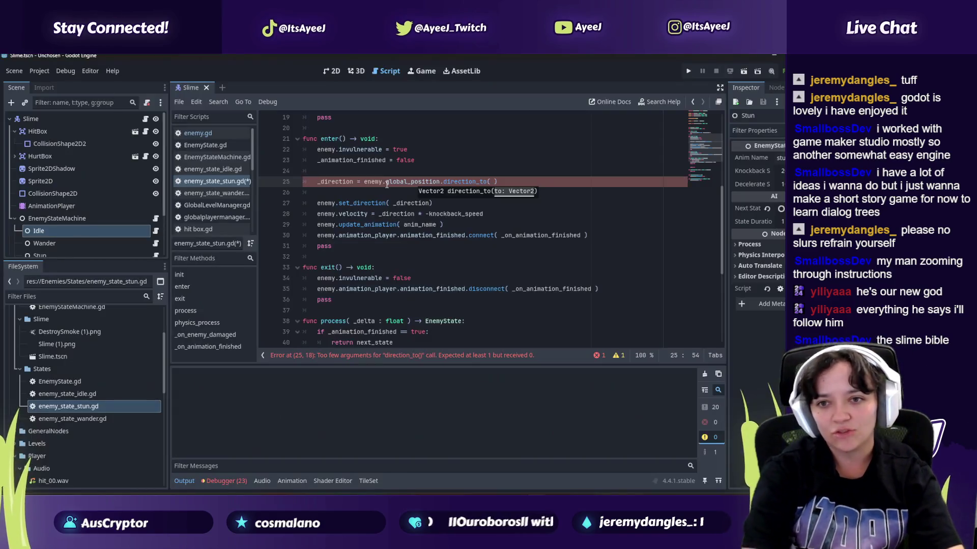
type("enemy.pl")
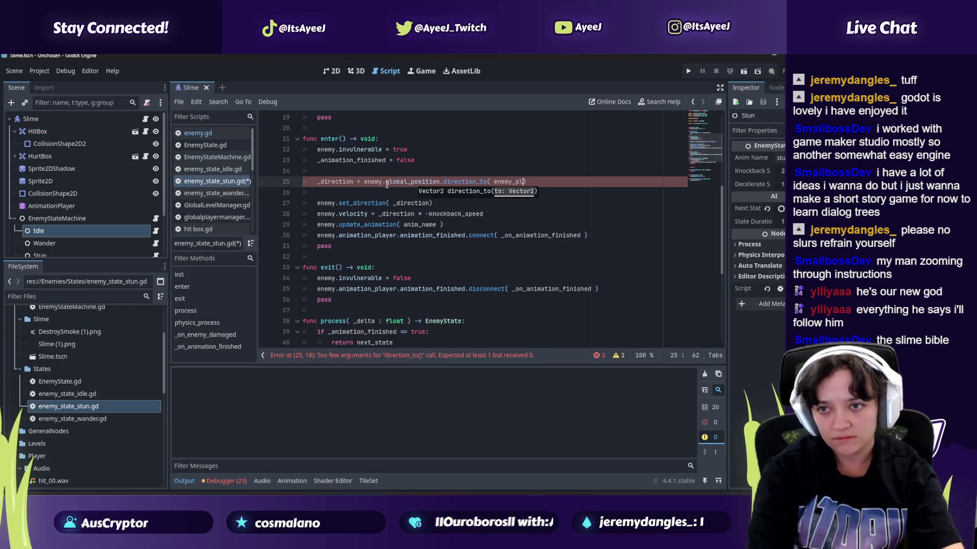
key("BackSpace")
key("BackSpace")
key("BackSpace")
key("alt+Tab")
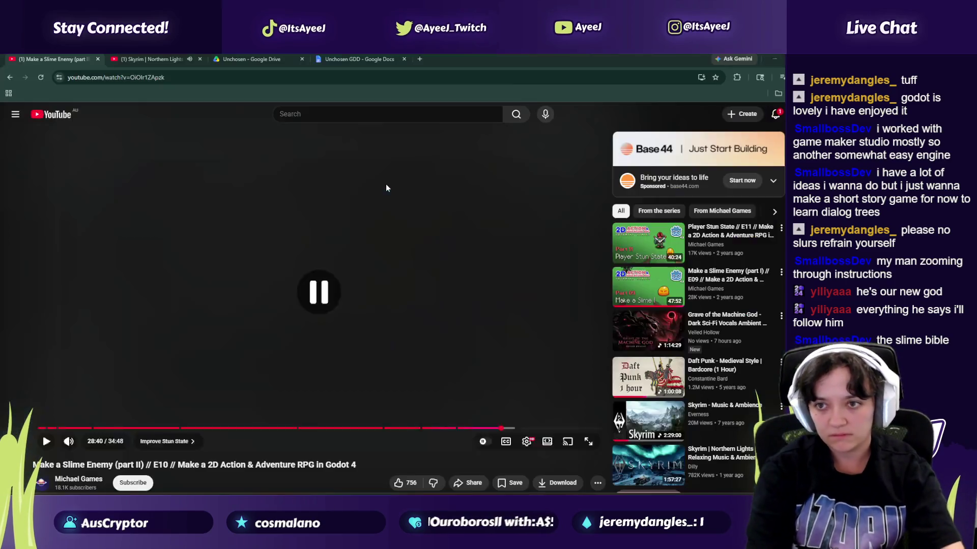
left_click(386, 184)
key("alt+Tab")
type(".player.glob")
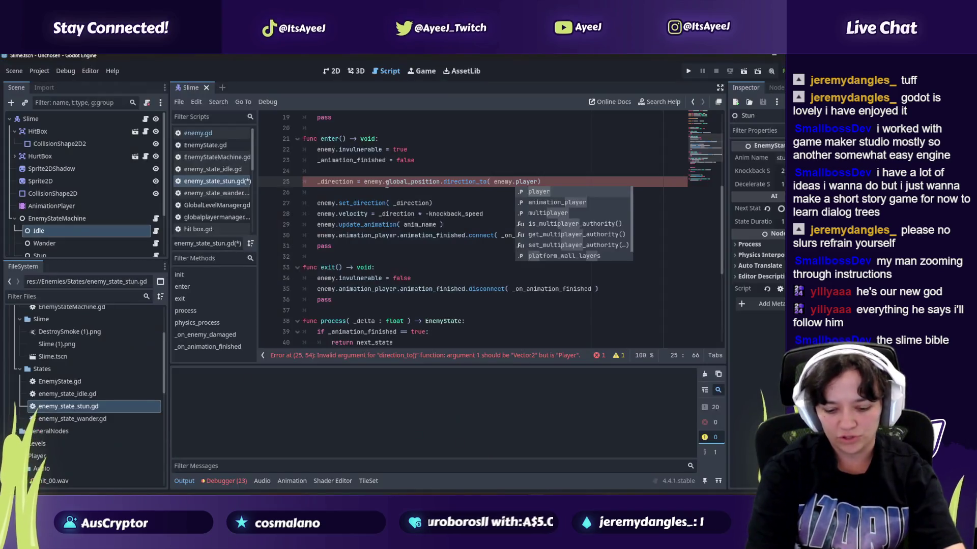
key("alt+Tab")
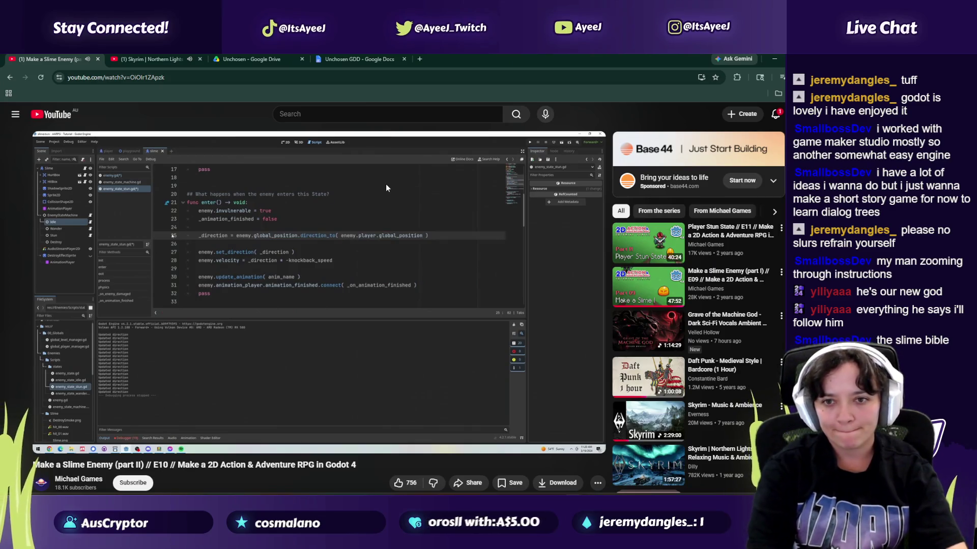
key("alt+Tab")
key("alt+Tab")
key("space")
key("alt+Tab")
key("alt+Tab")
key("space")
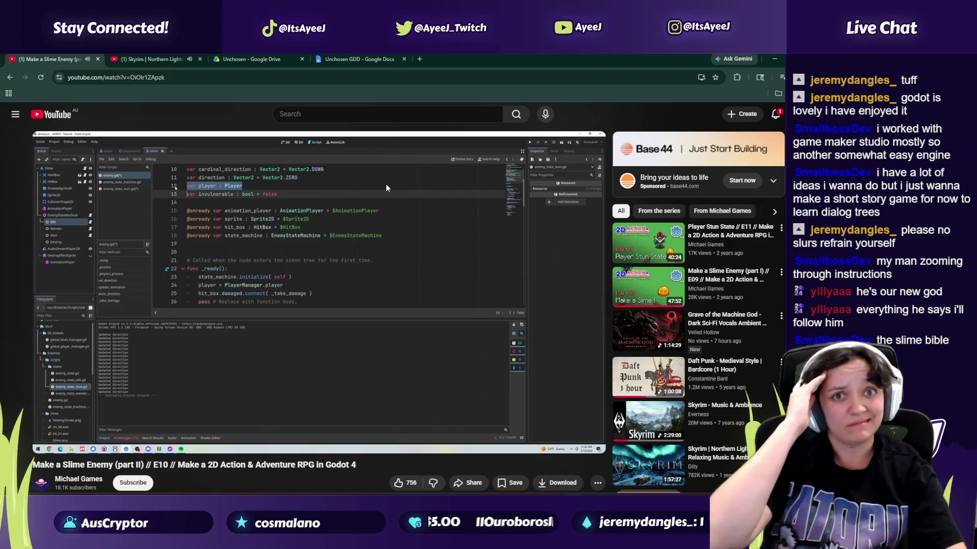
left_click(368, 175)
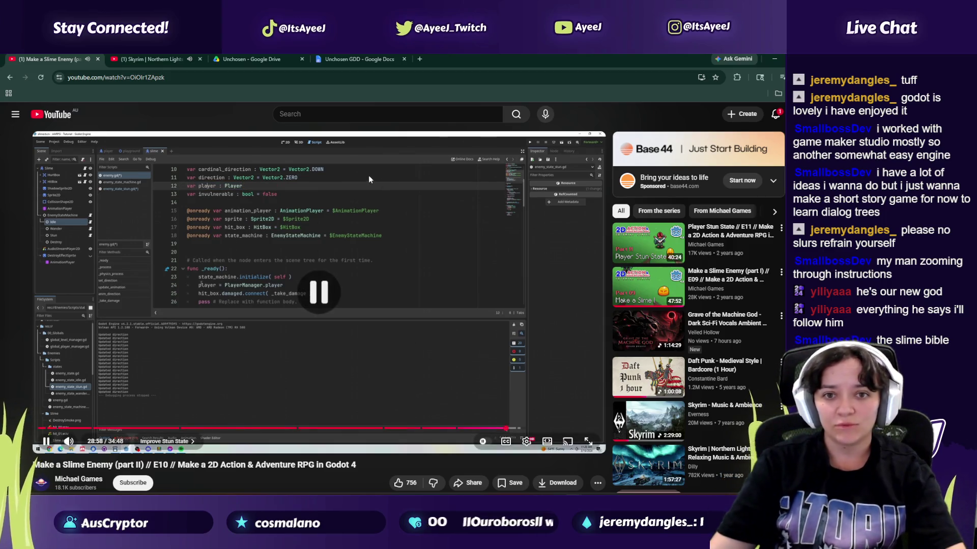
Step: Look at enemy.gd's player variable and _ready() to see how it gets the player
key("alt+Tab")
scroll(329, 206, "up", 5)
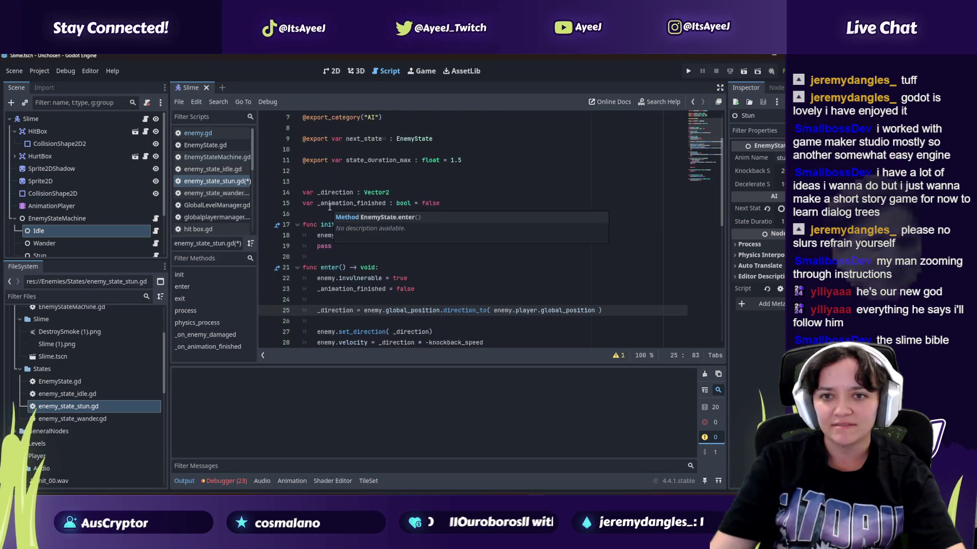
scroll(329, 206, "up", 3)
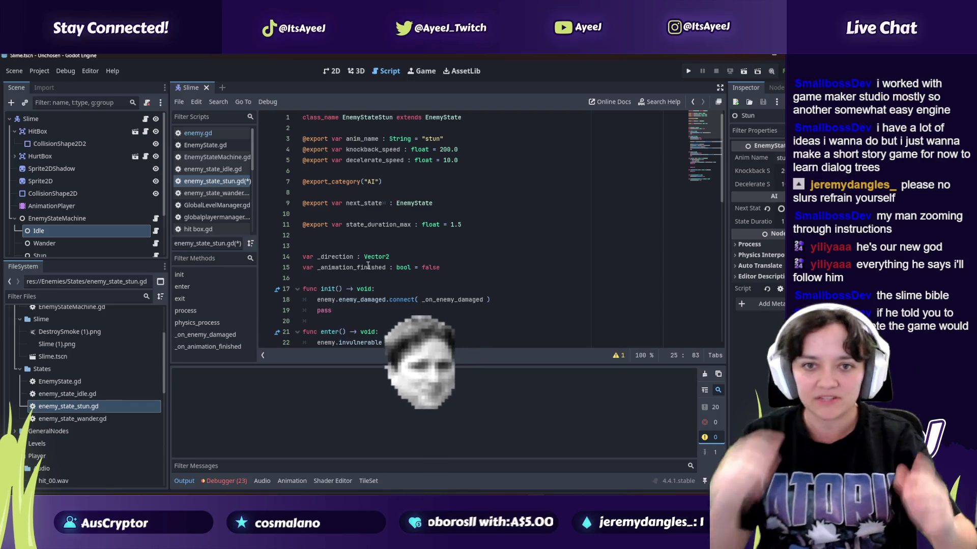
key("alt+Tab")
key("alt+Tab")
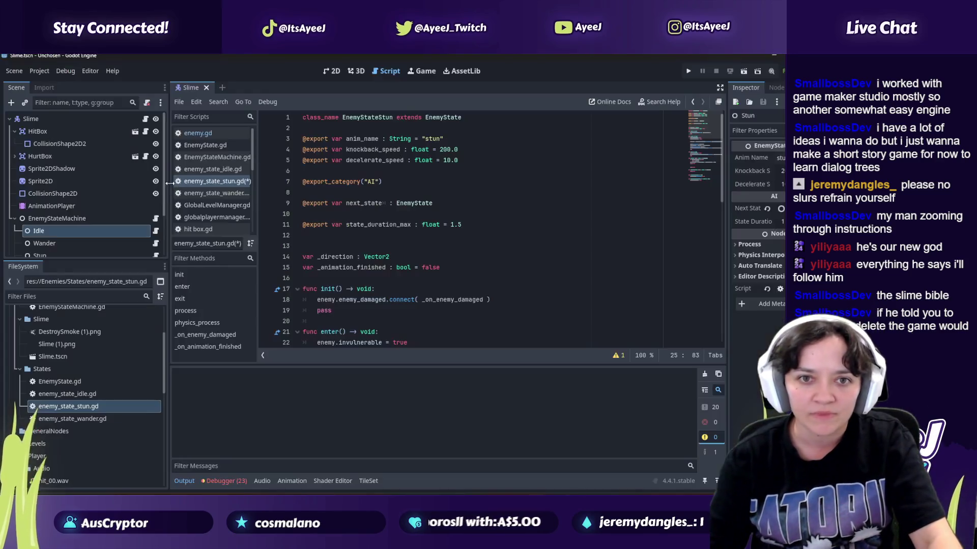
left_click(206, 133)
scroll(314, 172, "up", 5)
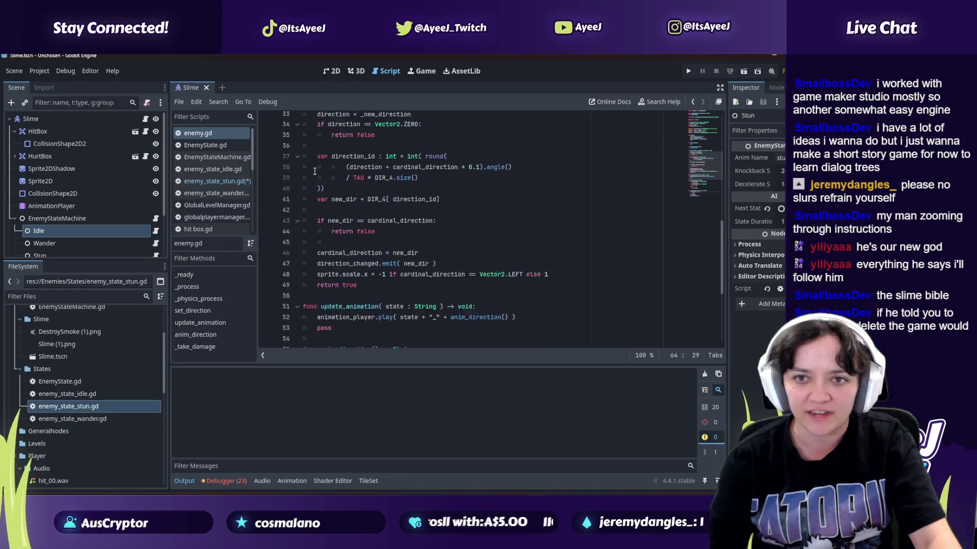
scroll(314, 171, "up", 7)
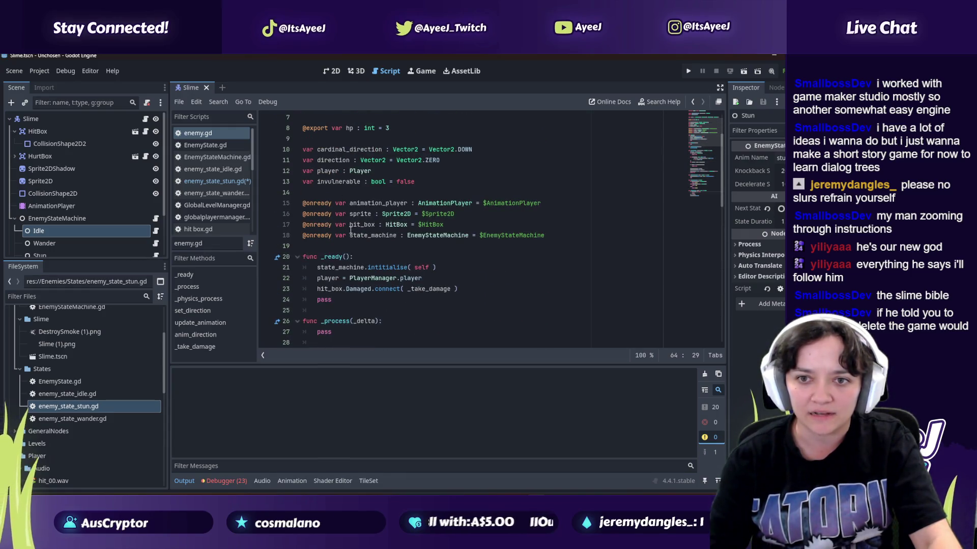
key("alt+Tab")
left_click(284, 225)
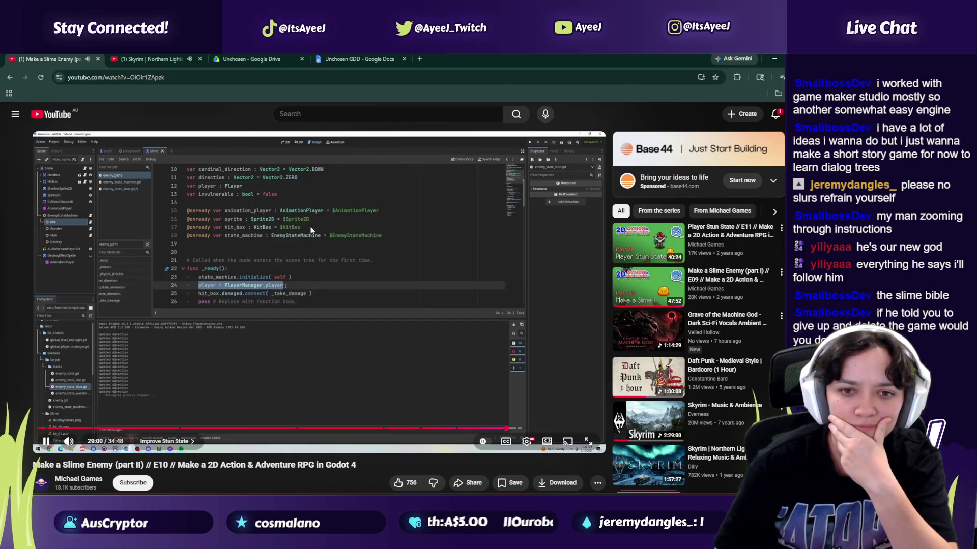
key("alt+Tab")
key("alt+Tab")
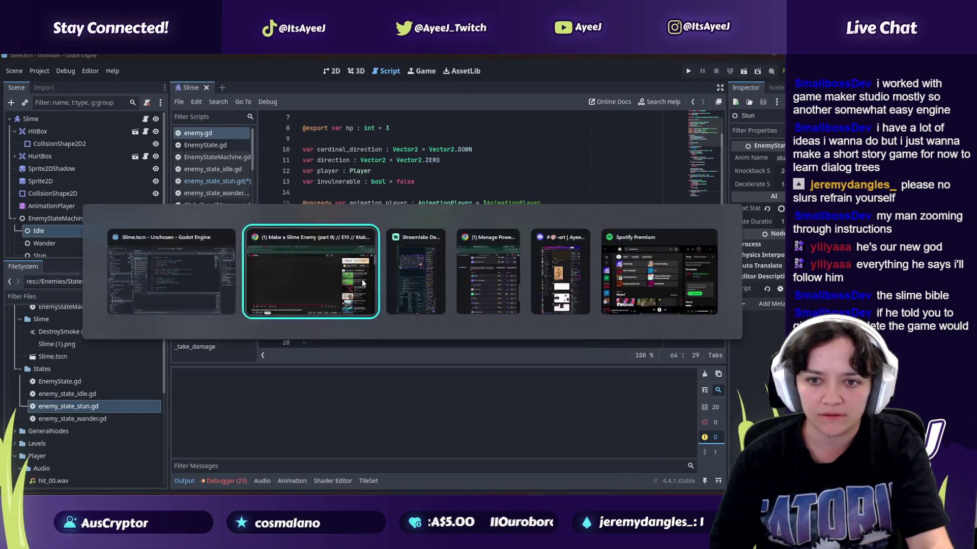
Step: Go back to enemy_state_stun.gd and watch a bit more of the tutorial
key("alt+Tab")
left_click(209, 181)
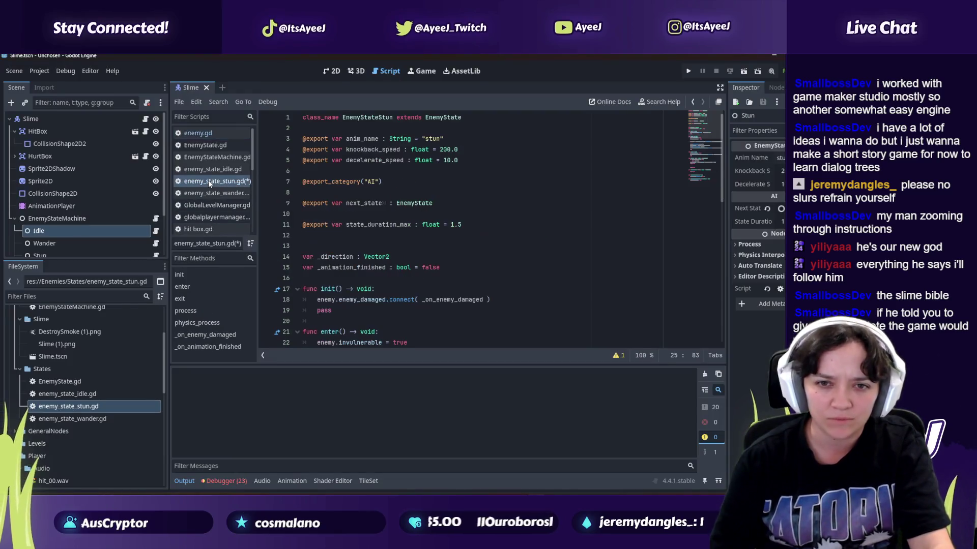
key("alt+Tab")
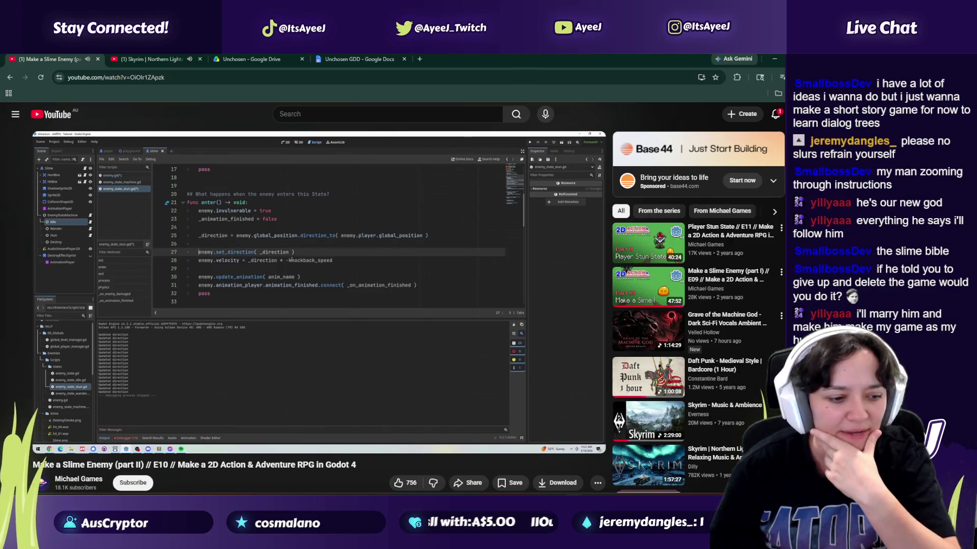
left_click(269, 336)
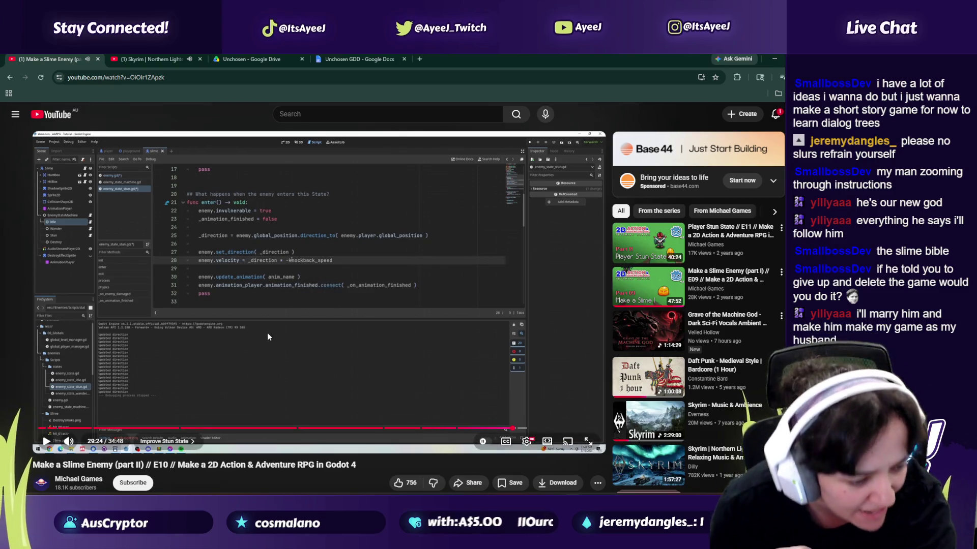
left_click(267, 333)
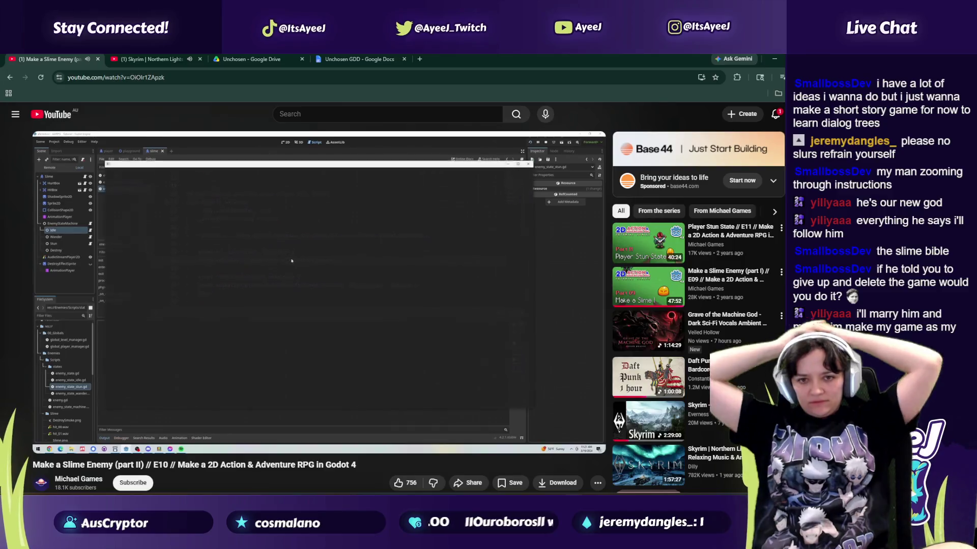
left_click(263, 258)
key("alt+Tab")
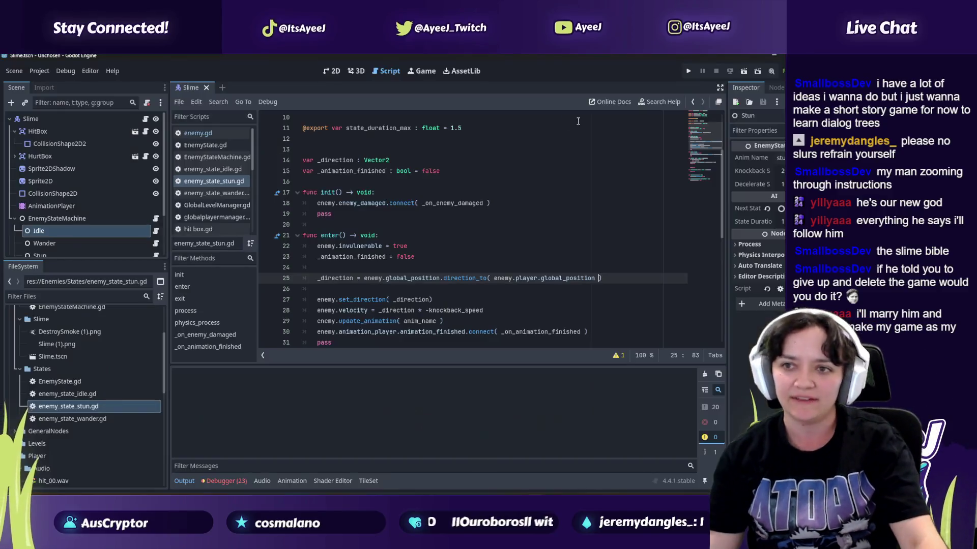
Step: Run the game and walk the player toward the green slime, attacking it
left_click(692, 72)
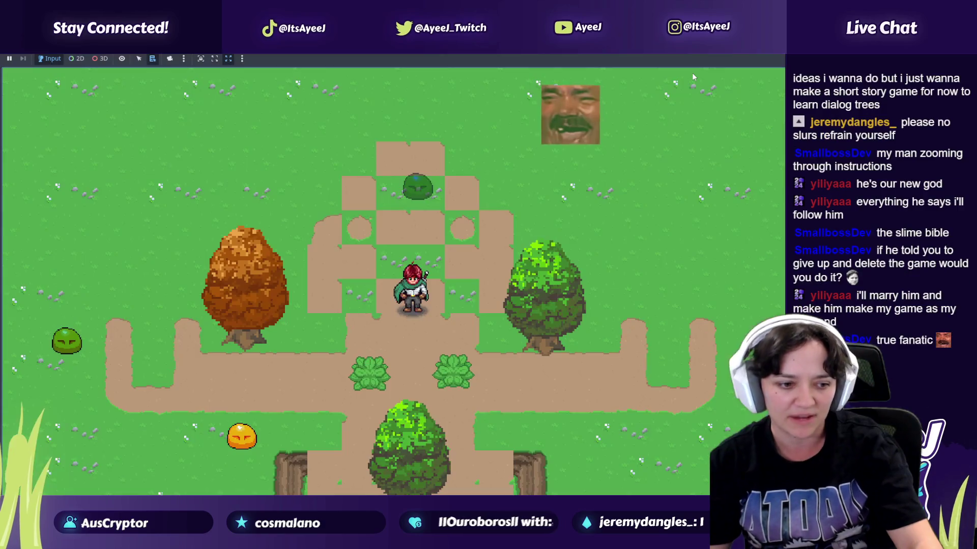
key("Down")
key("Left")
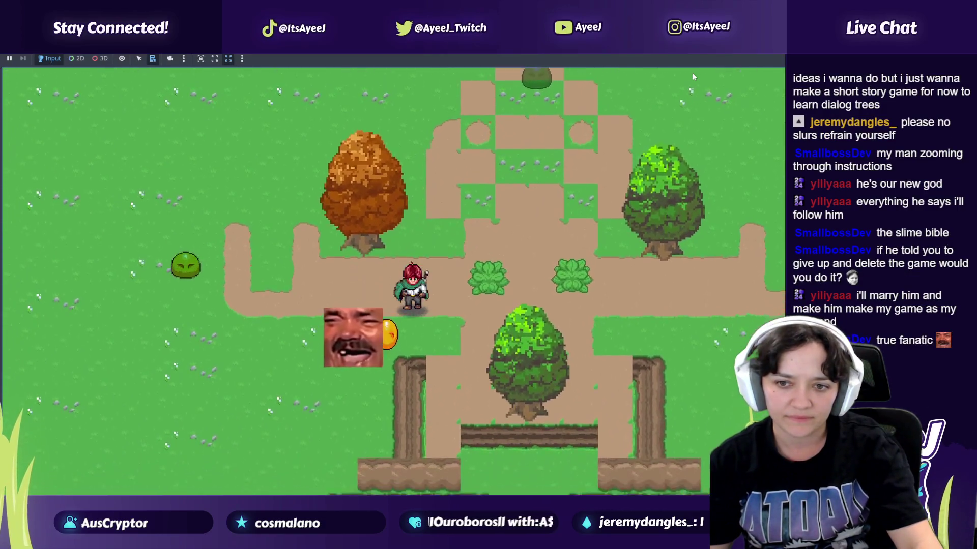
key("Left")
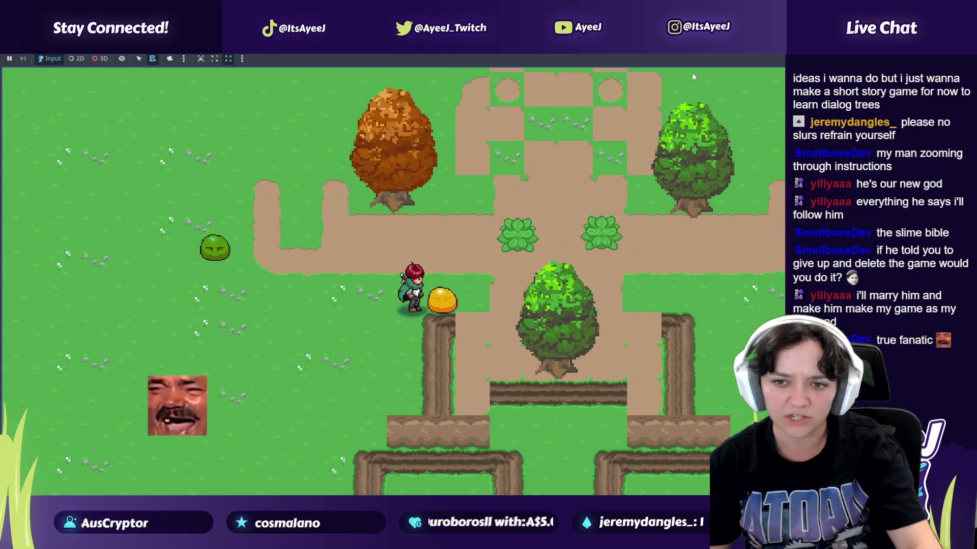
key("Right")
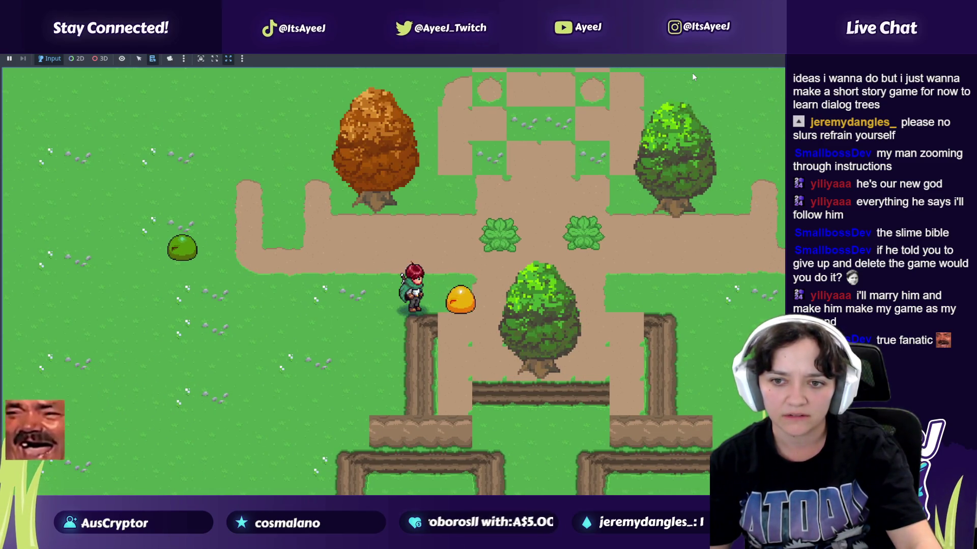
key("Left")
key("Up")
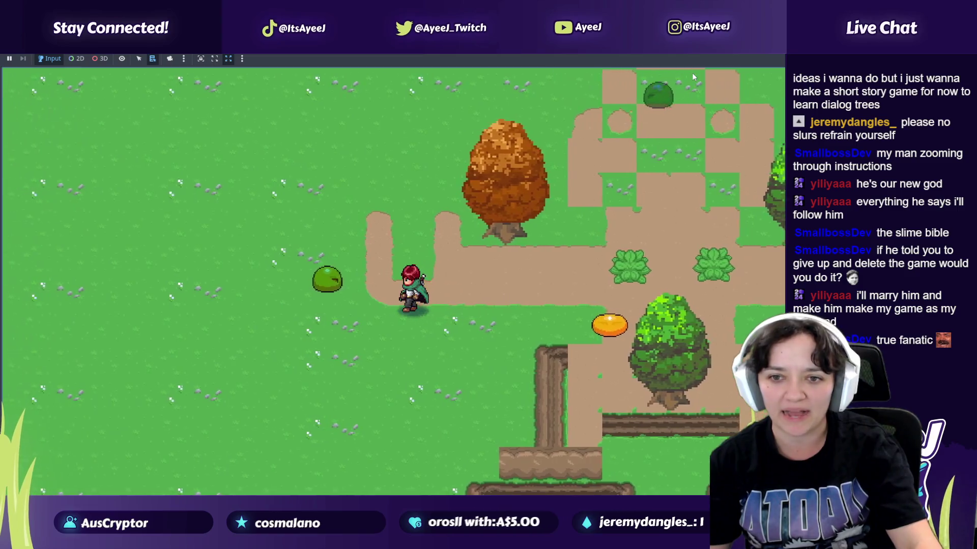
key("Left")
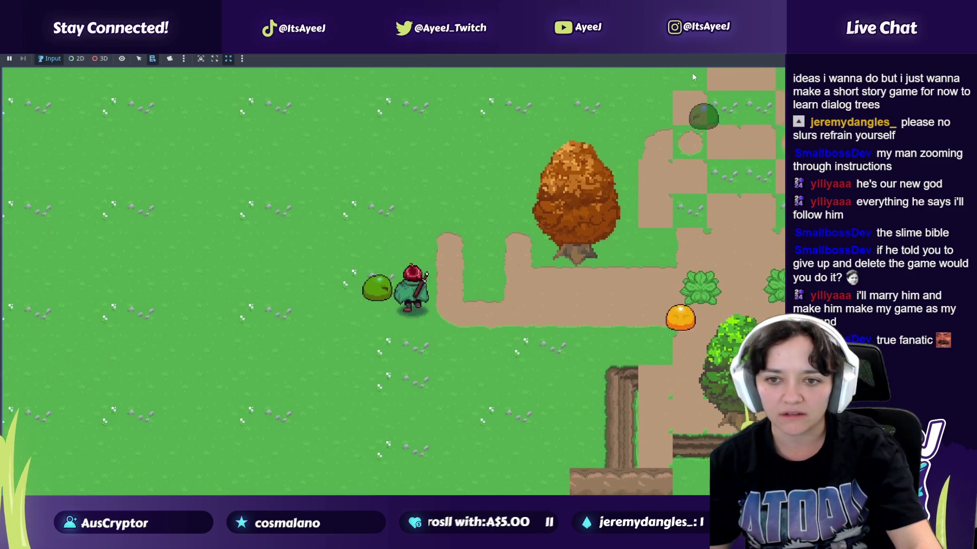
key("j")
Step: Strike the green slime repeatedly with the sword to test the stun knockback
key("Left")
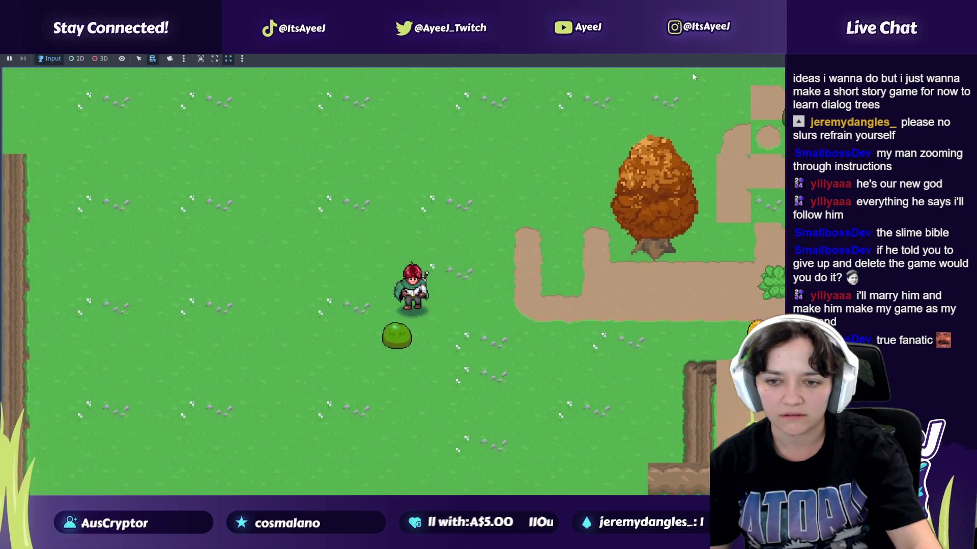
key("Down")
key("Left")
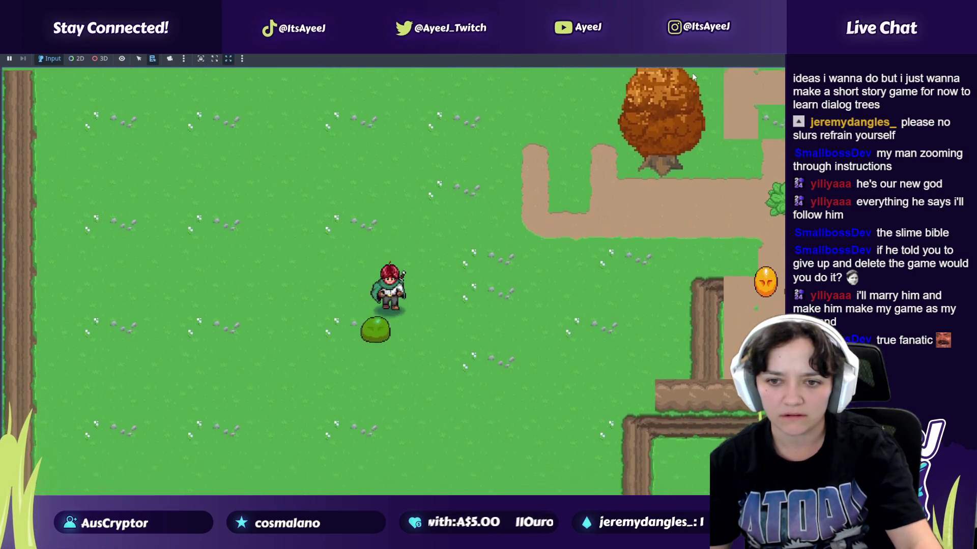
key("Down")
key("j")
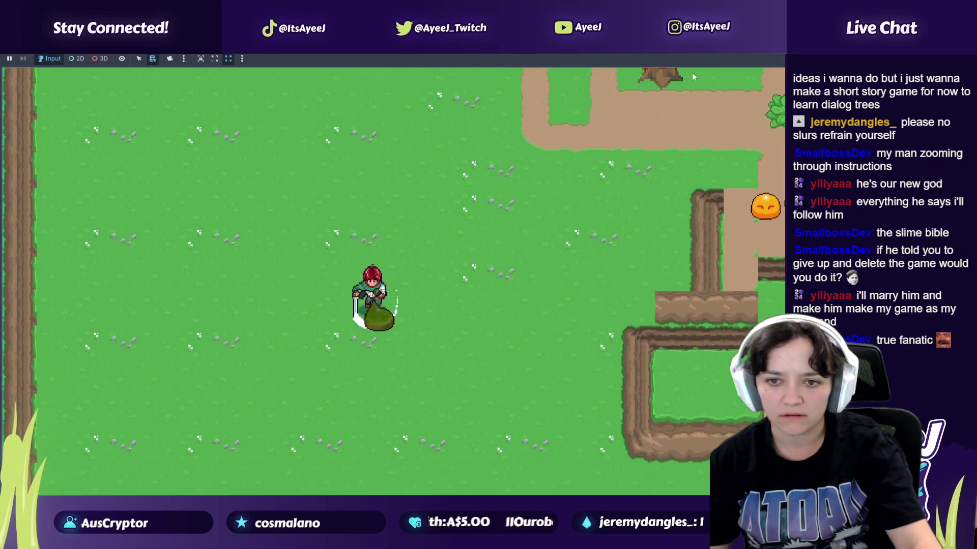
key("Down")
key("j")
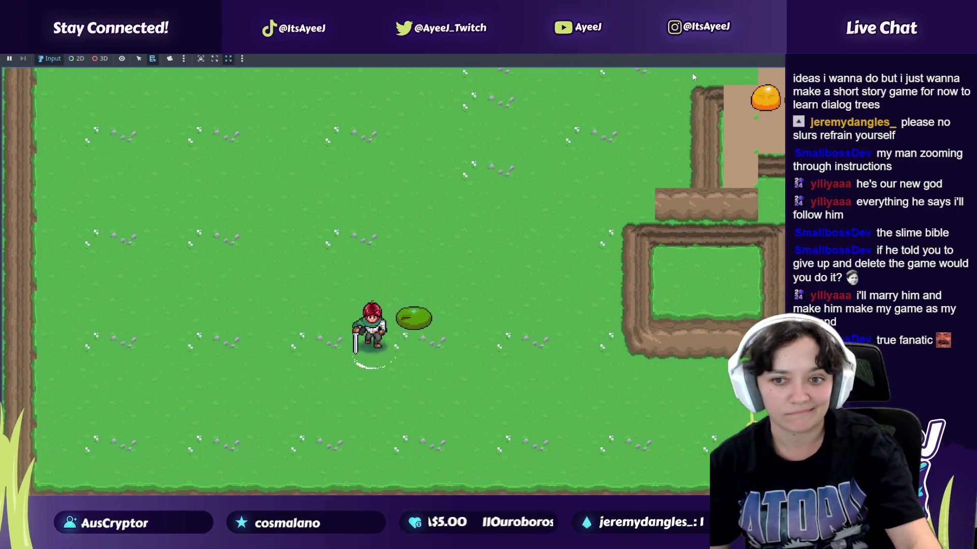
key("Up")
key("j")
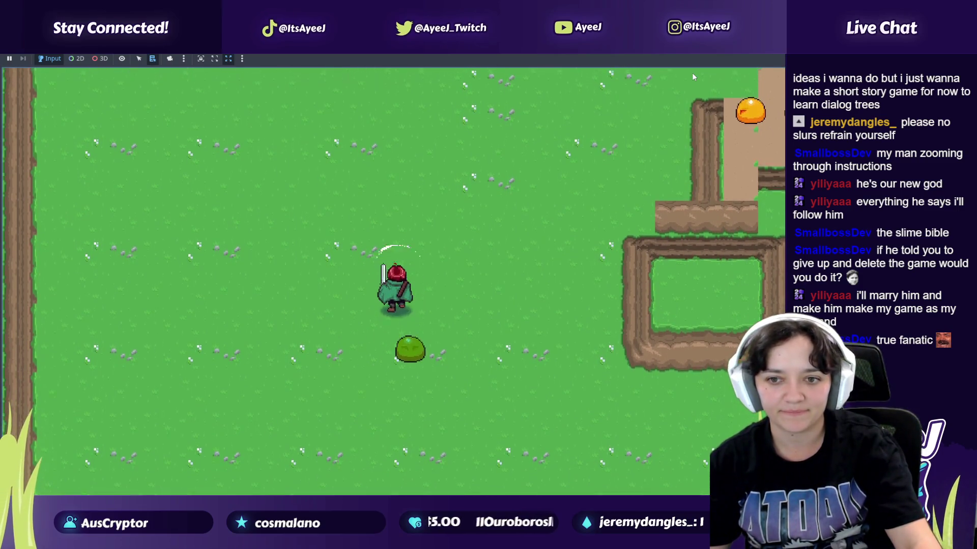
Step: Walk the player around the checkered clearing while carrying the slime
key("Up")
key("Right")
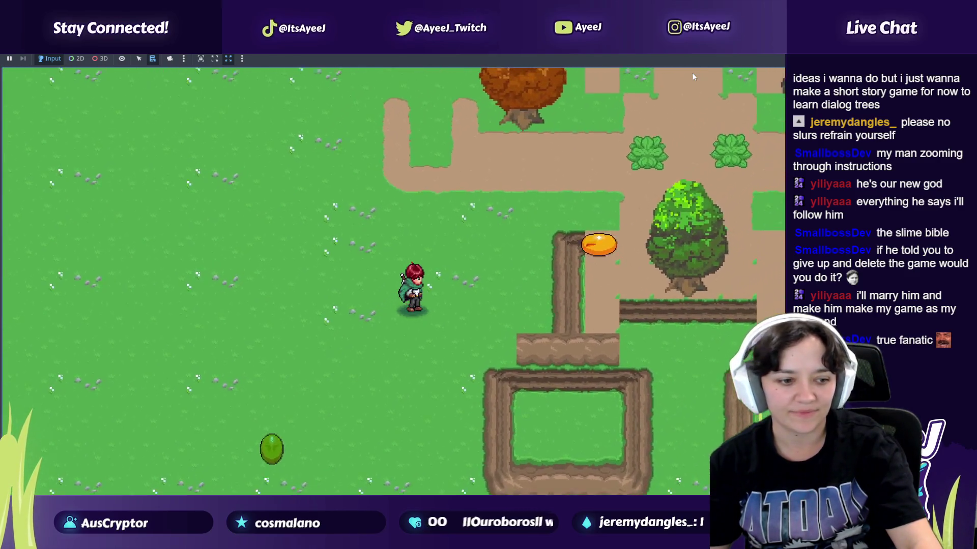
key("Up")
key("Right")
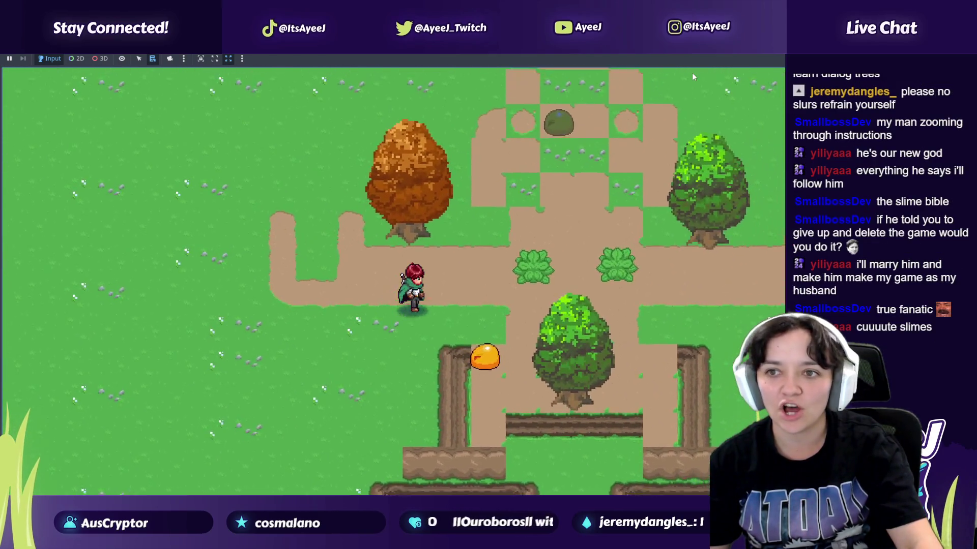
key("Up")
key("Right")
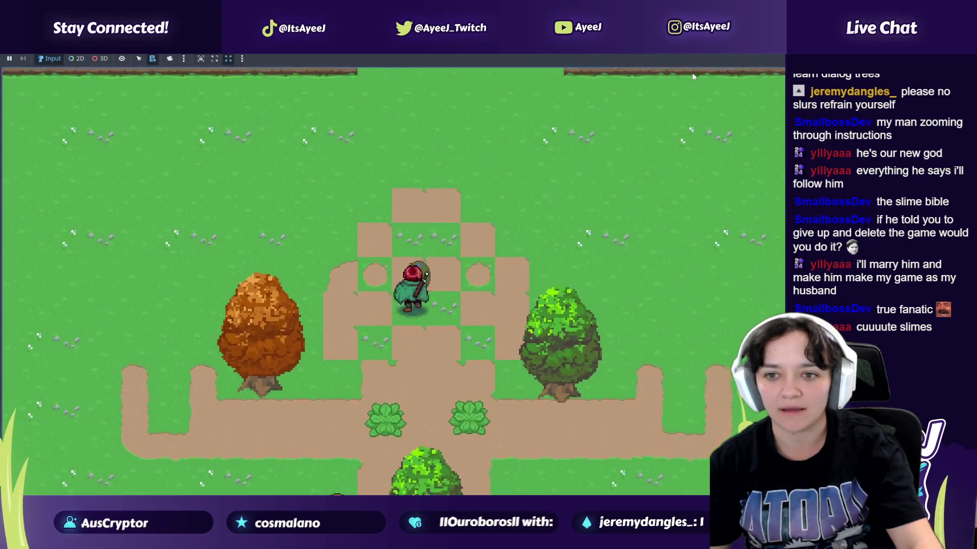
key("Down")
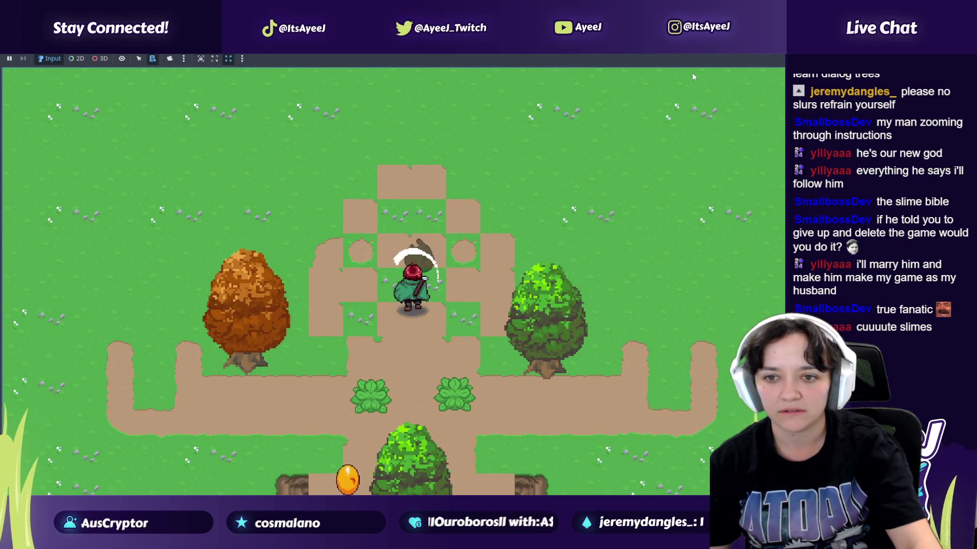
key("Up")
key("Right")
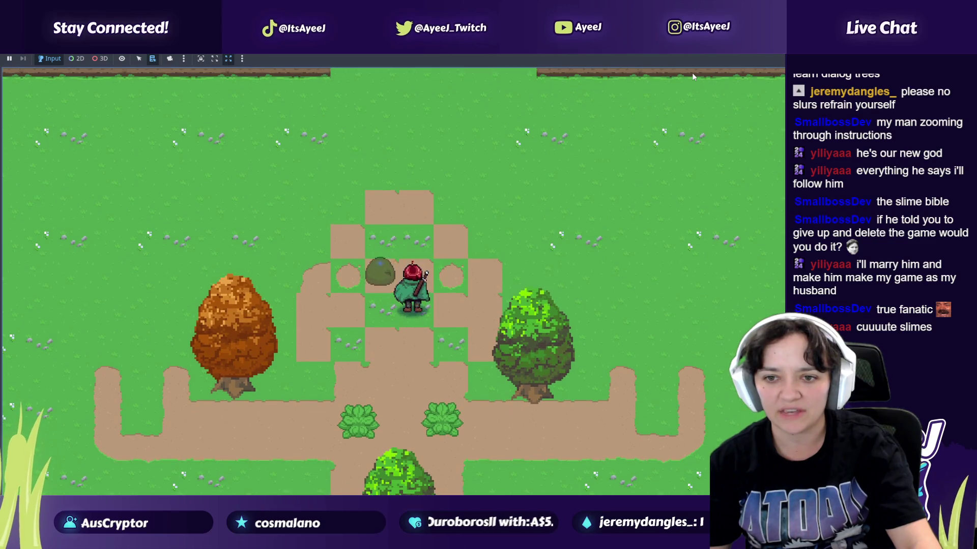
key("Down")
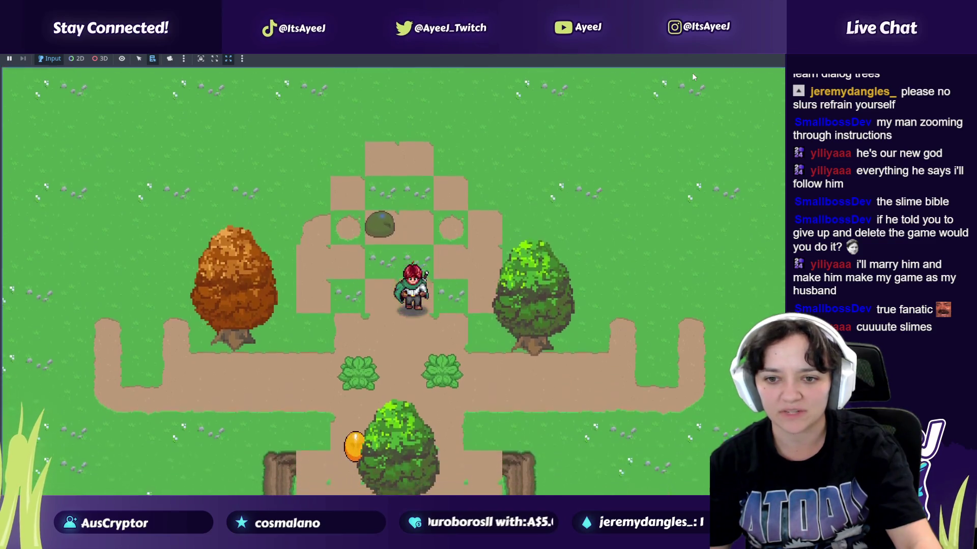
key("Left")
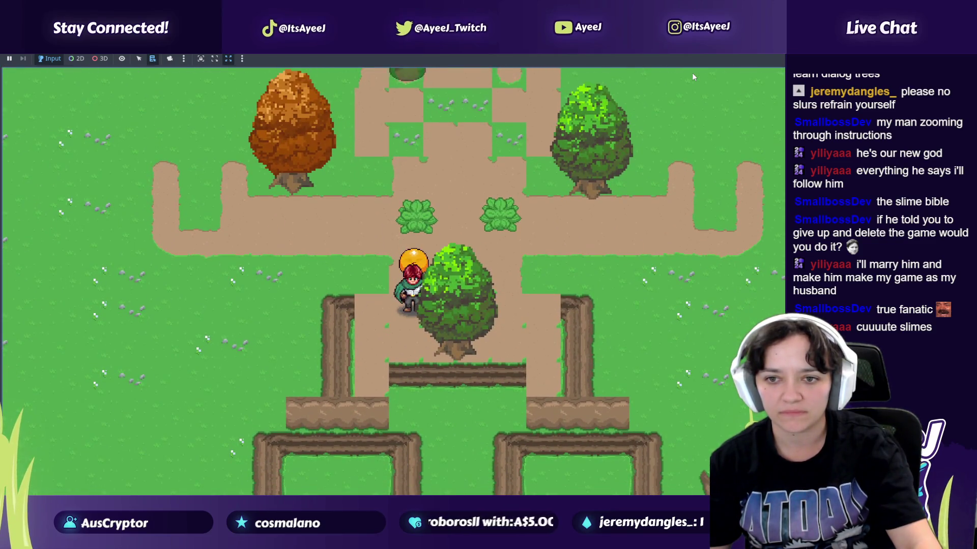
key("Up")
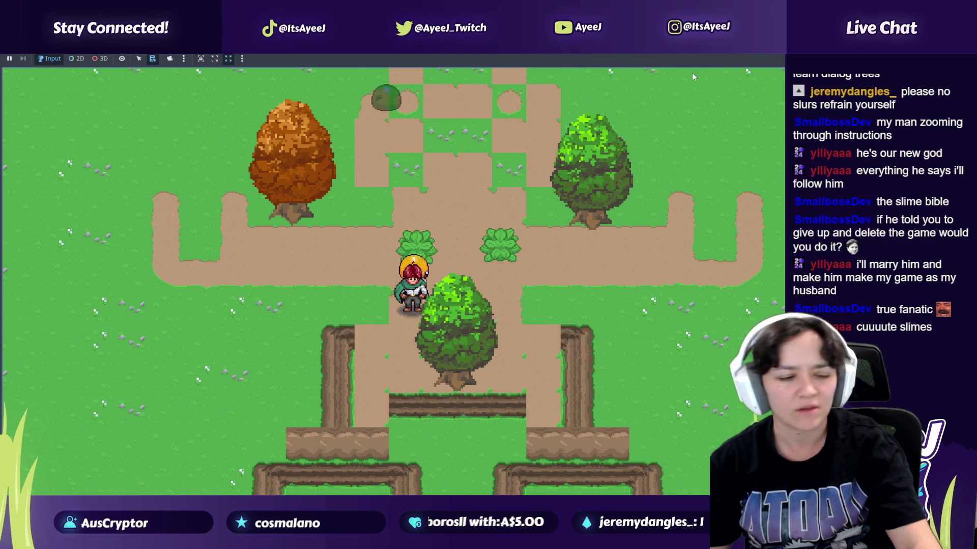
Step: Close the running Unchosen (DEBUG) game window
key("alt+Tab")
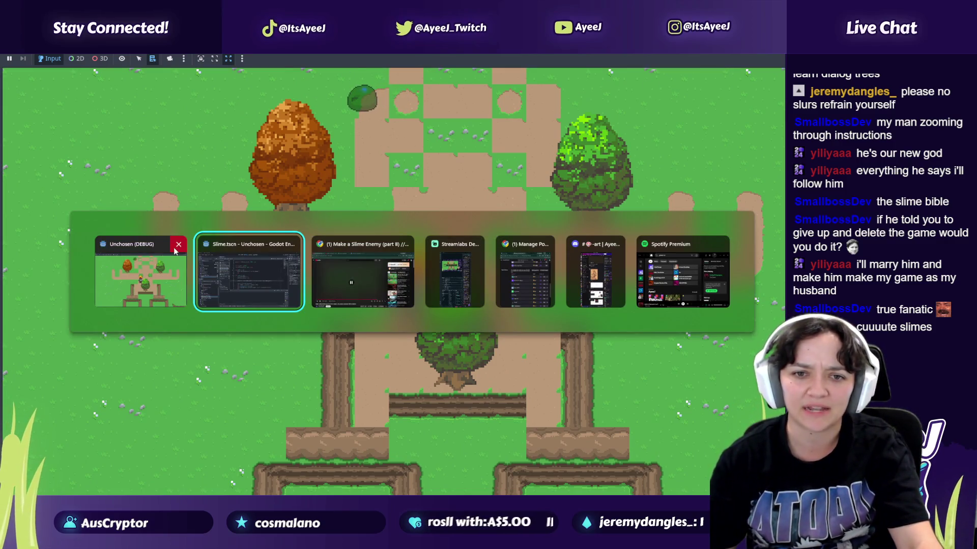
left_click(178, 244)
key("alt+Tab")
key("Tab")
key("Tab")
key("Tab")
key("Tab")
key("Tab")
key("Tab")
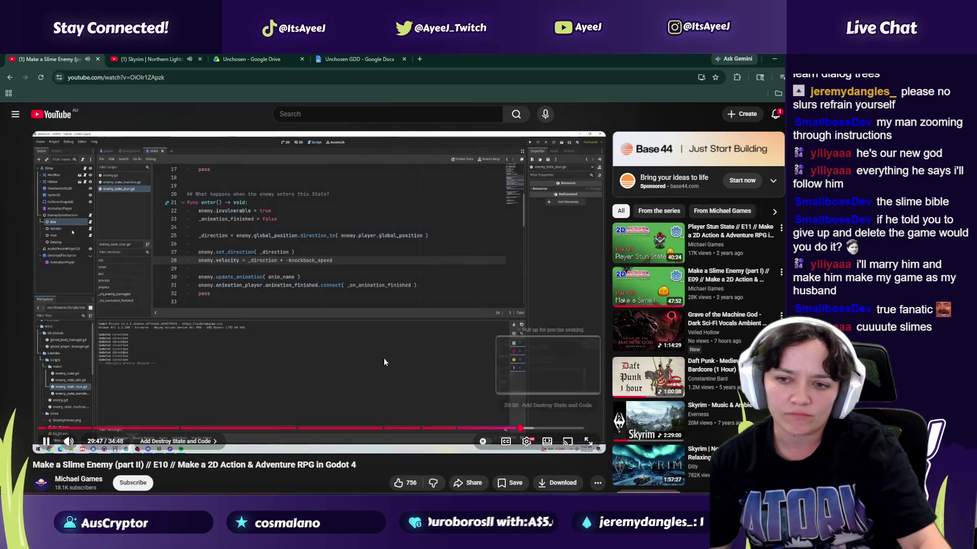
Step: Pause the tutorial and select HitBox's CollisionShape2D2 in the Slime scene tree
left_click(340, 349)
key("alt+Tab")
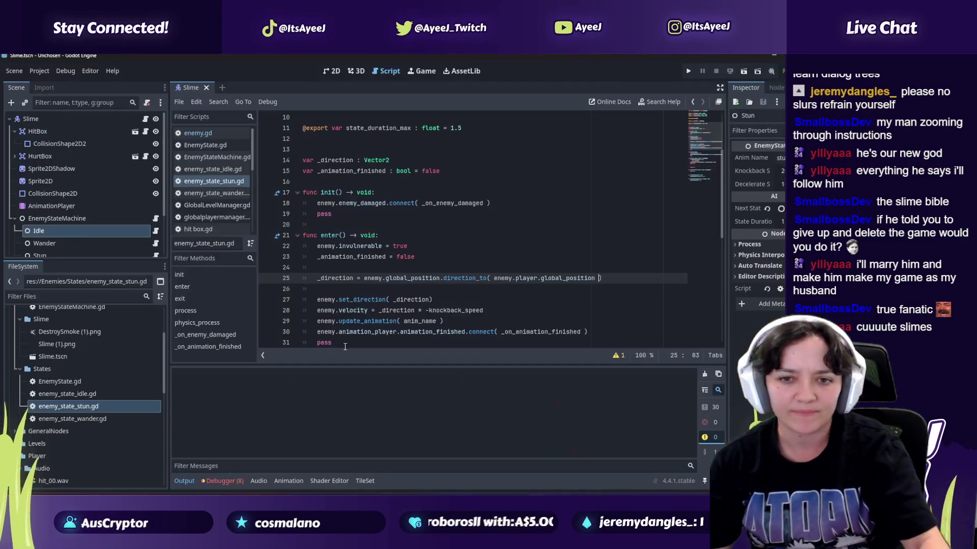
left_click(43, 145)
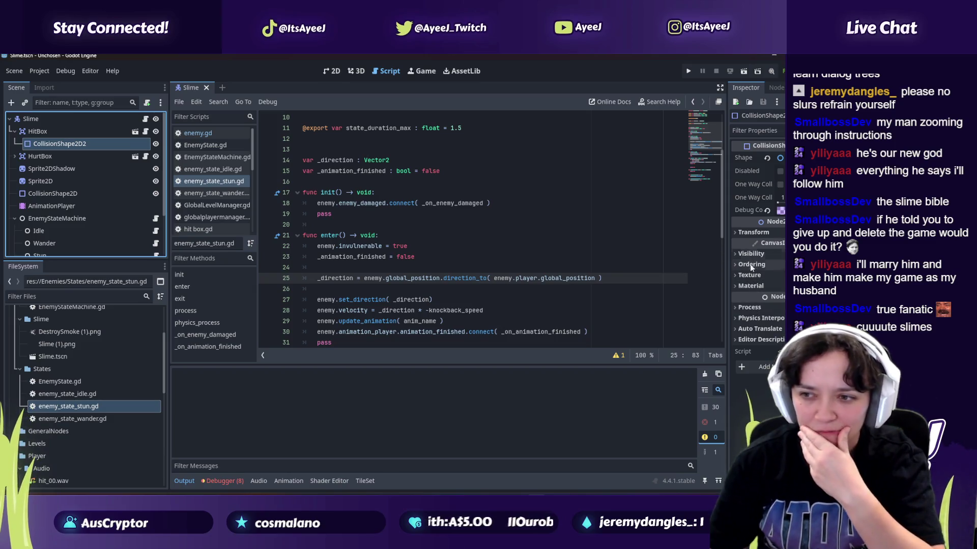
left_click(750, 239)
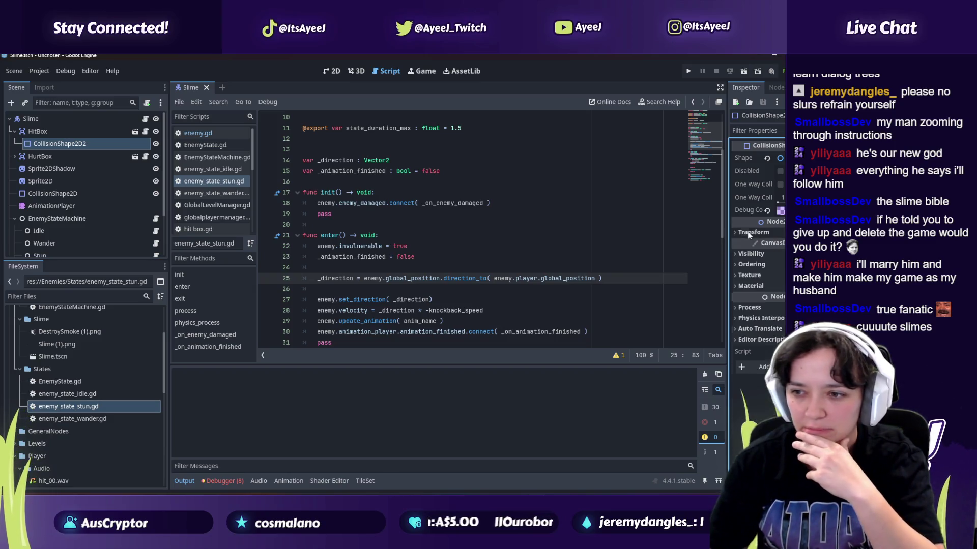
Step: Select the Slime's HitBox and expand its Collision Layer and Mask grids
left_click(718, 103)
left_click(716, 88)
left_click(84, 134)
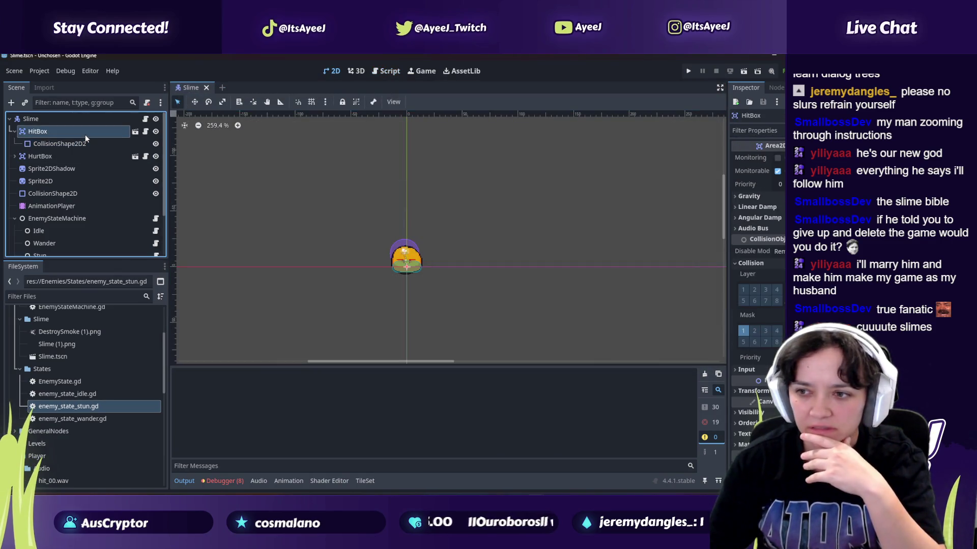
left_click(779, 308)
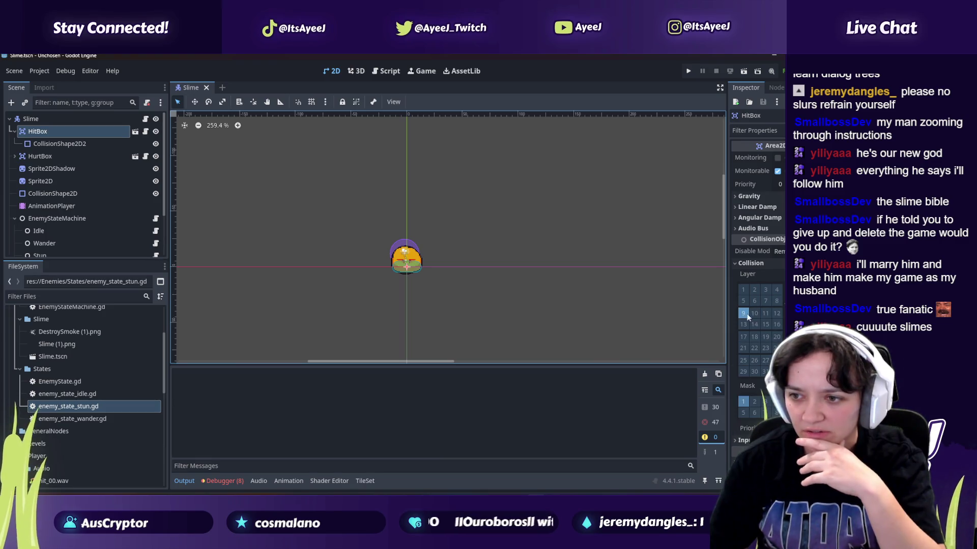
left_click(780, 308)
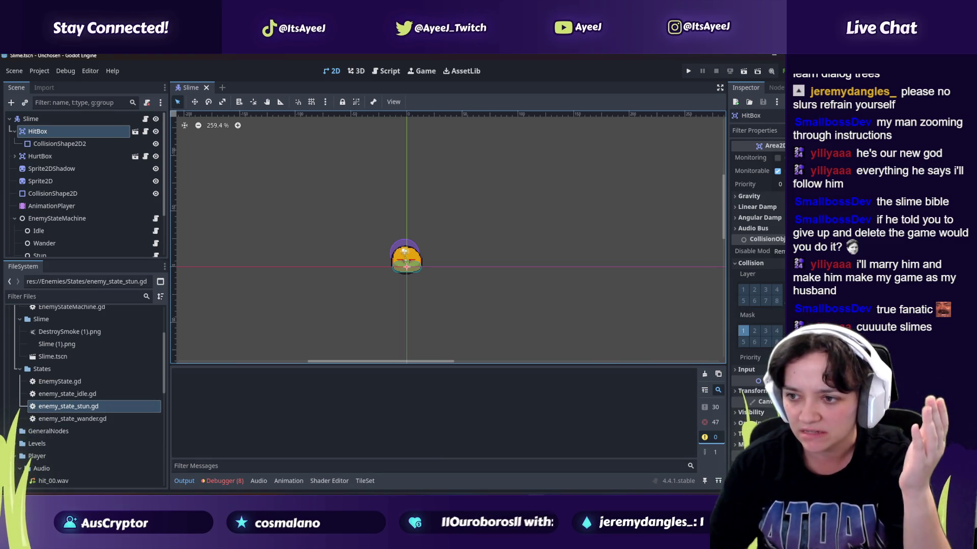
left_click(779, 349)
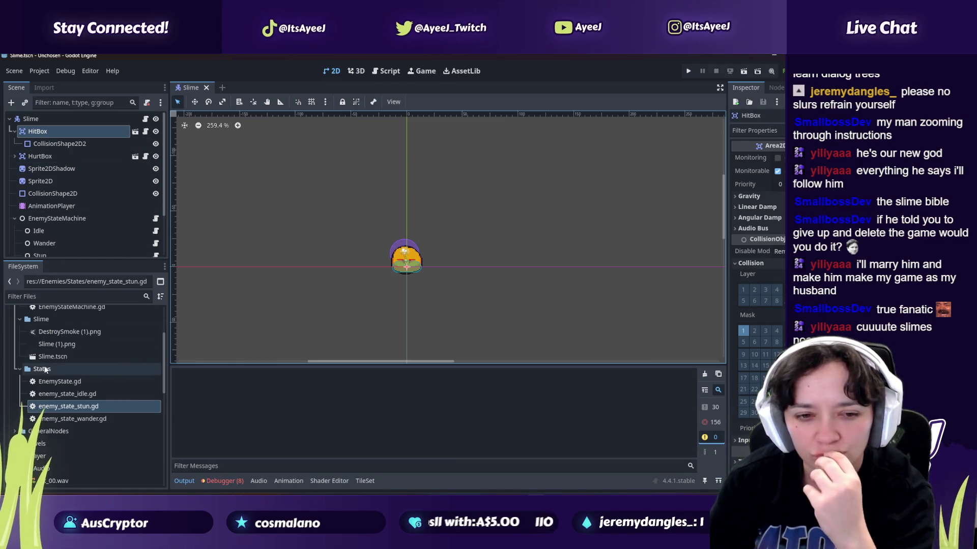
Step: Collapse the Enemies folder and open player.tscn from the FileSystem dock
scroll(45, 370, "up", 3)
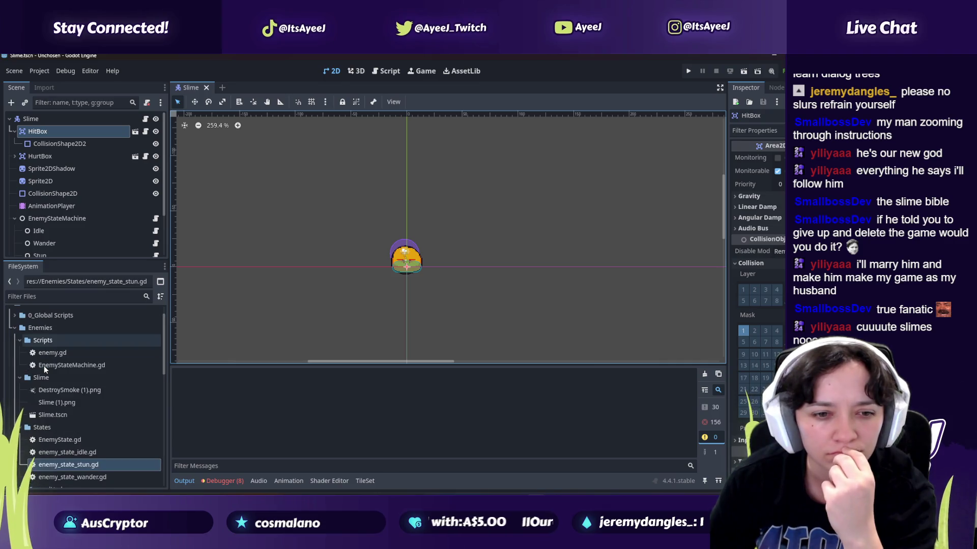
left_click(15, 328)
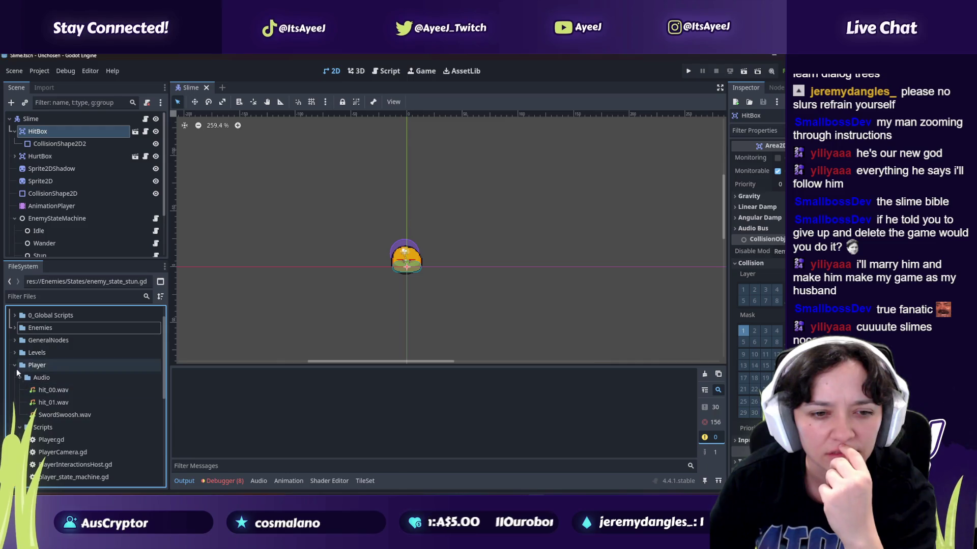
scroll(20, 377, "down", 5)
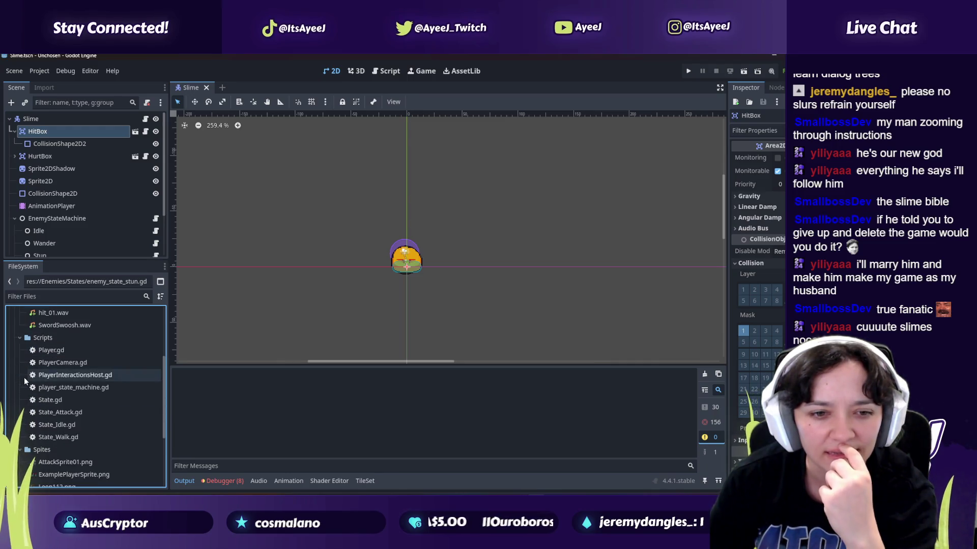
scroll(35, 383, "down", 3)
double_click(48, 428)
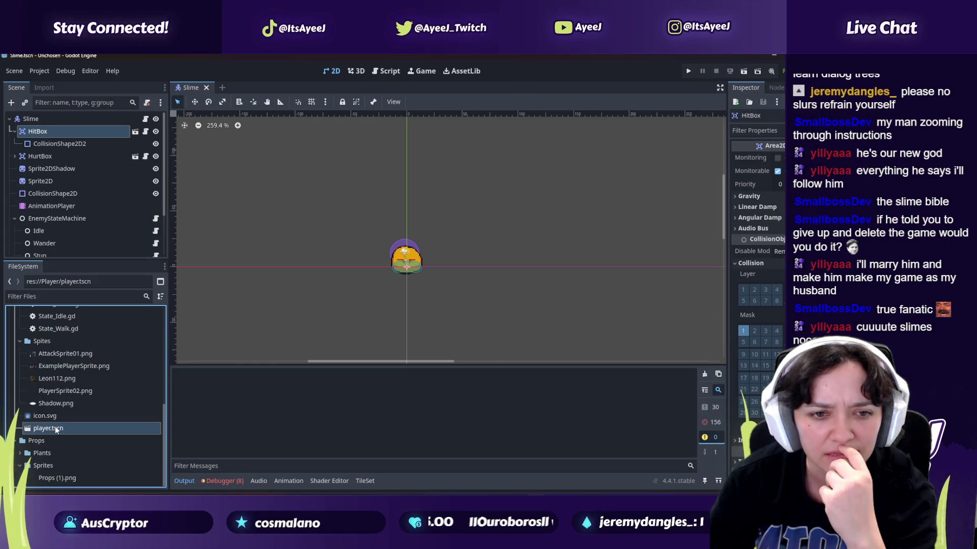
Step: Expand the Levels folder and open the camp scene
scroll(320, 193, "up", 5)
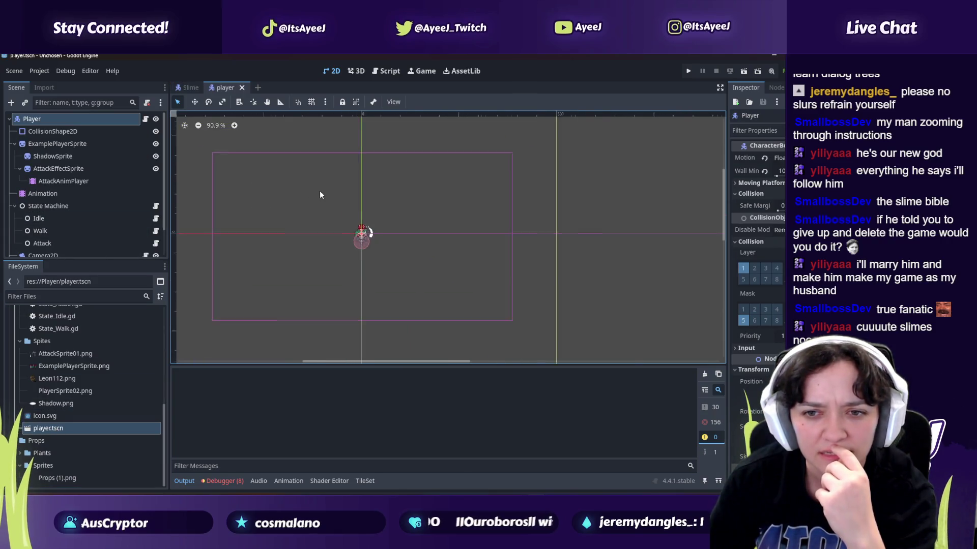
scroll(319, 195, "up", 4)
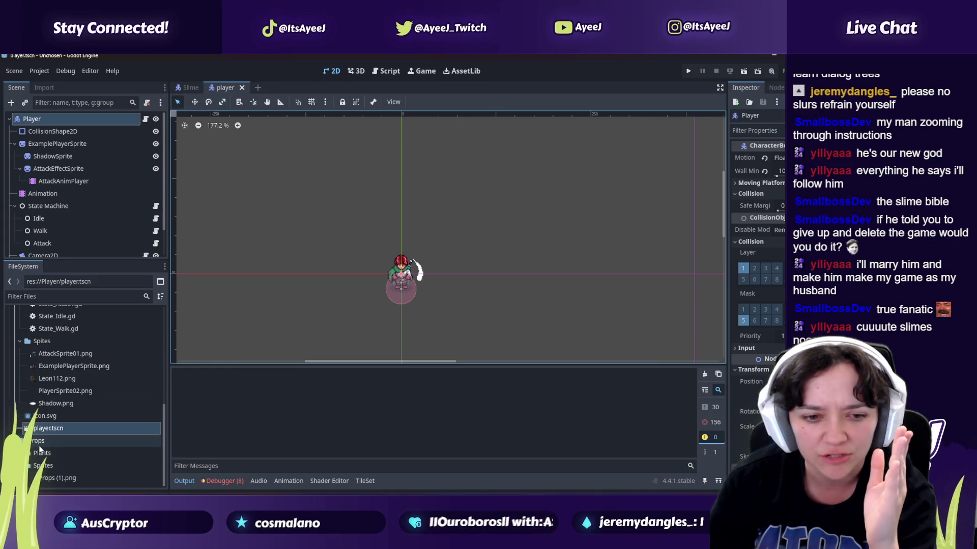
scroll(45, 362, "up", 3)
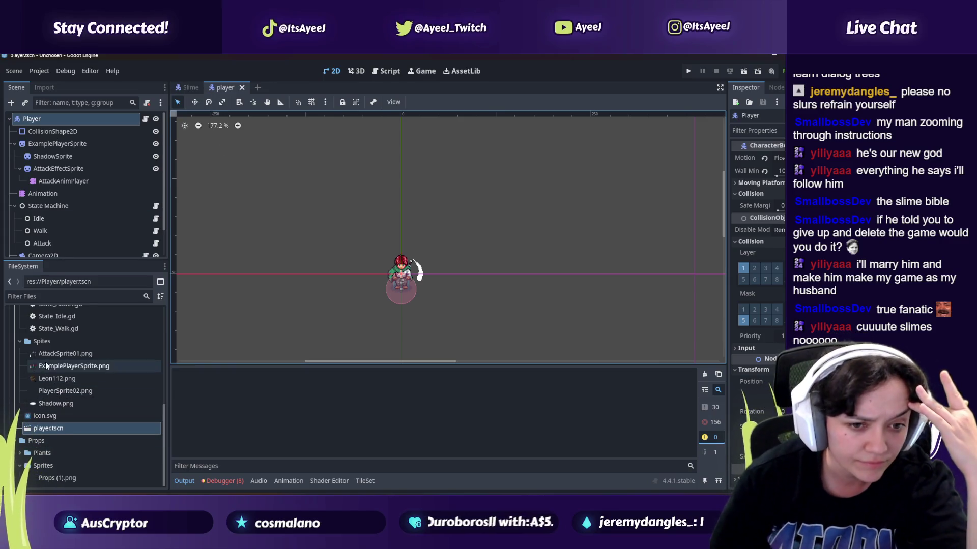
scroll(44, 362, "up", 1)
scroll(45, 362, "up", 3)
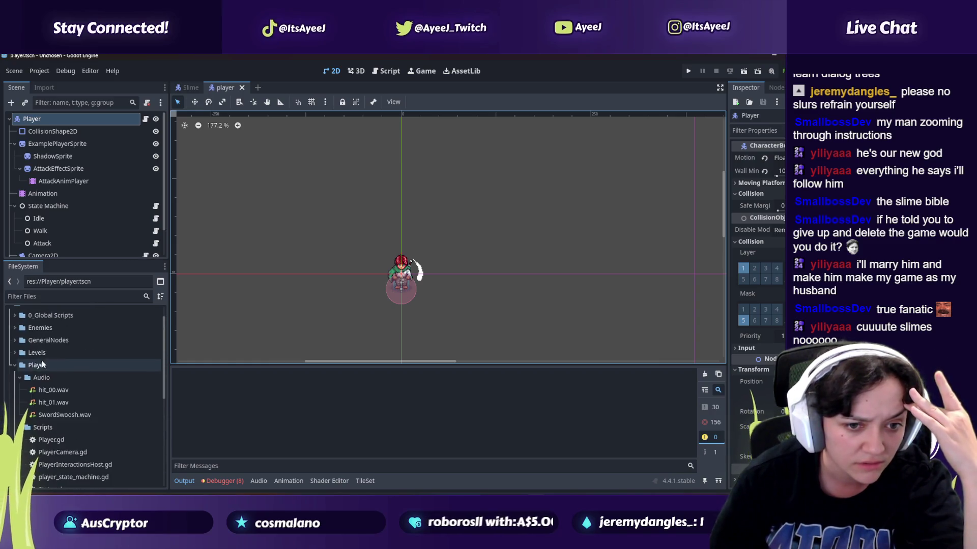
left_click(16, 353)
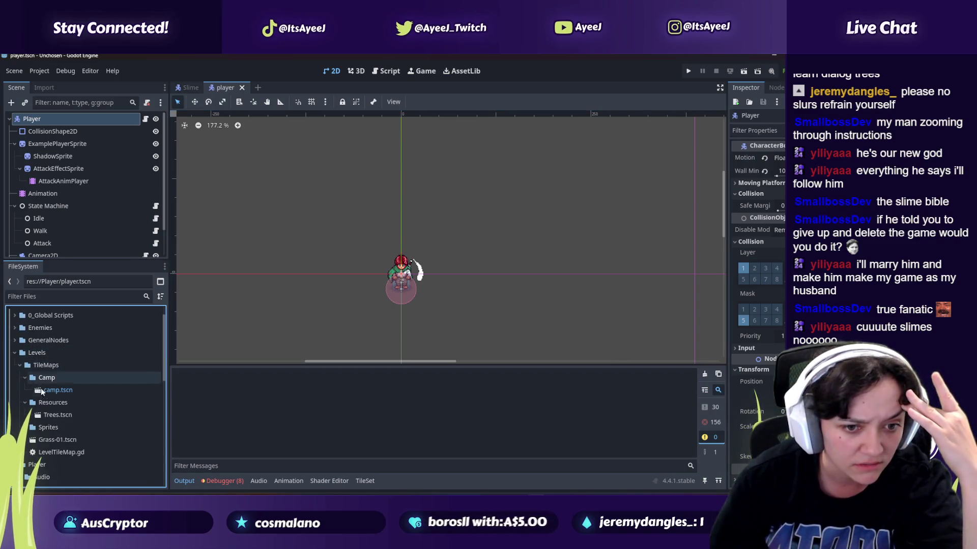
double_click(60, 390)
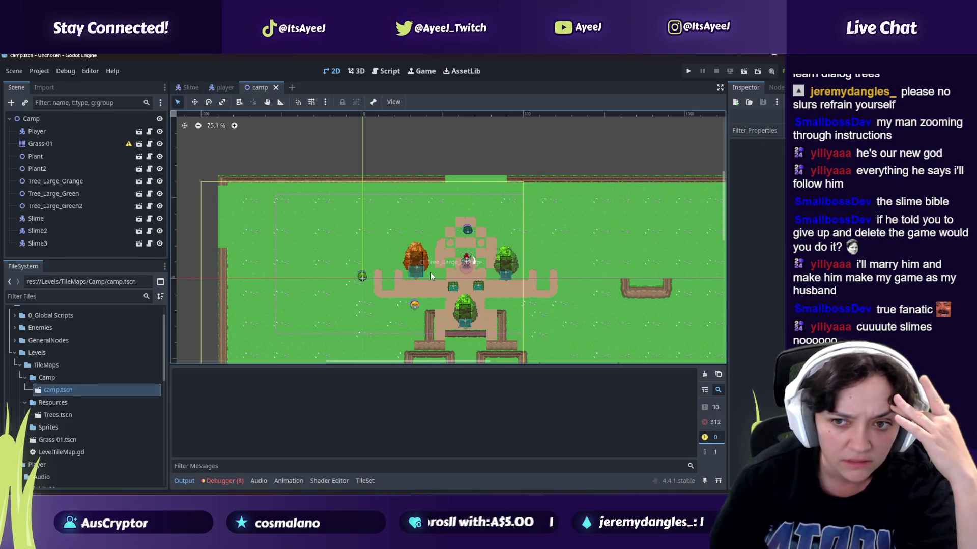
Step: Launch the project from the camp scene to test it in game
scroll(433, 272, "up", 4)
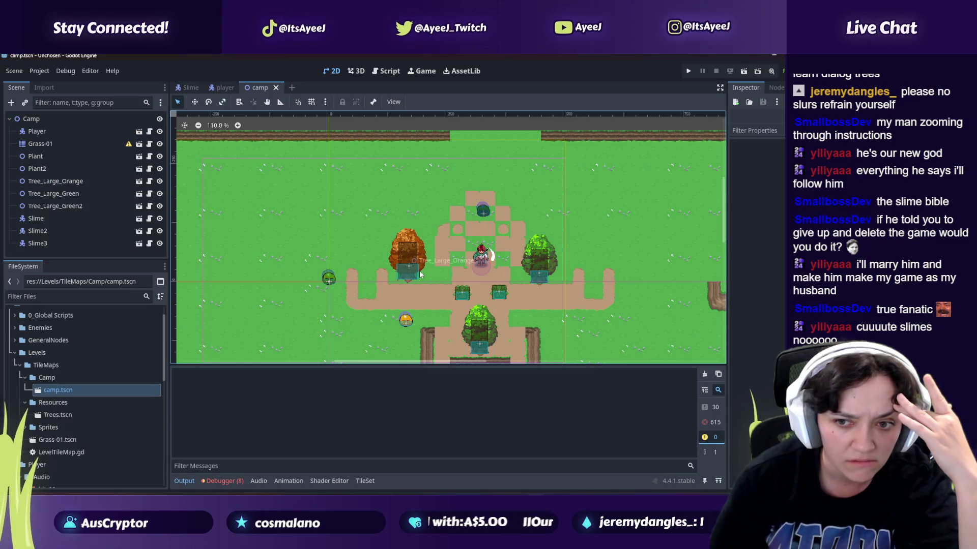
scroll(416, 285, "up", 2)
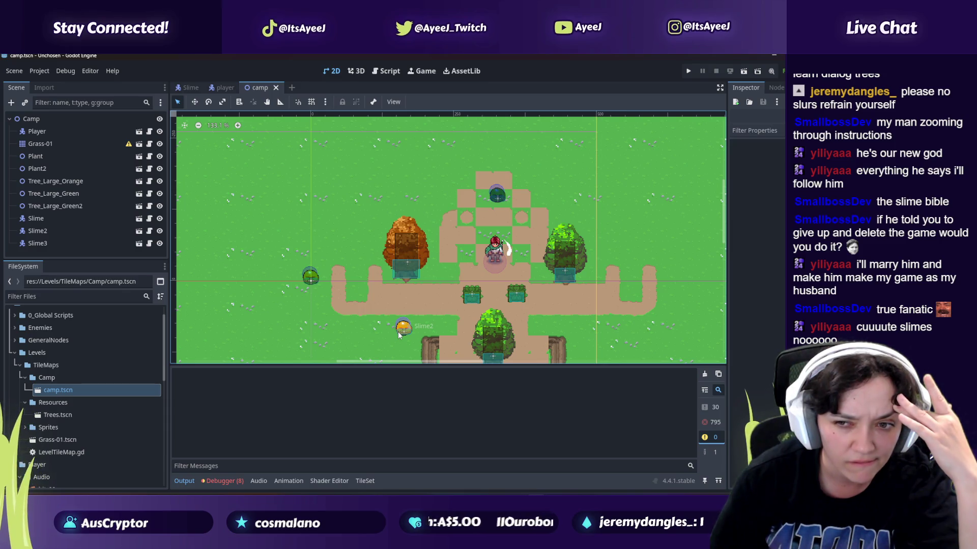
left_click(693, 74)
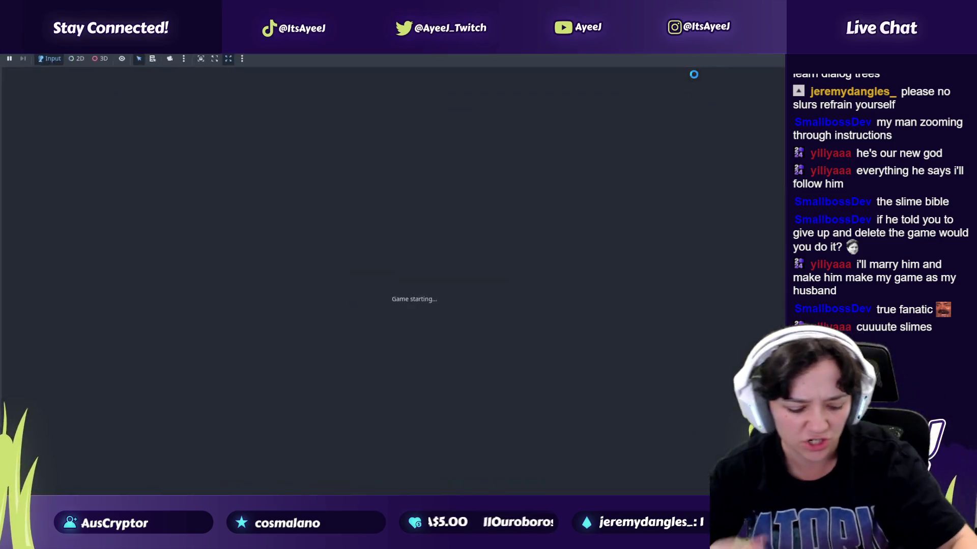
Step: Walk the player around the camp and back toward the centre with the arrow keys
key("Right")
key("Down")
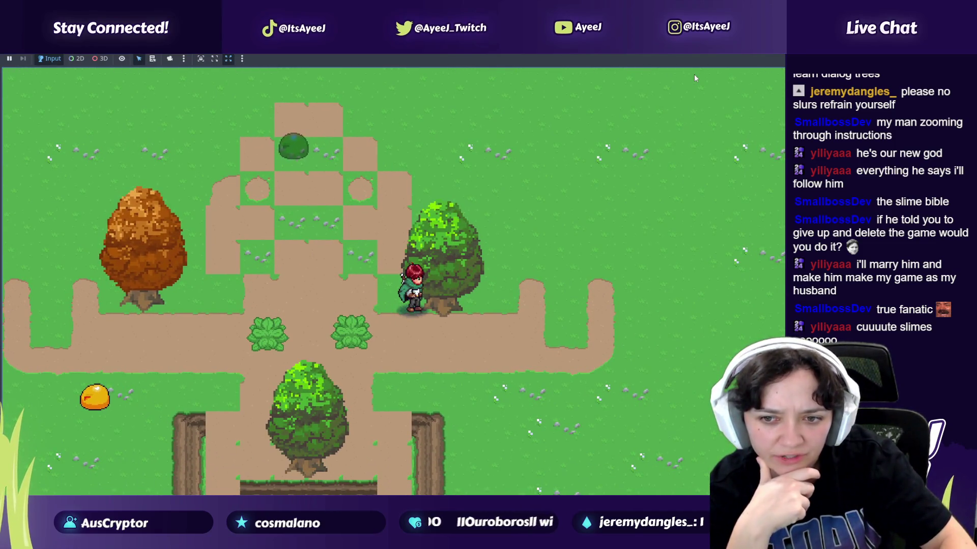
key("Down")
key("Up")
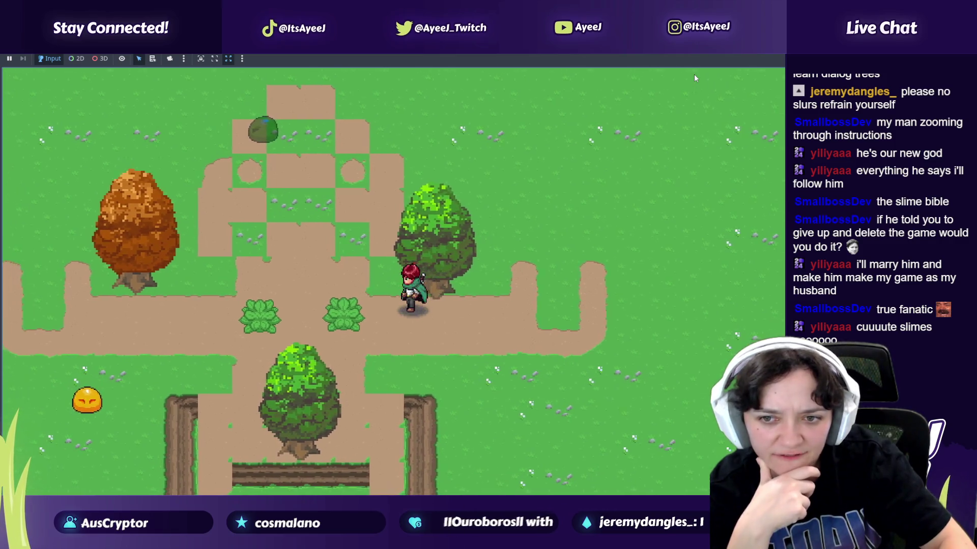
key("Right")
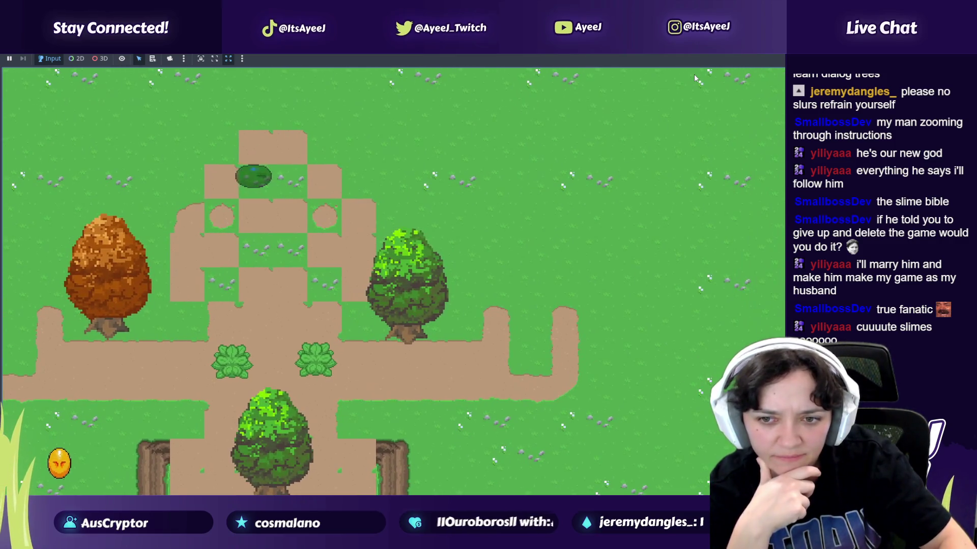
key("Right")
key("Down")
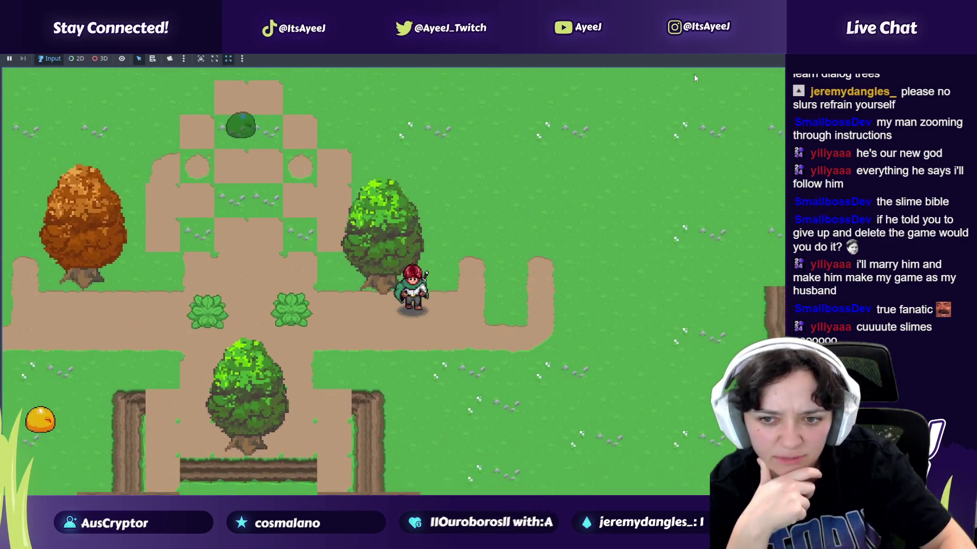
key("Left")
key("Up")
key("Up")
key("Left")
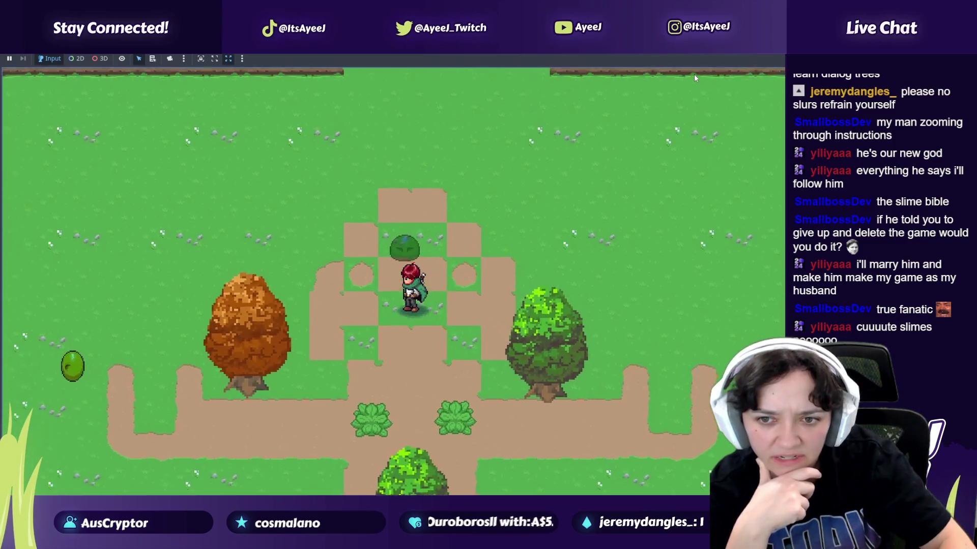
key("Up")
key("Down")
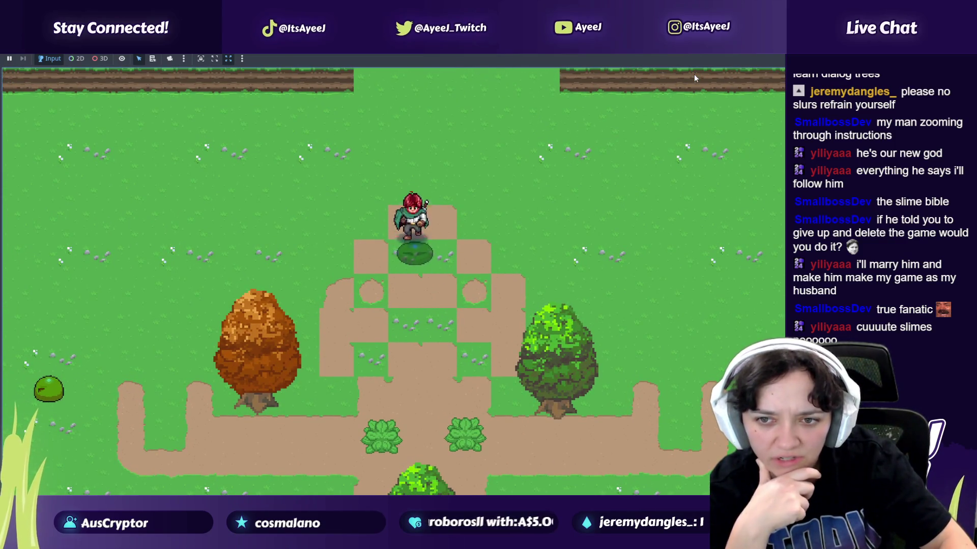
Step: Leave the running game and return to the editor showing camp.tscn
key("Down")
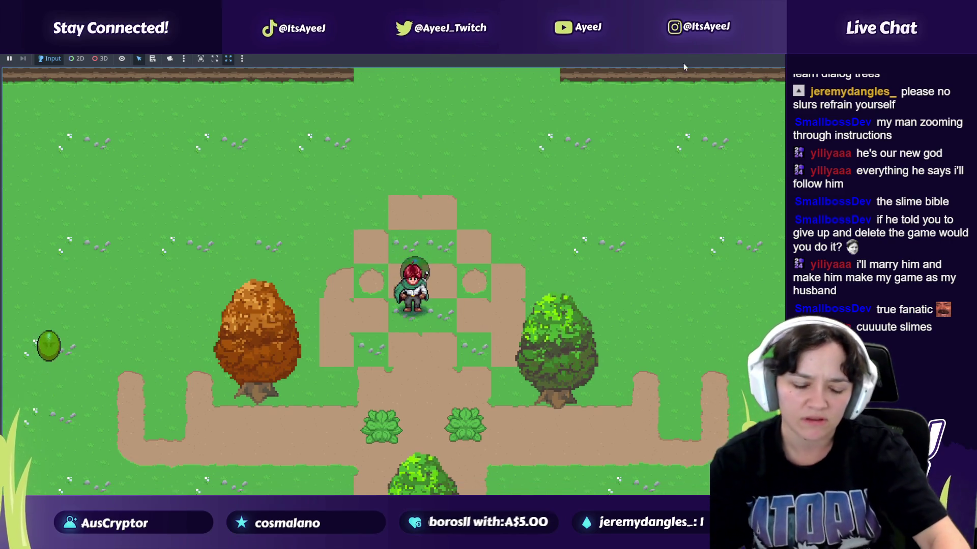
key("alt+Tab")
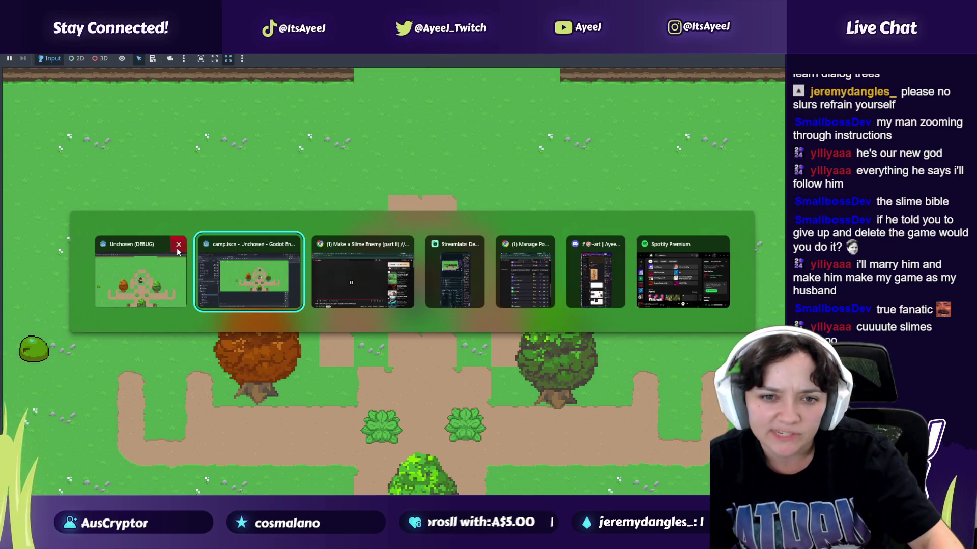
left_click(198, 254)
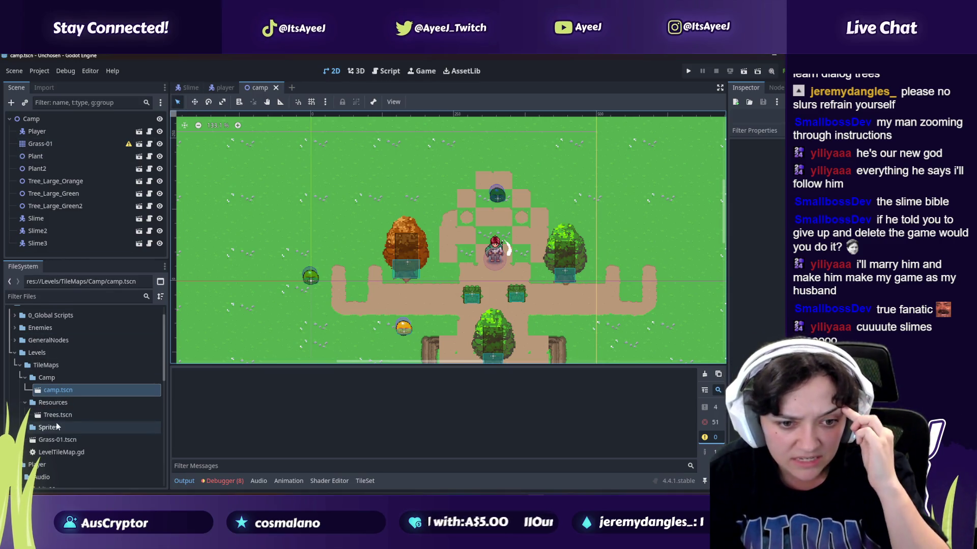
Step: Collapse Levels and Player, expand Props > Plants, and open Tree_Large_Green.tscn
scroll(56, 419, "down", 1)
scroll(54, 392, "up", 1)
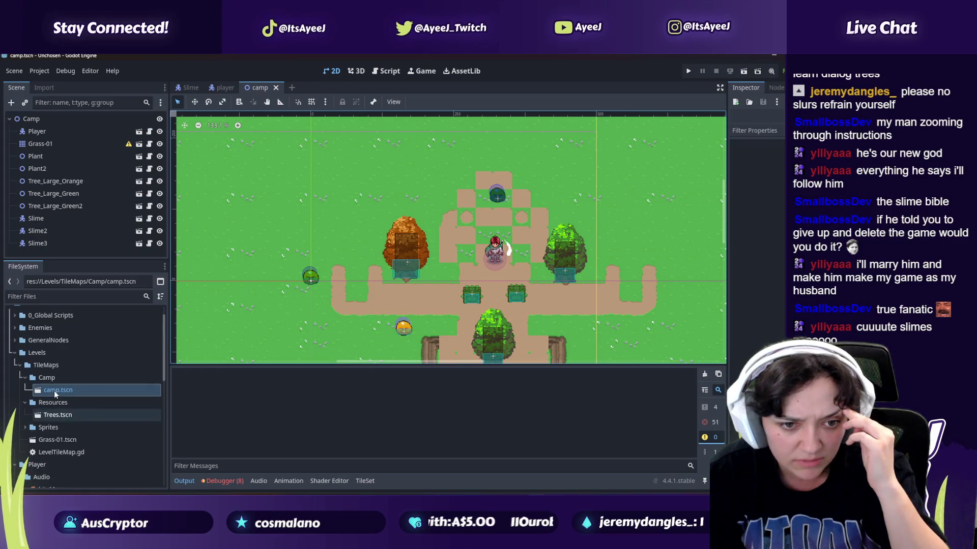
left_click(15, 353)
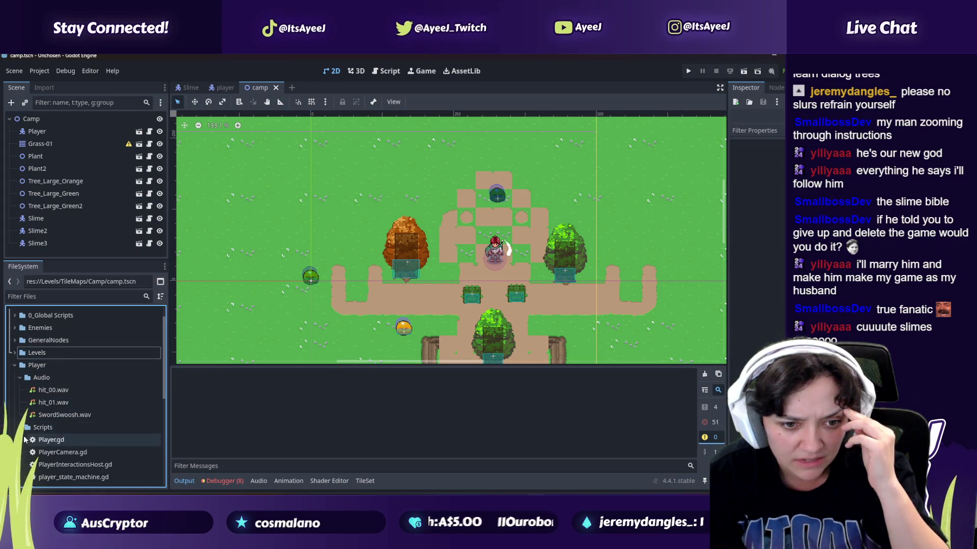
left_click(19, 378)
left_click(15, 365)
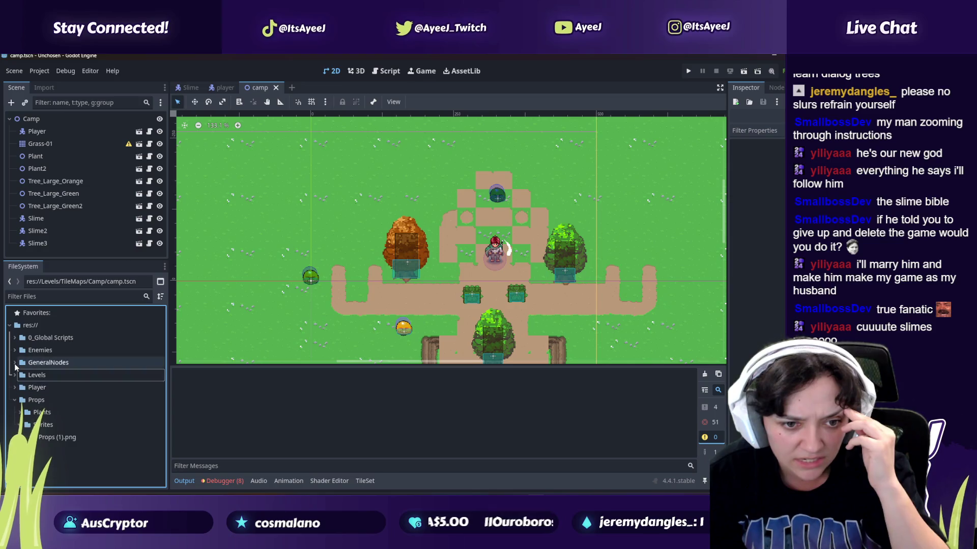
left_click(15, 400)
left_click(19, 413)
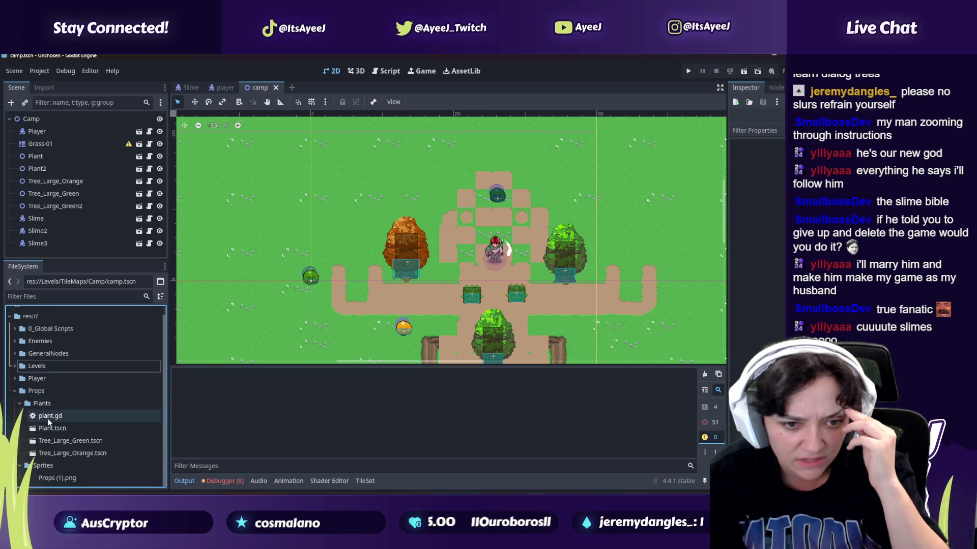
double_click(56, 440)
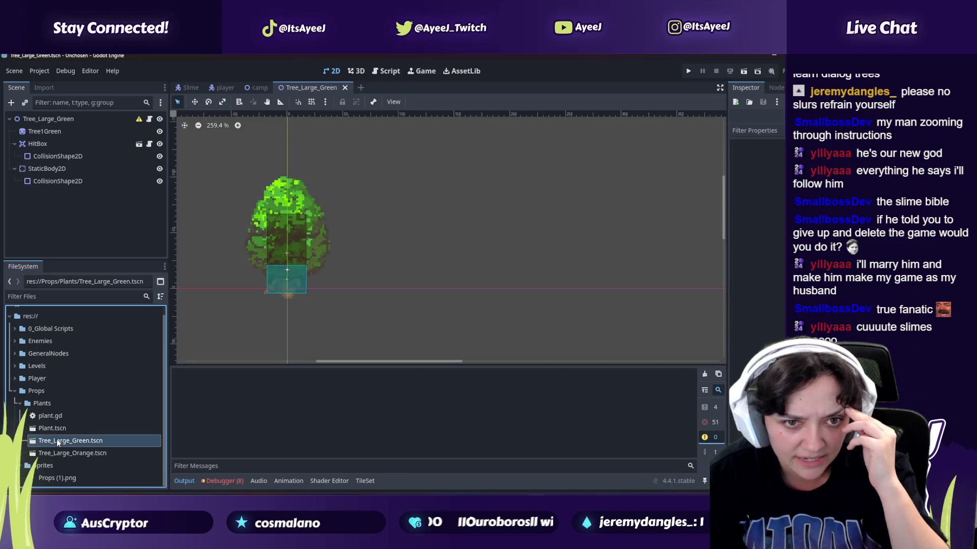
left_click(40, 154)
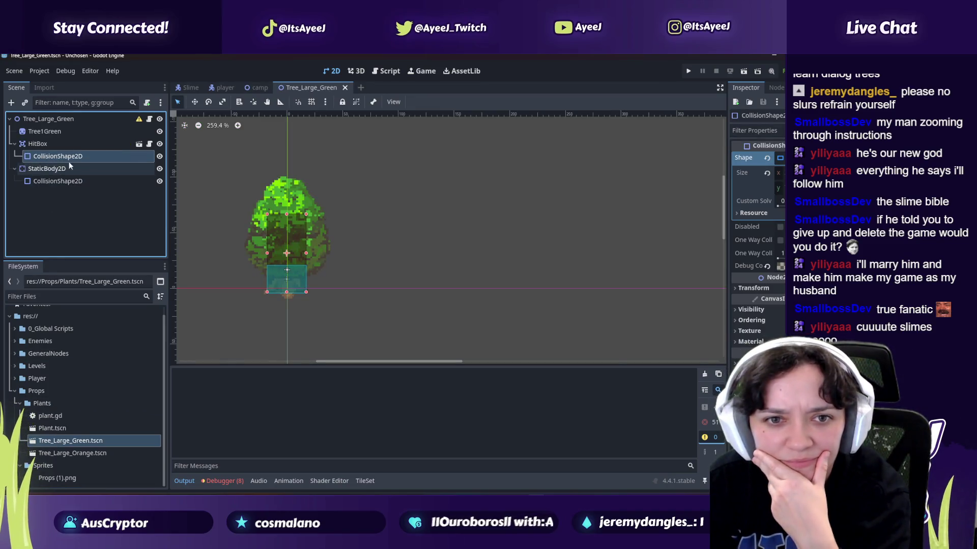
left_click(159, 157)
left_click(159, 156)
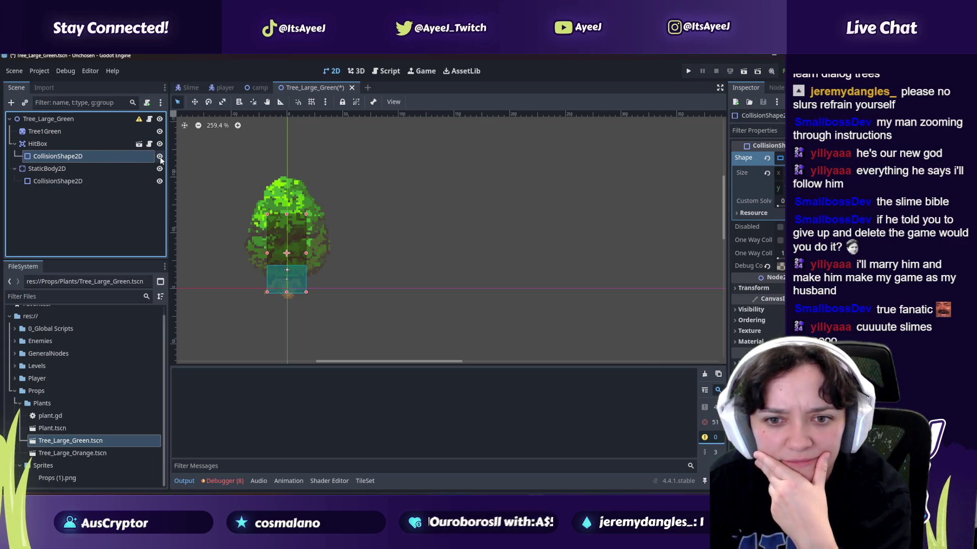
left_click(91, 178)
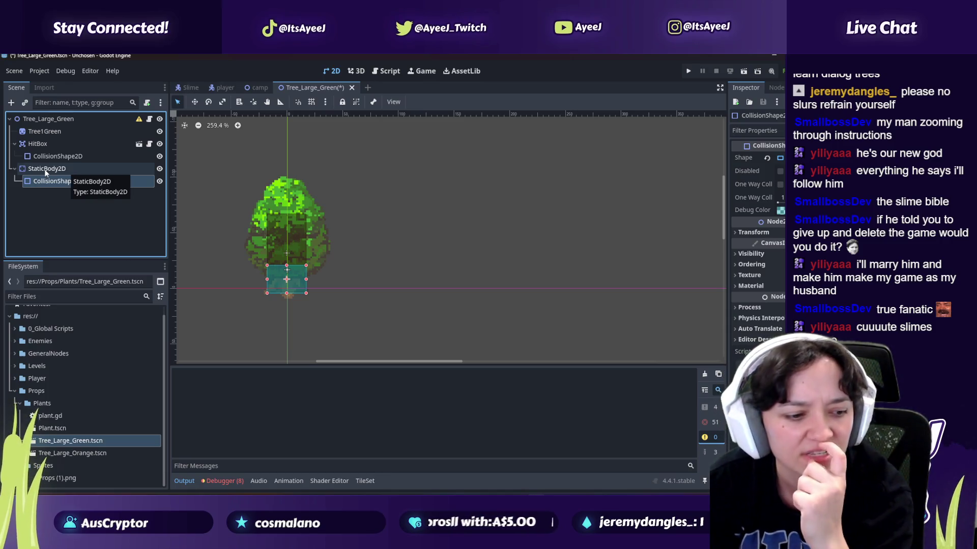
left_click(189, 87)
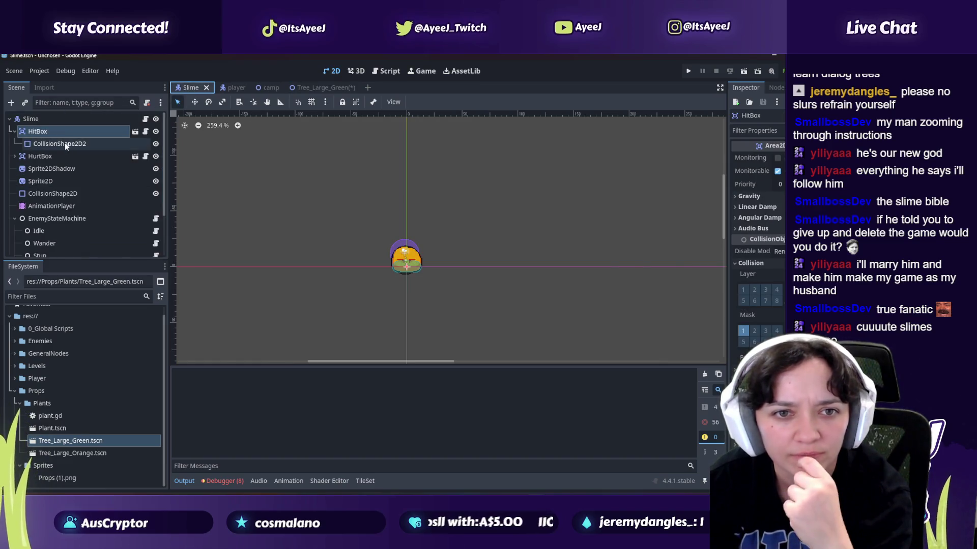
left_click(305, 87)
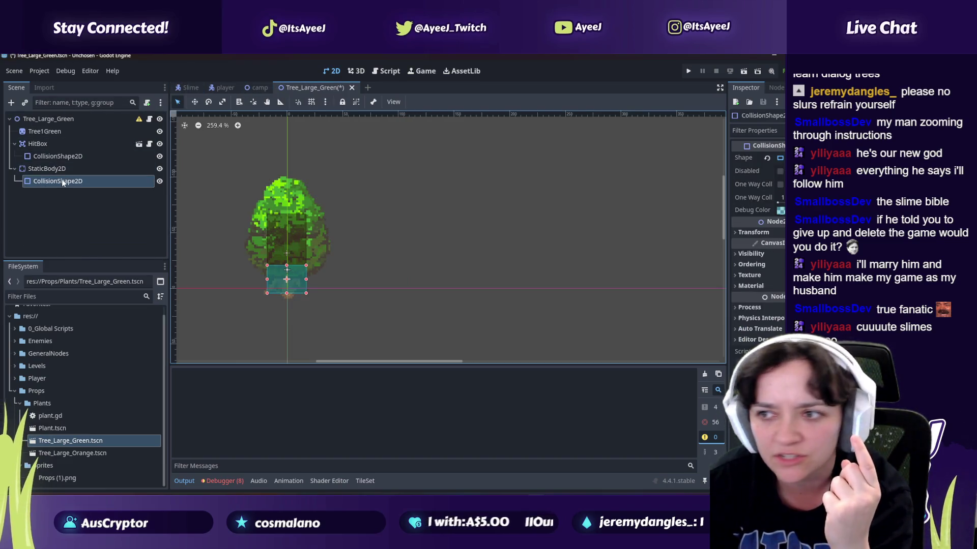
left_click(753, 232)
left_click(752, 233)
left_click(752, 265)
left_click(752, 265)
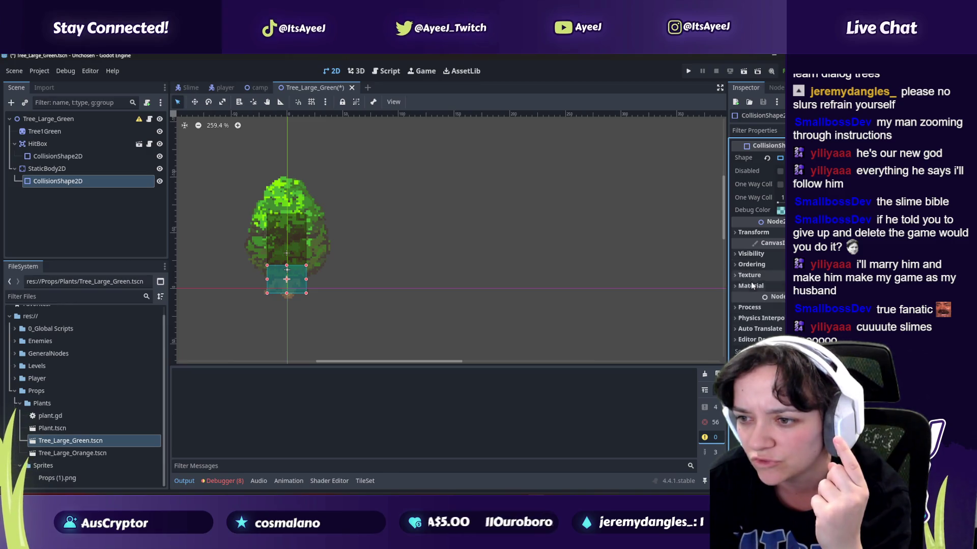
left_click(756, 319)
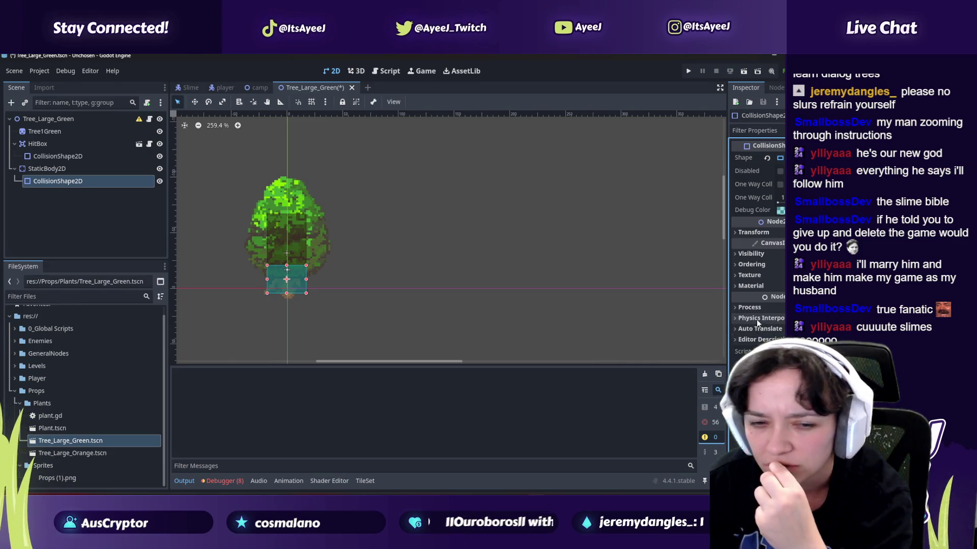
double_click(106, 181)
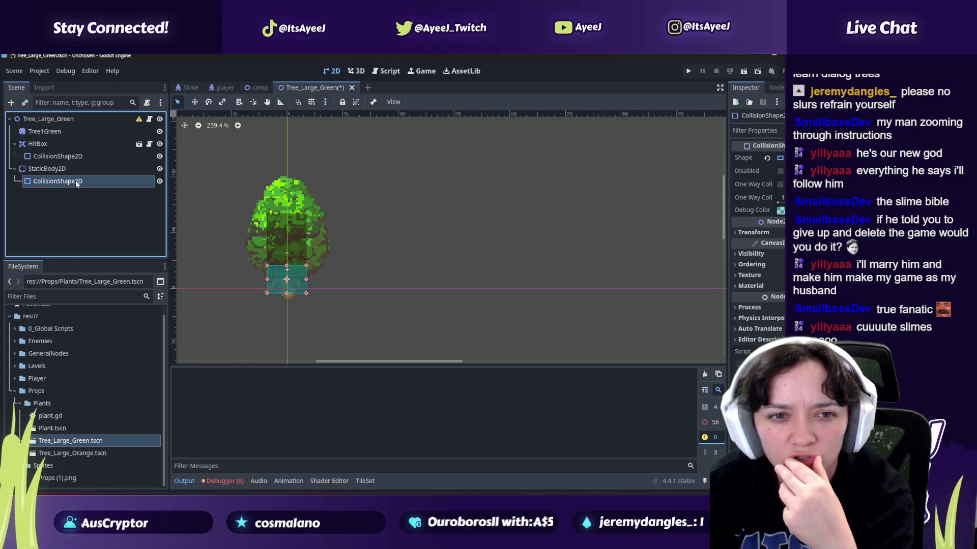
left_click(750, 233)
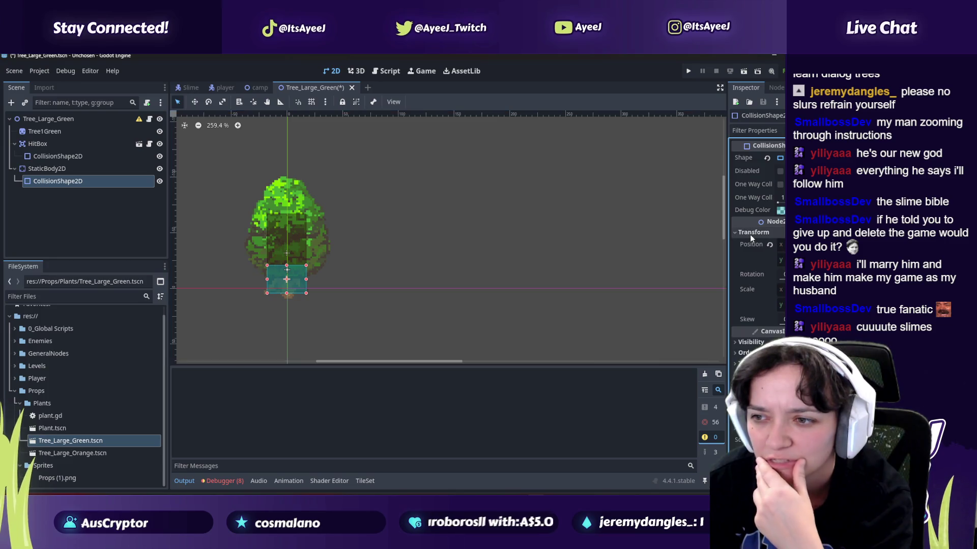
left_click(750, 233)
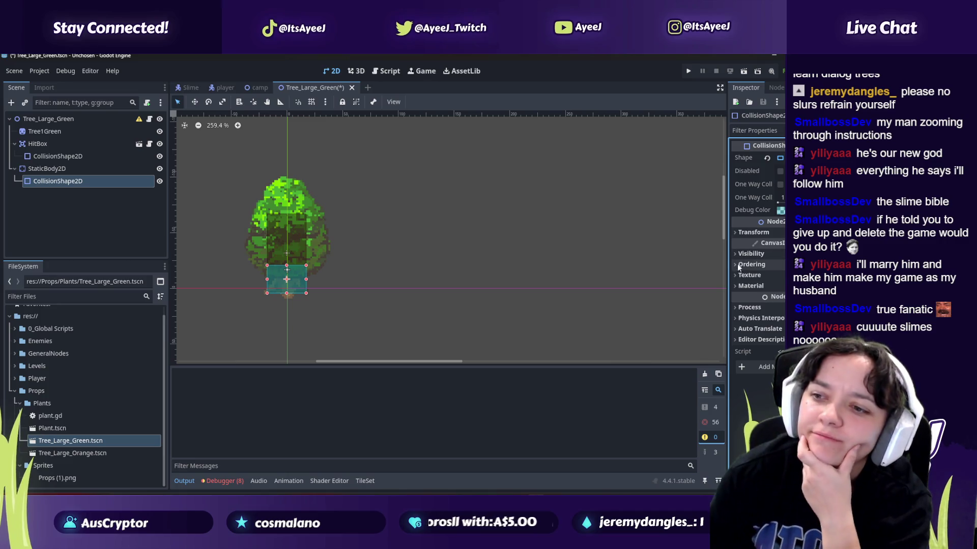
left_click(757, 308)
left_click(757, 307)
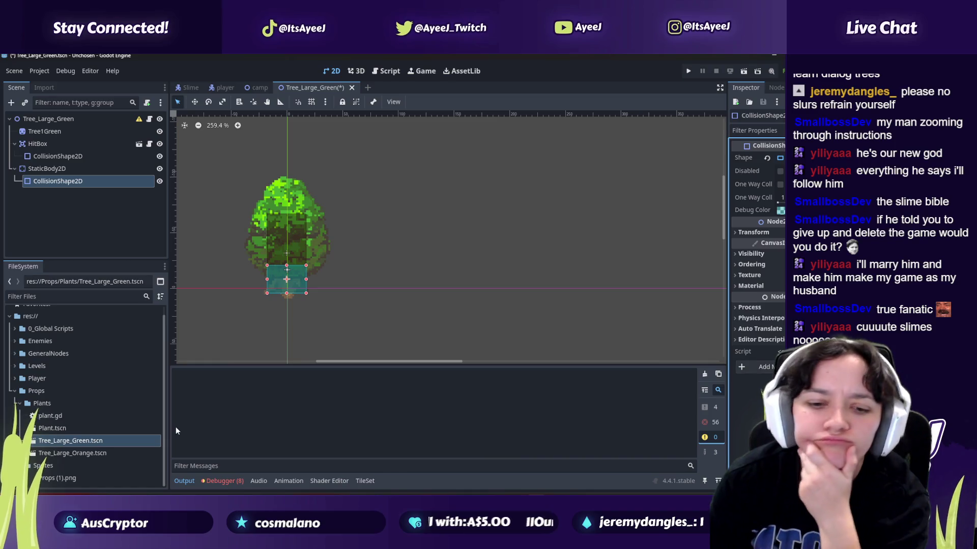
left_click(205, 484)
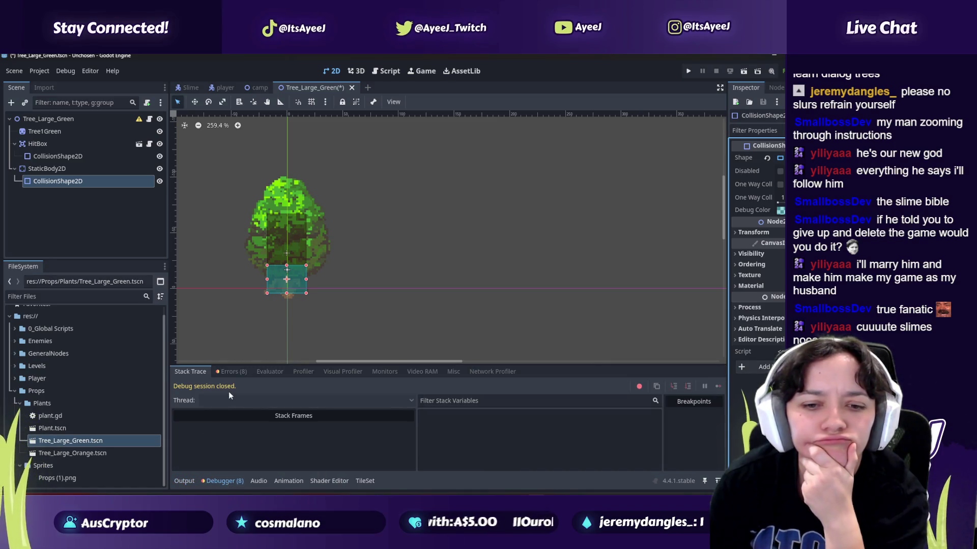
Step: Check the Debugger's Errors list, return to Output, and select the tree's StaticBody2D
left_click(230, 371)
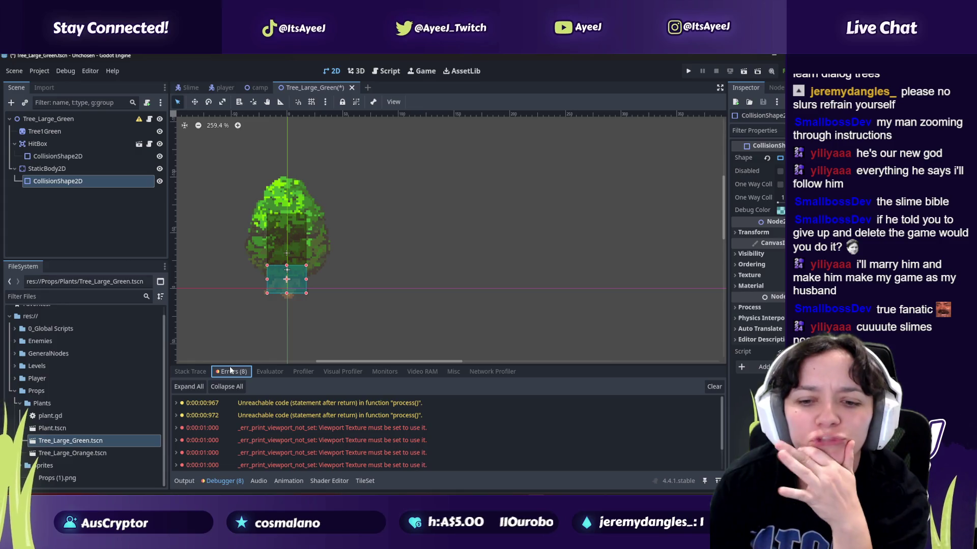
left_click(191, 371)
left_click(184, 480)
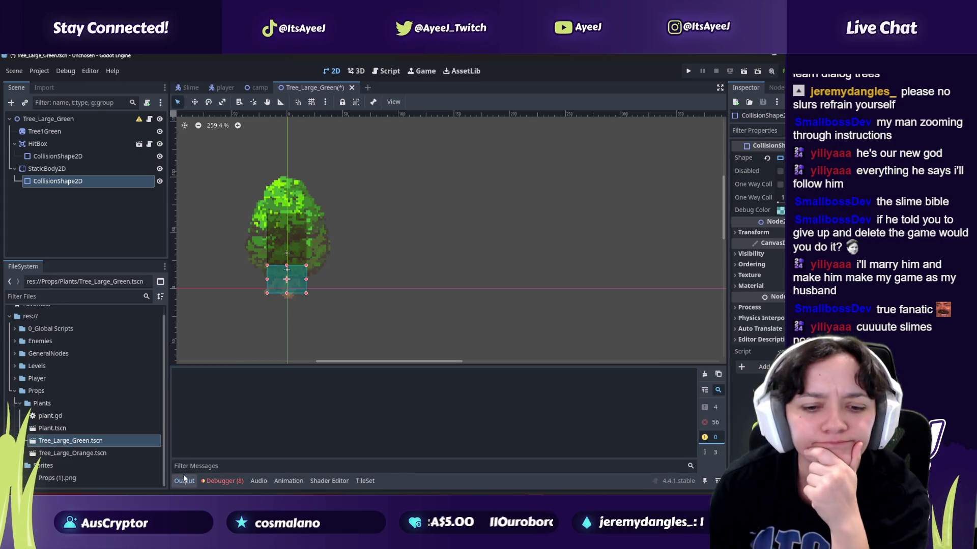
left_click(46, 170)
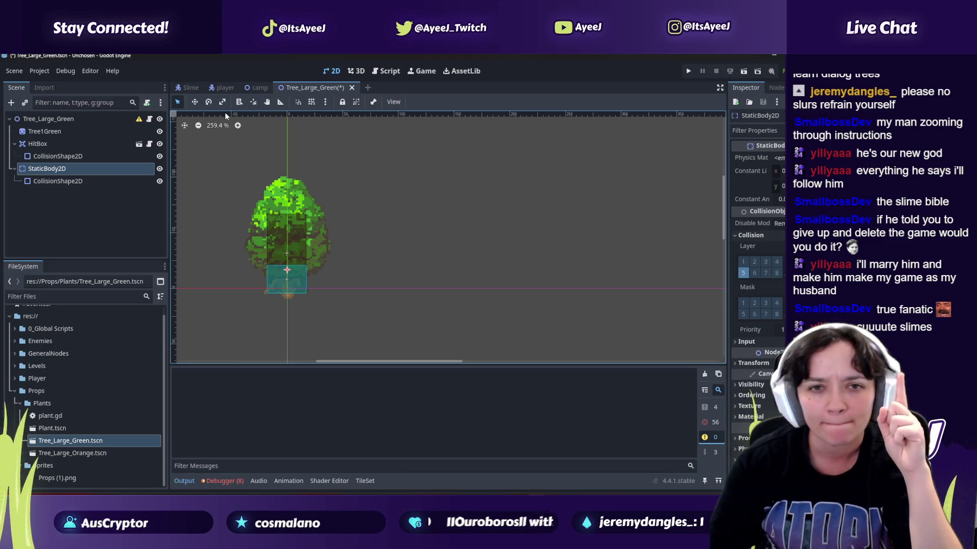
left_click(190, 87)
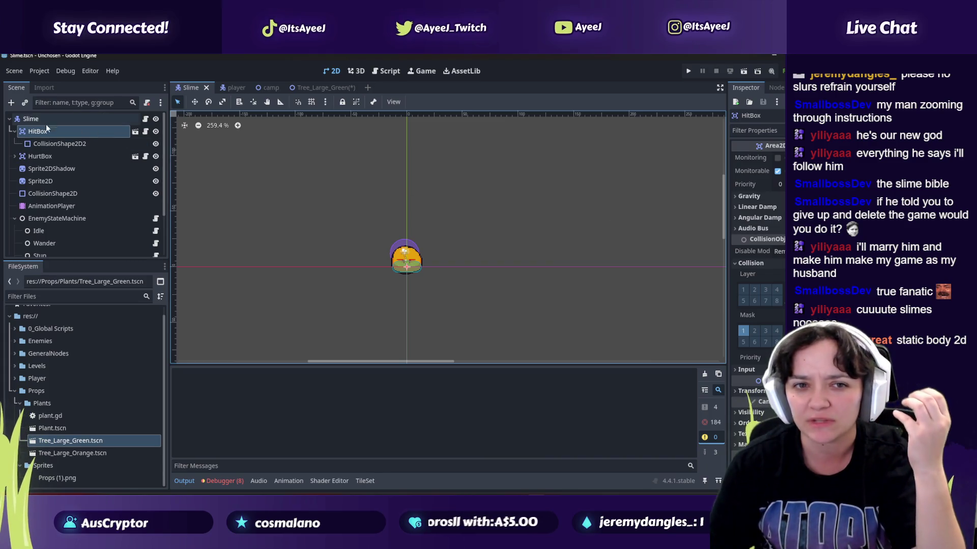
left_click(233, 89)
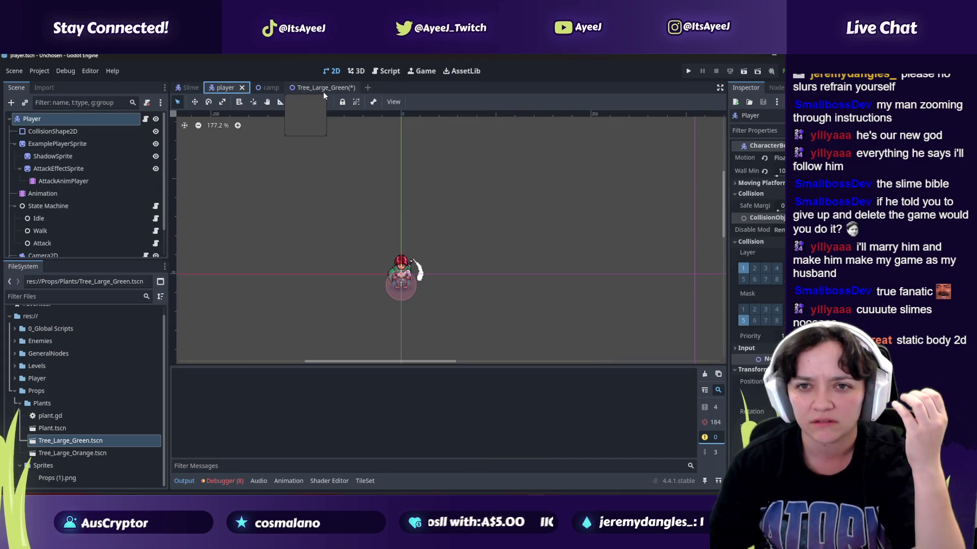
left_click(320, 90)
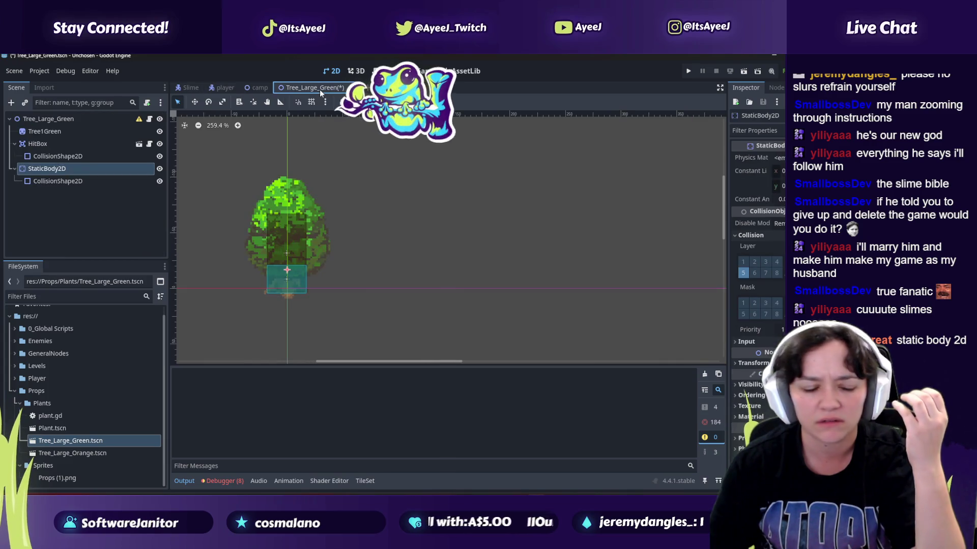
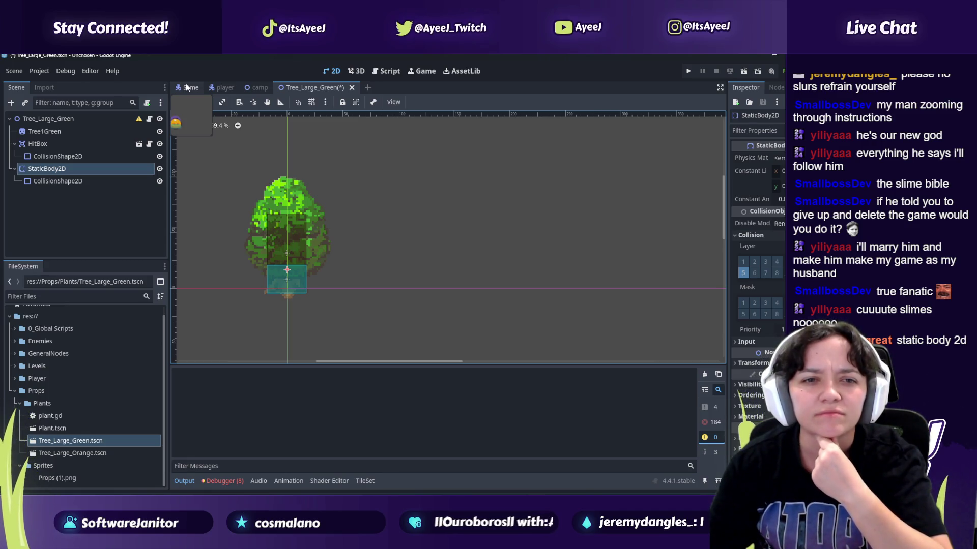
Step: Bring up the Slime scene in Godot, then start a new tab in Chrome
left_click(187, 87)
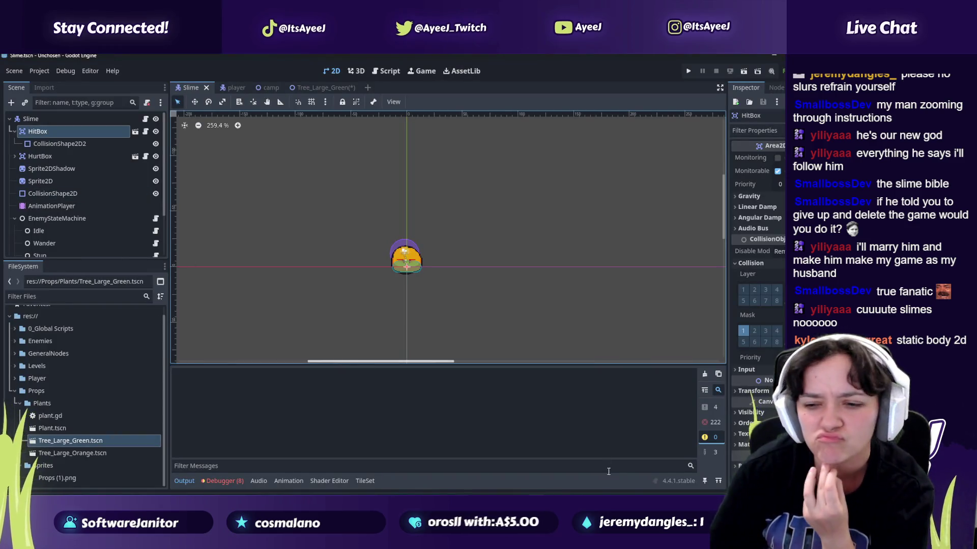
key("alt+Tab")
left_click(414, 63)
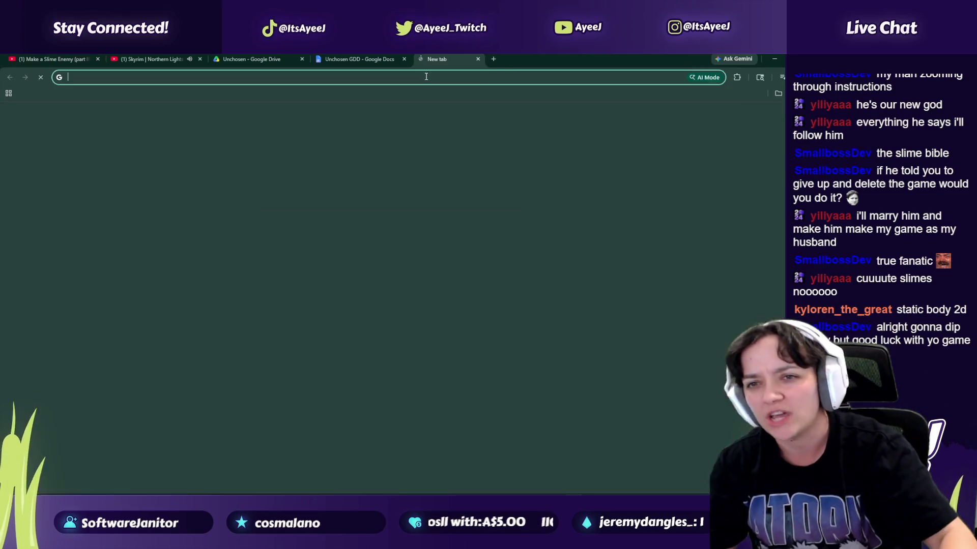
Step: Search for Godot StaticBody2D and read its Godot Docs page
type("godot dtat")
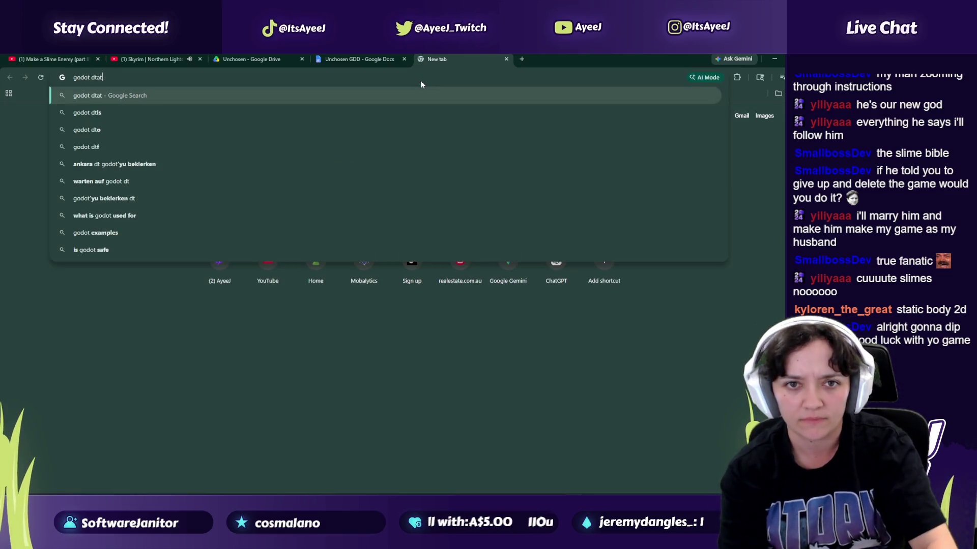
type("ic bod")
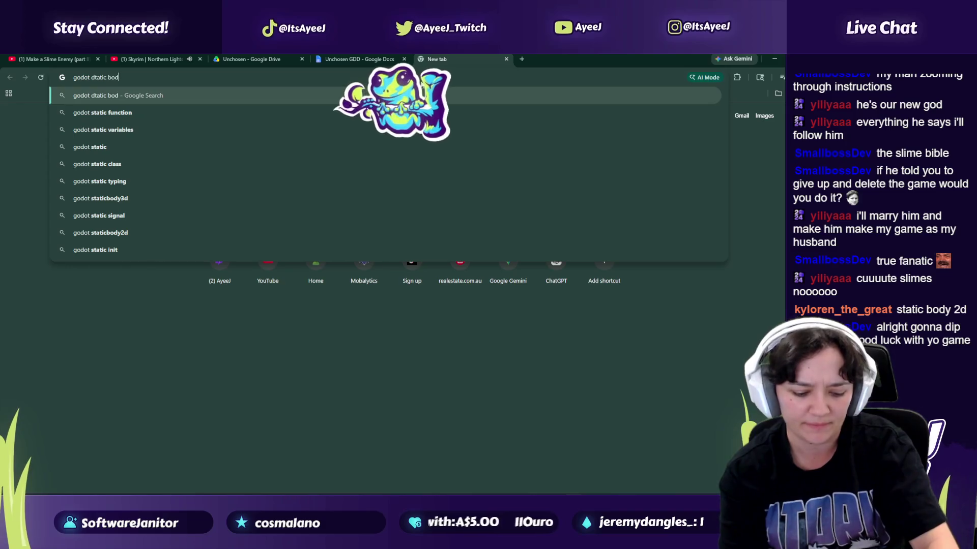
type("y 2d")
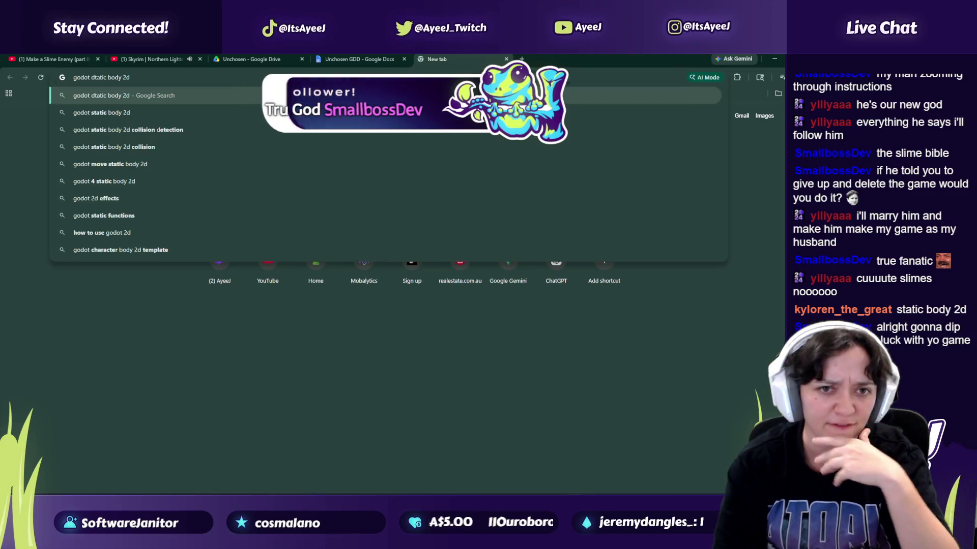
key("Return")
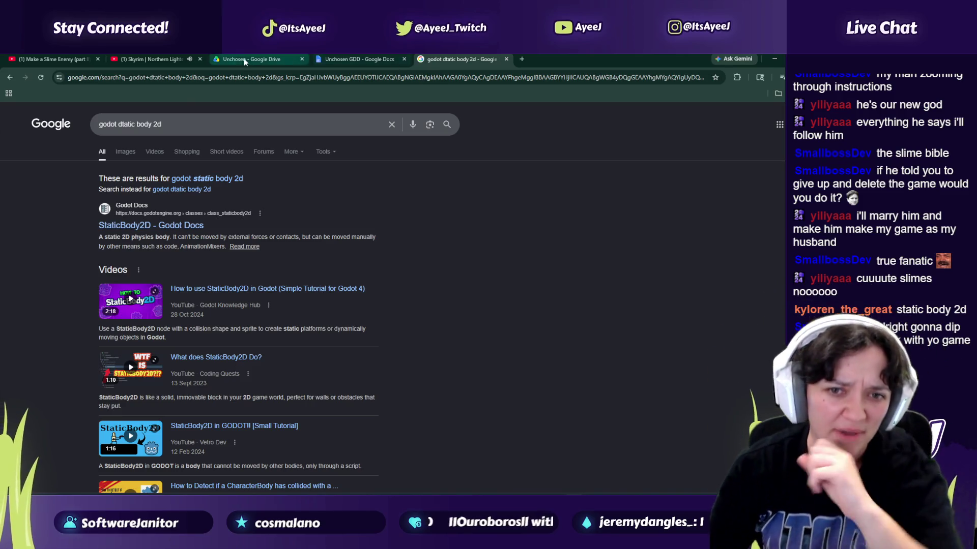
left_click(165, 225)
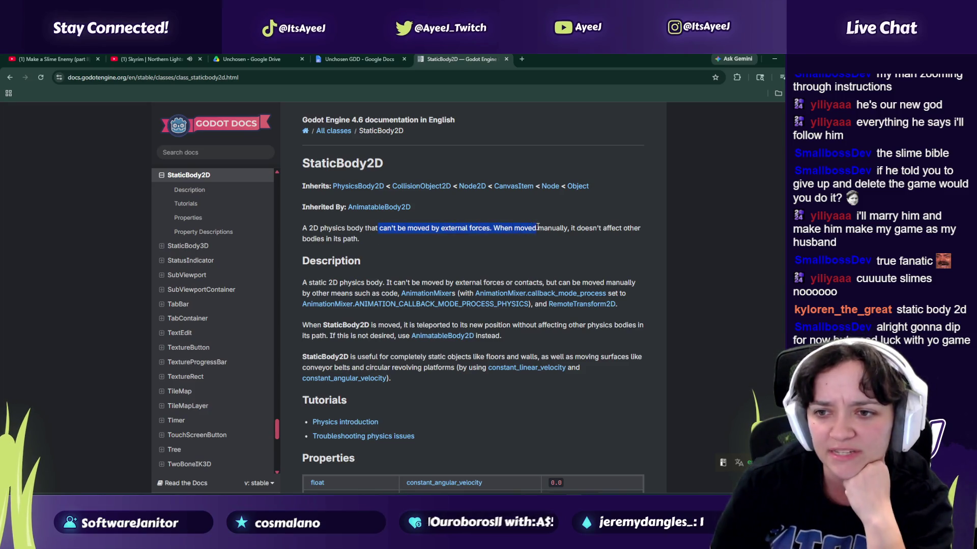
left_click_drag(550, 228, 340, 236)
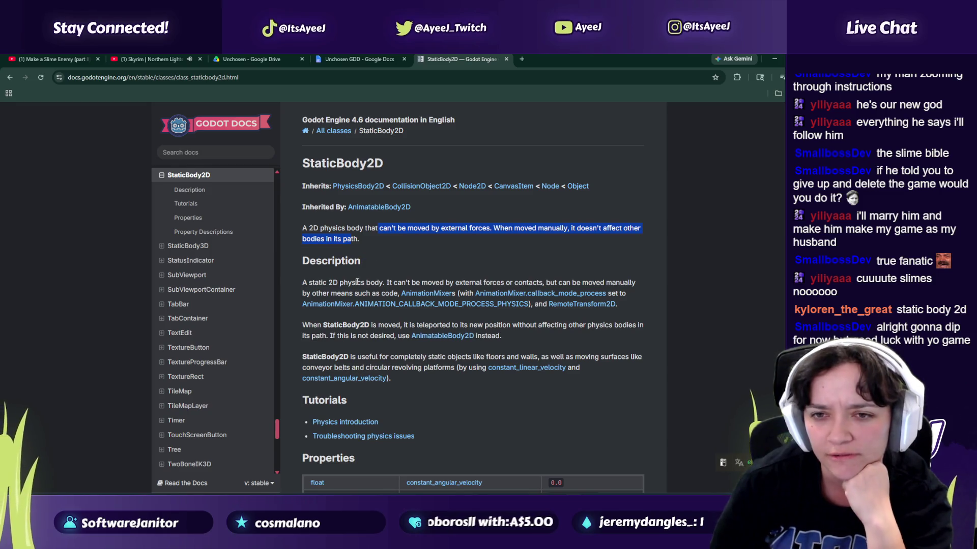
scroll(357, 281, "down", 3)
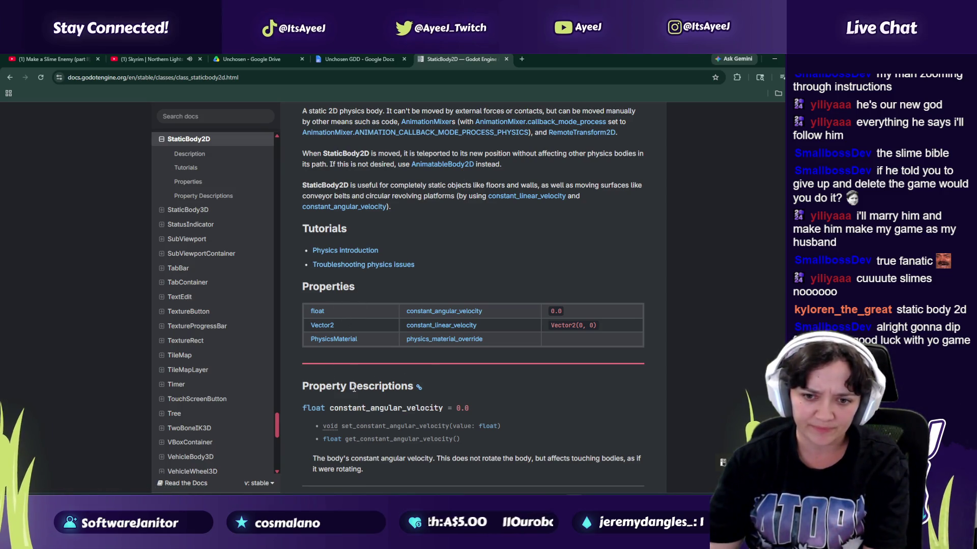
scroll(354, 388, "down", 3)
scroll(353, 266, "up", 4)
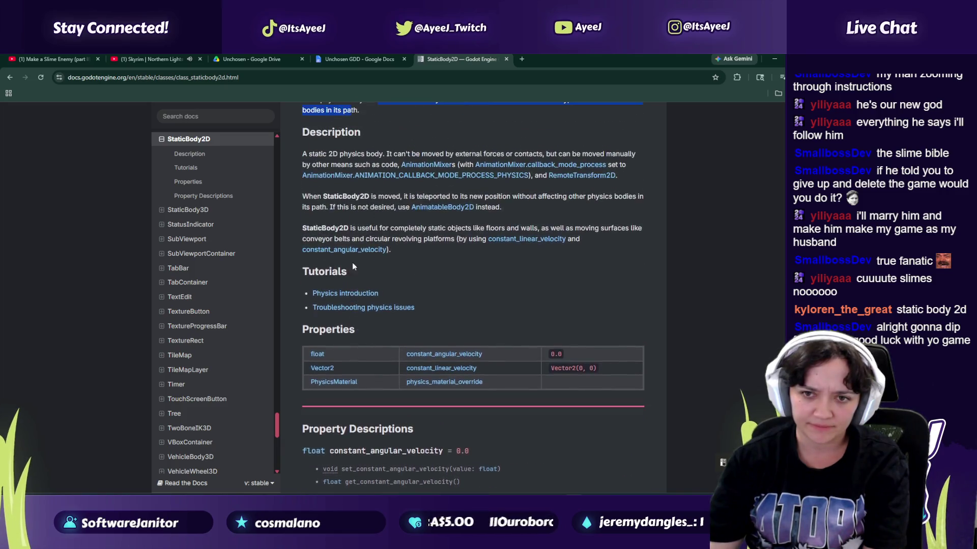
scroll(351, 212, "up", 1)
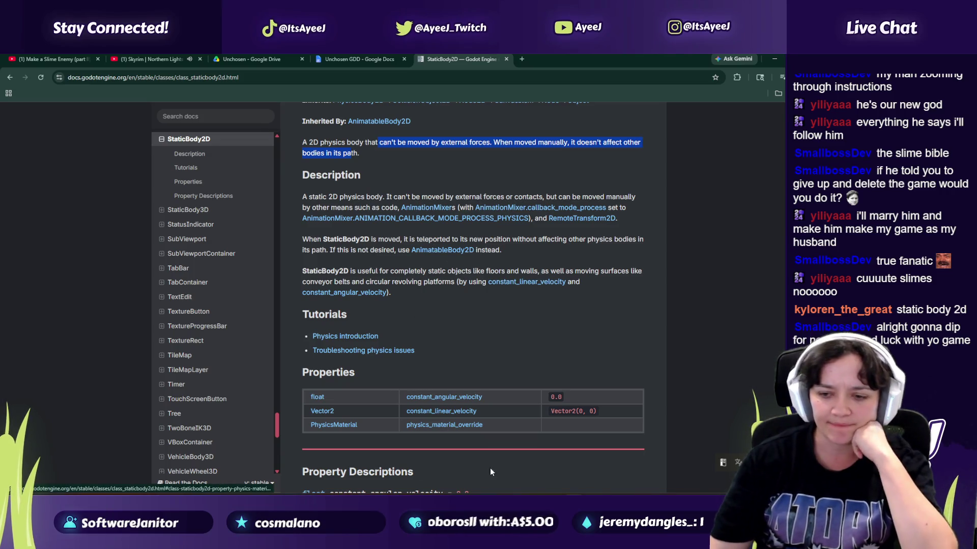
Step: Play part of the Slime Enemy tutorial, pause it, and show the Tree_Large_Green scene
left_click(55, 59)
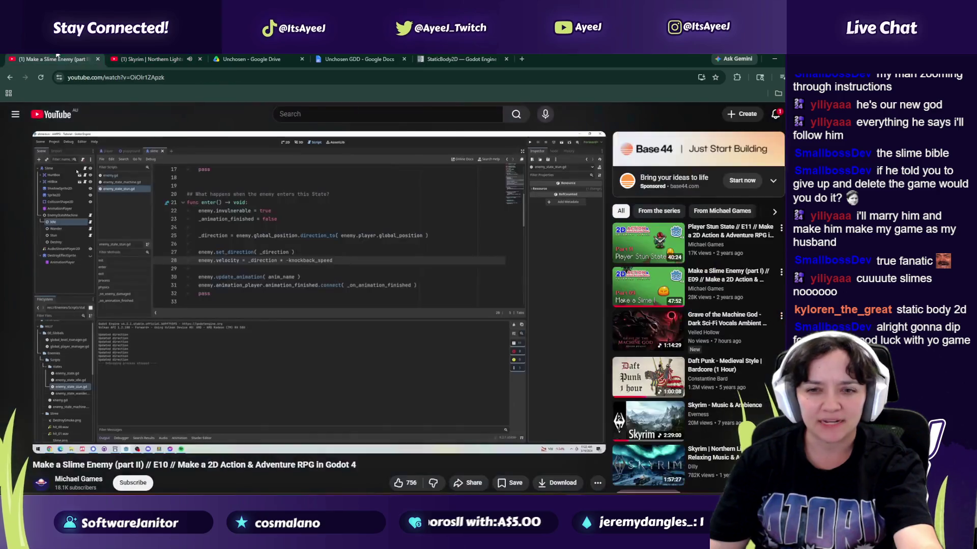
left_click(414, 336)
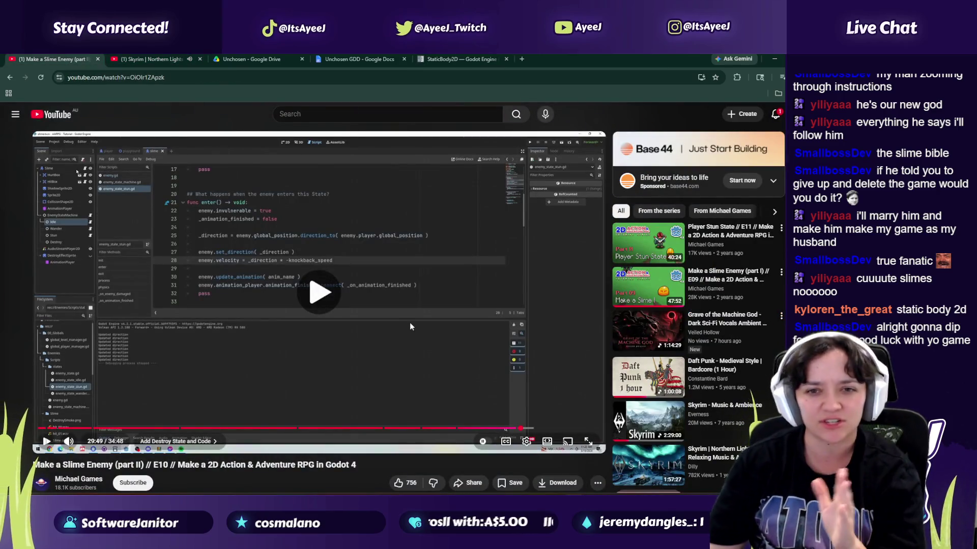
left_click(377, 332)
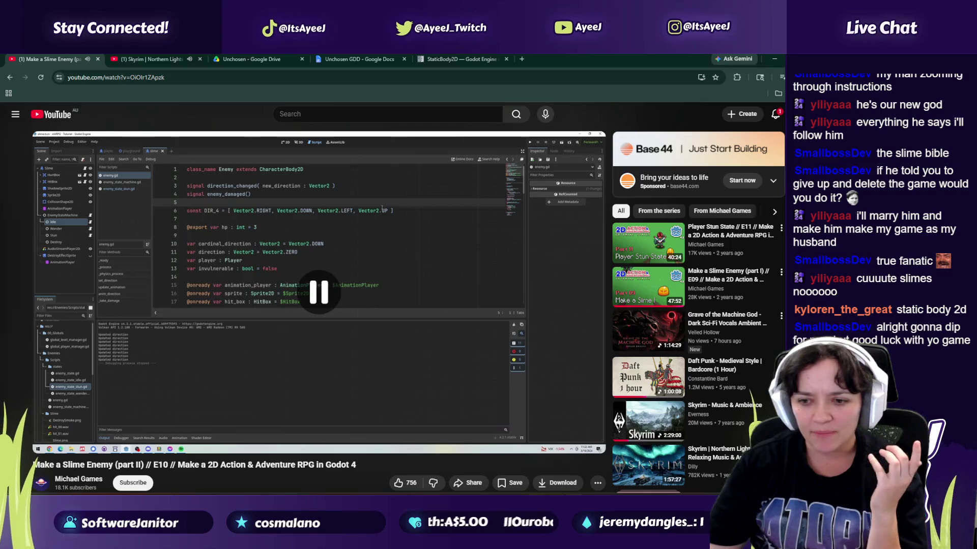
key("alt+Tab")
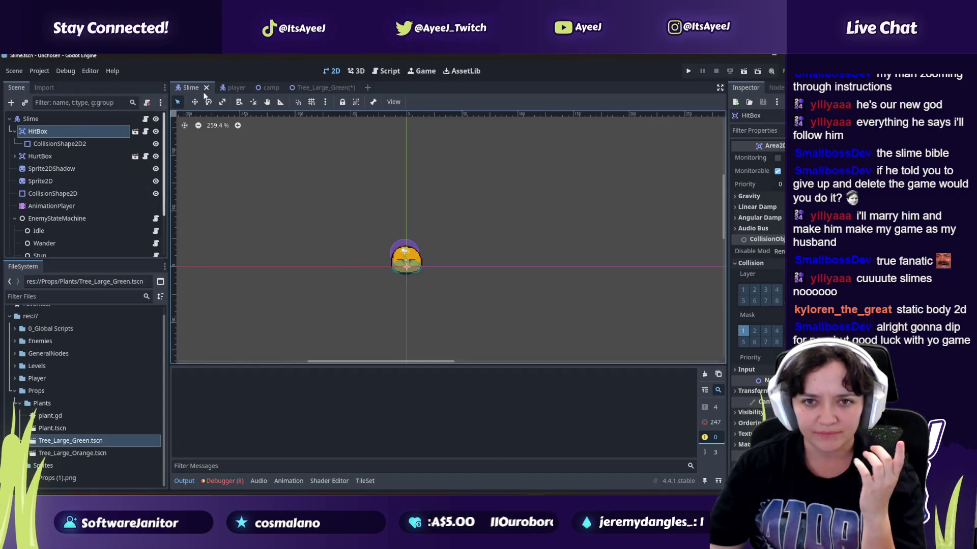
left_click(307, 87)
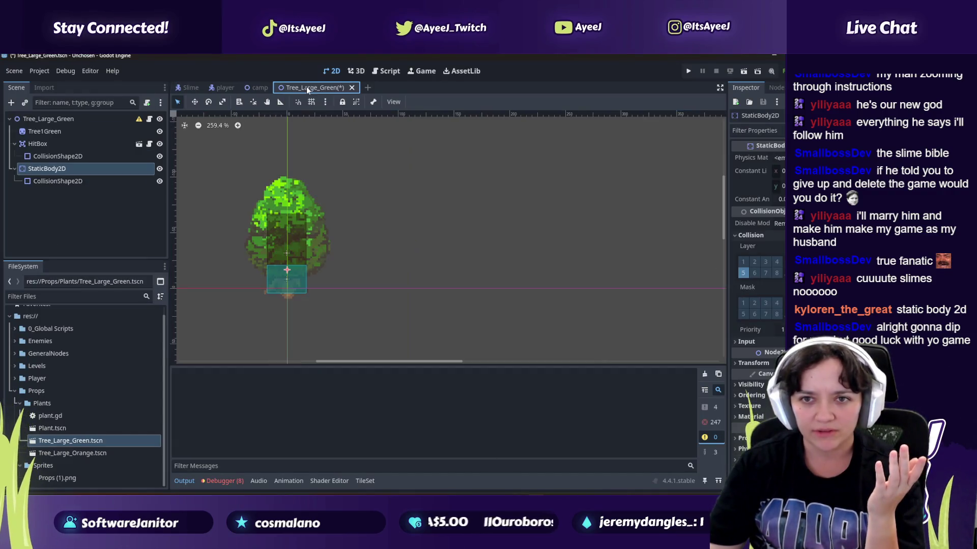
Step: Close Tree_Large_Green without saving and open enemy.gd from the Slime scene
left_click(352, 88)
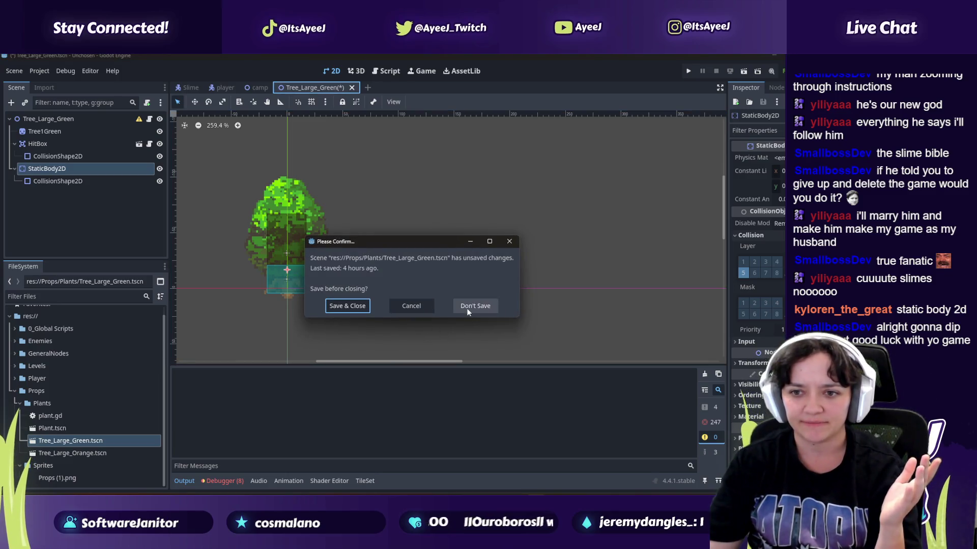
left_click(475, 307)
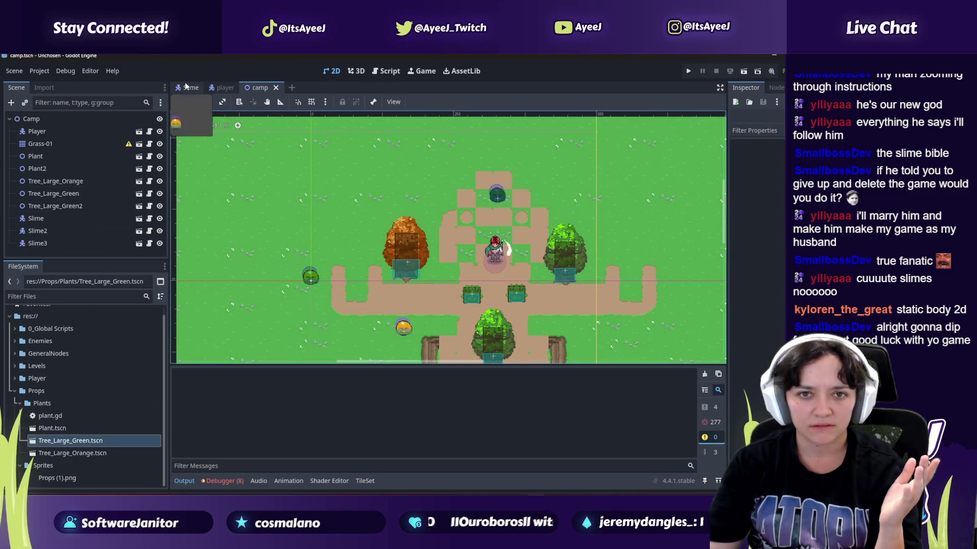
left_click(191, 87)
scroll(60, 179, "down", 2)
scroll(61, 183, "down", 1)
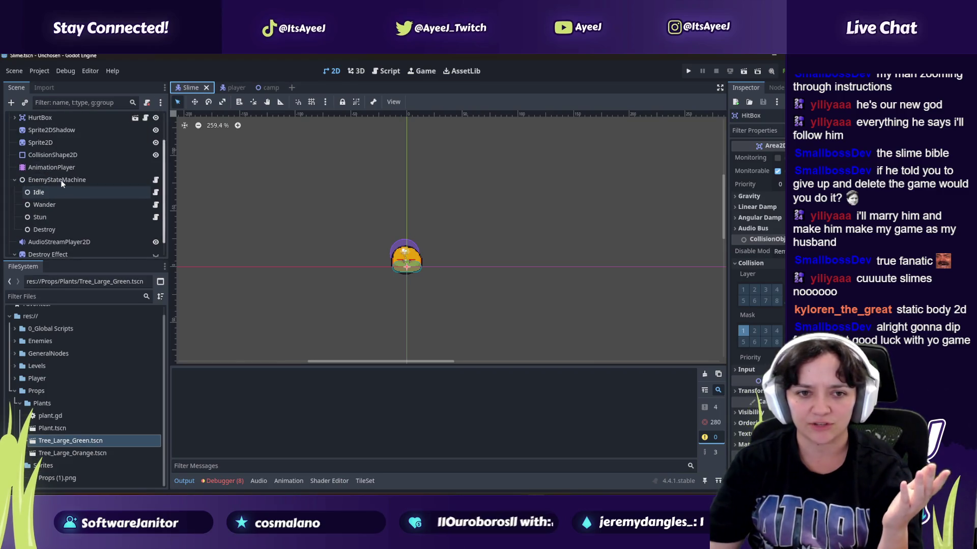
left_click(156, 181)
left_click(200, 133)
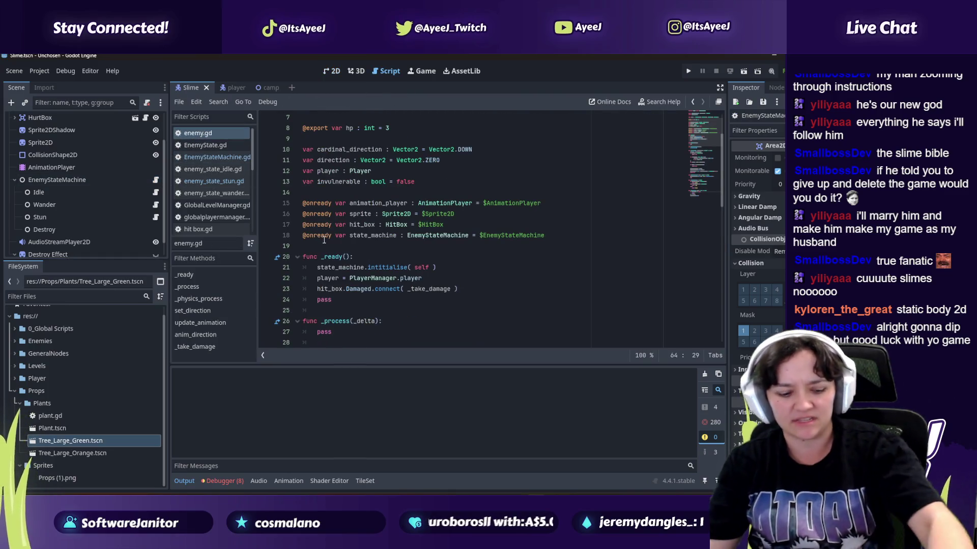
Step: Start a new signal declaration on the line after the enemy_damaged signal
key("alt+Tab")
left_click(360, 292)
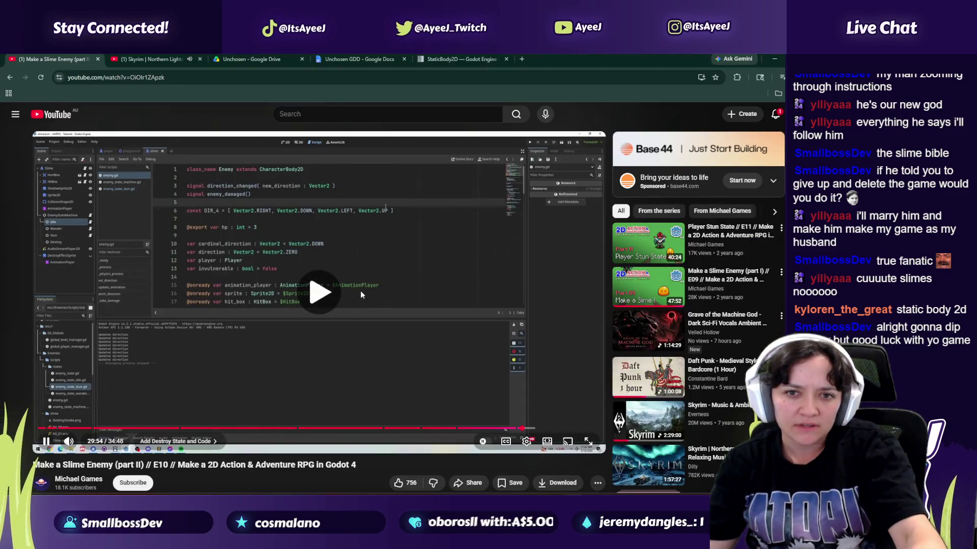
key("alt+Tab")
scroll(382, 181, "down", 1)
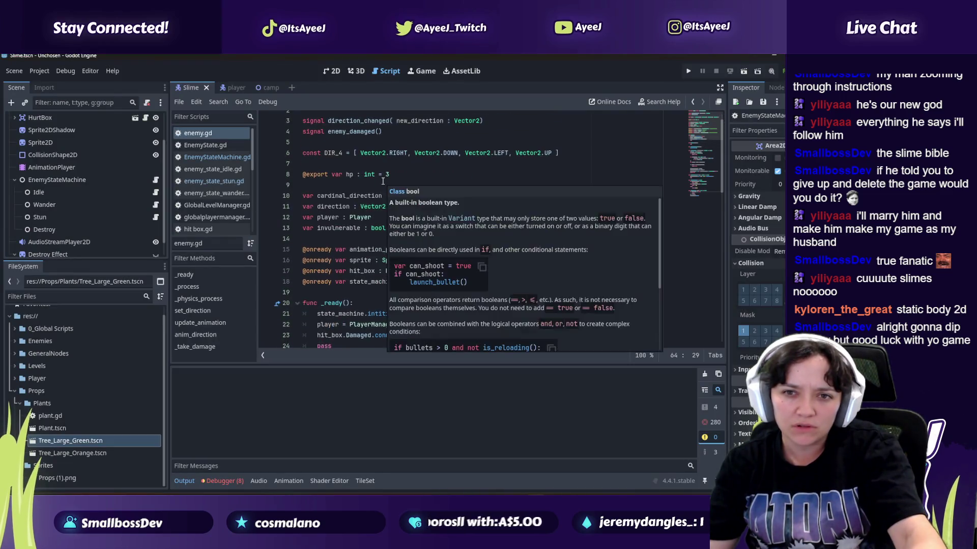
scroll(413, 155, "up", 1)
left_click(486, 138)
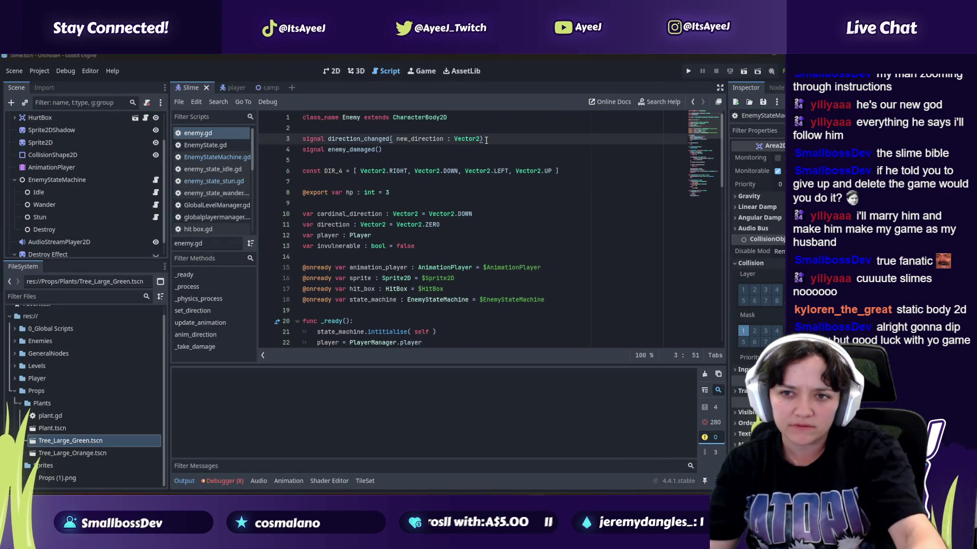
key("alt+Tab")
key("alt+Tab")
left_click(386, 149)
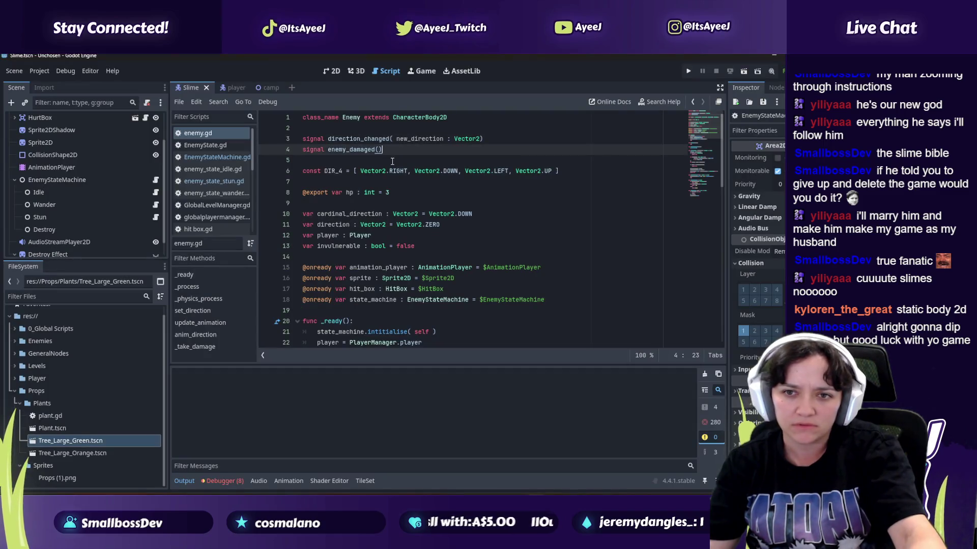
key("Return")
type("saig")
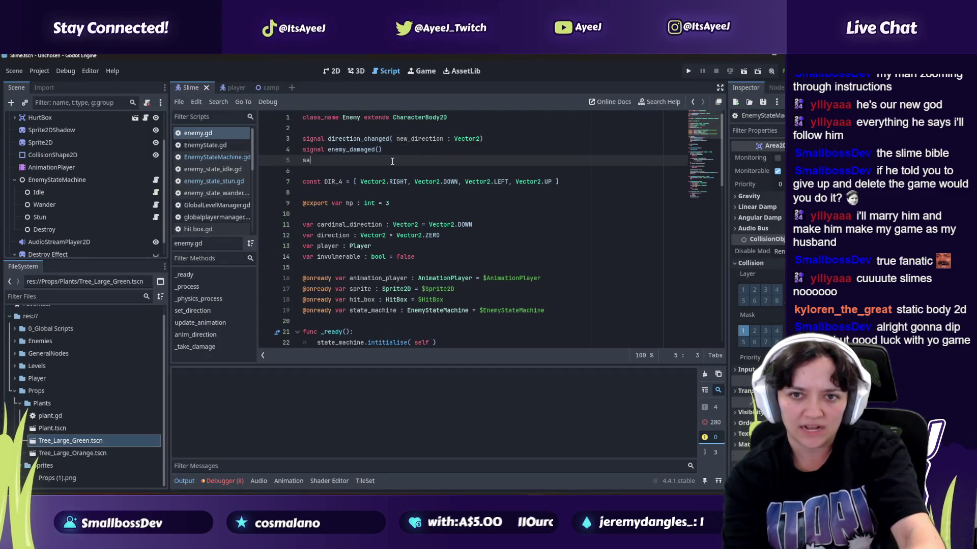
Step: Check the signal against the tutorial, pause the video, and move to empty line 15
key("alt+Tab")
left_click(392, 161)
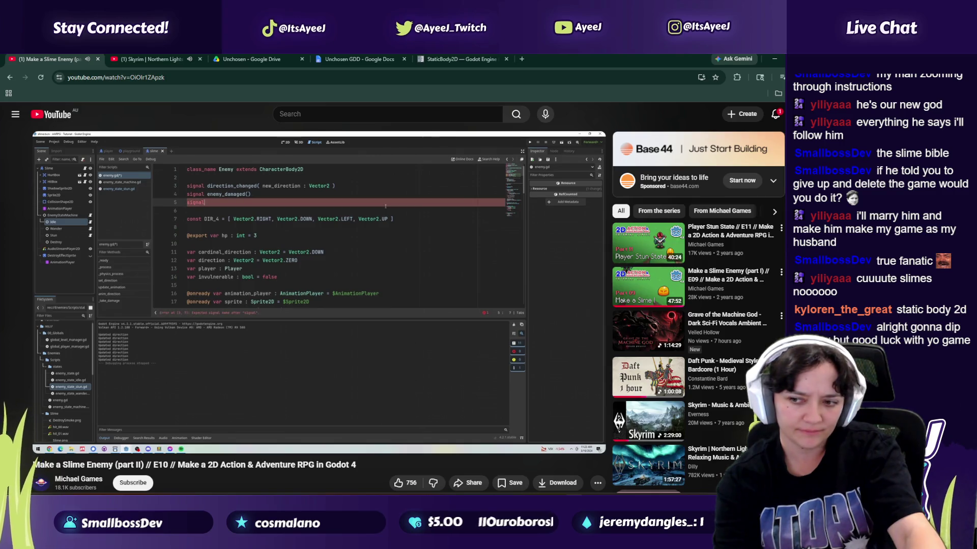
key("alt+Tab")
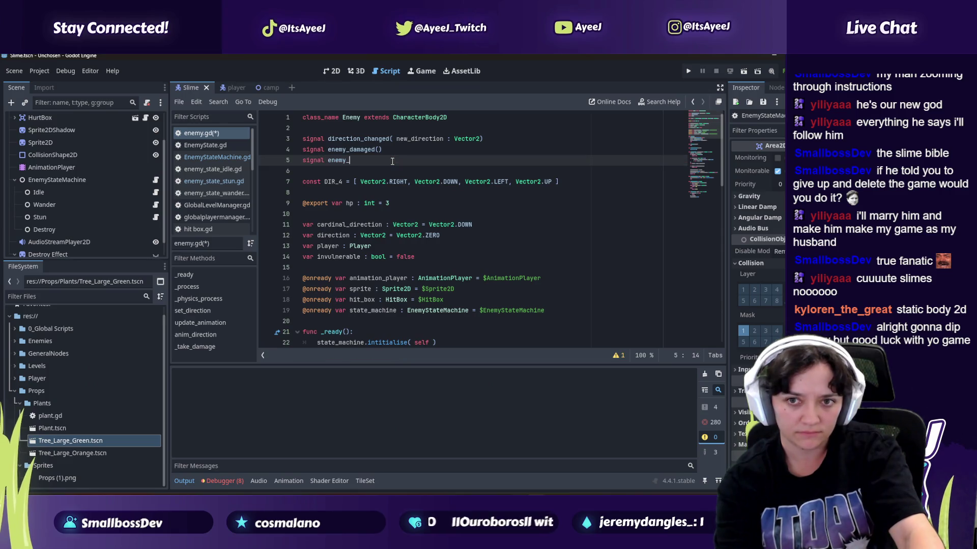
key("alt+Tab")
key("alt+Tab")
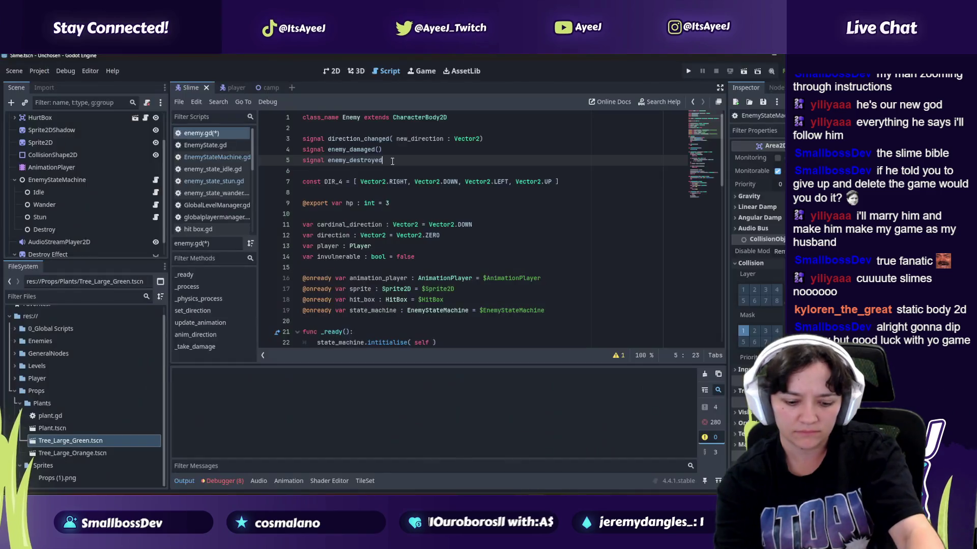
key("alt+Tab")
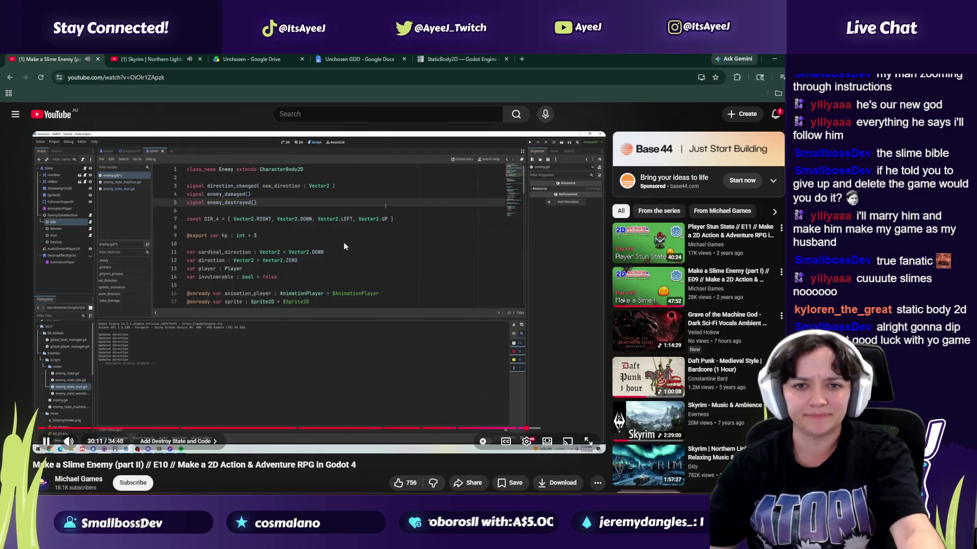
key("alt+Tab")
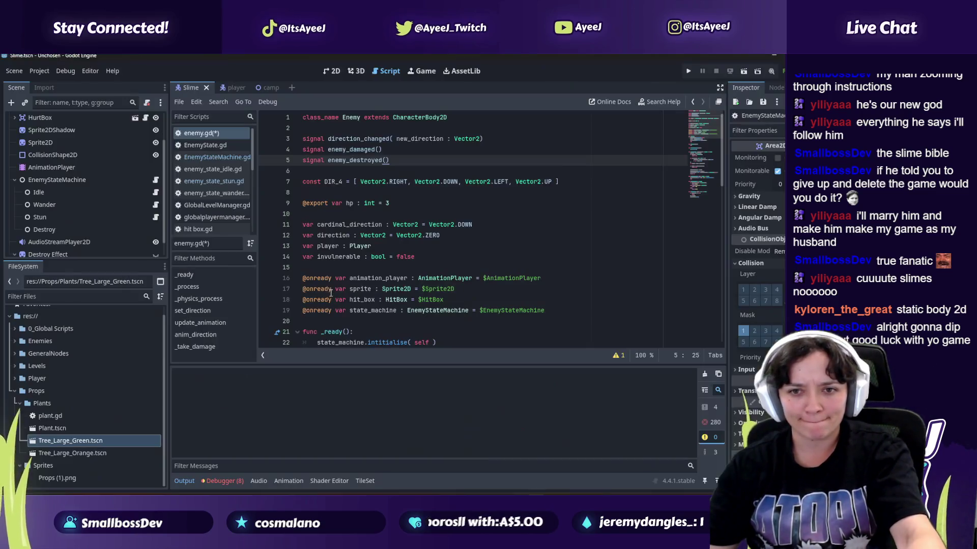
key("alt+Tab")
left_click(303, 272)
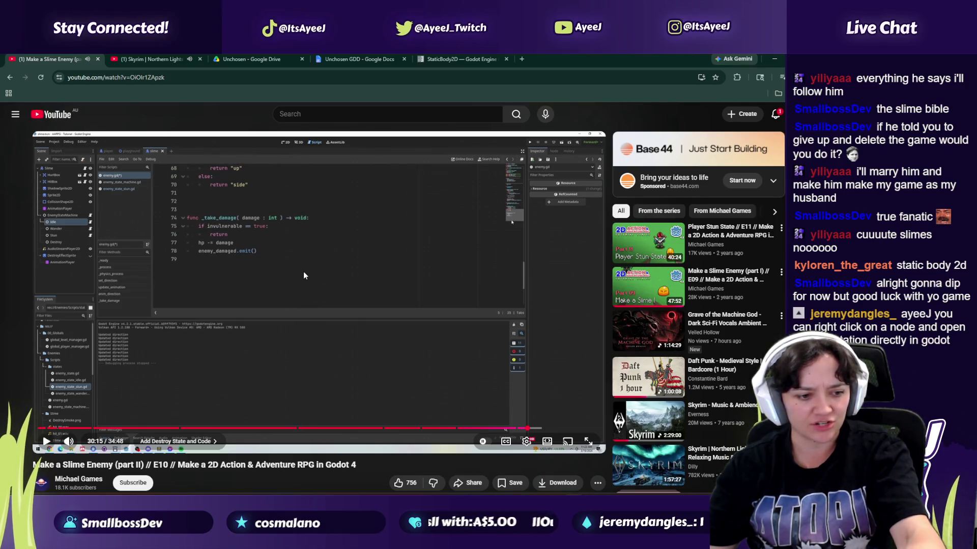
key("alt+Tab")
left_click(304, 269)
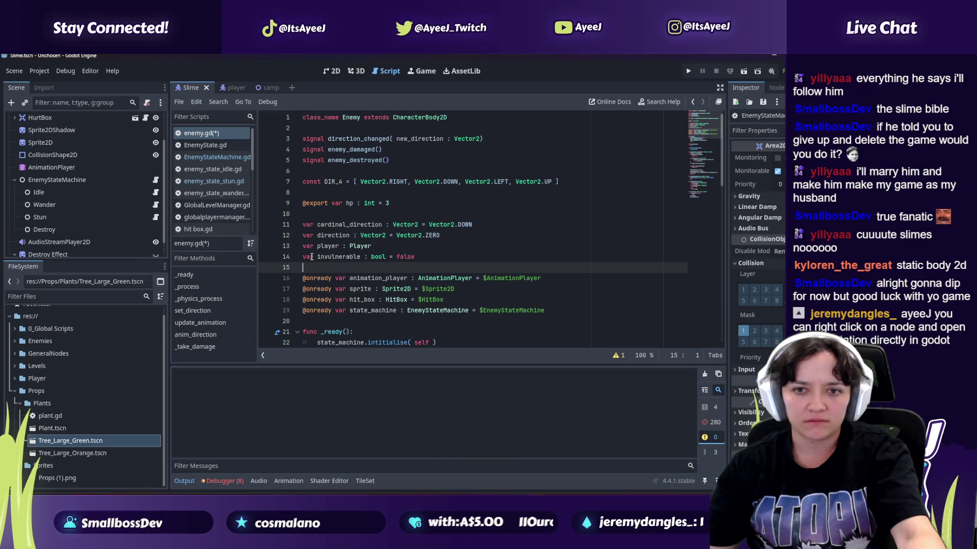
right_click(310, 257)
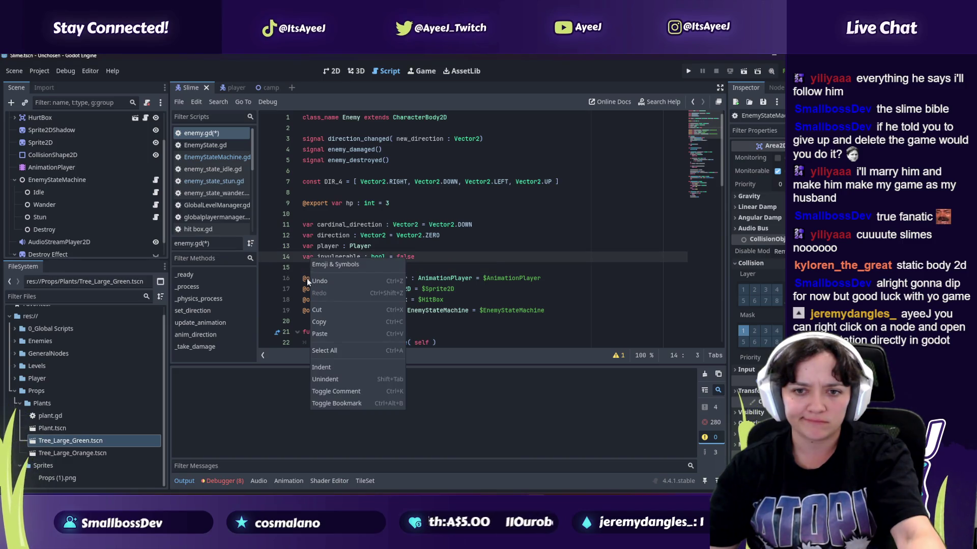
left_click(307, 279)
right_click(307, 279)
key("Escape")
right_click(77, 205)
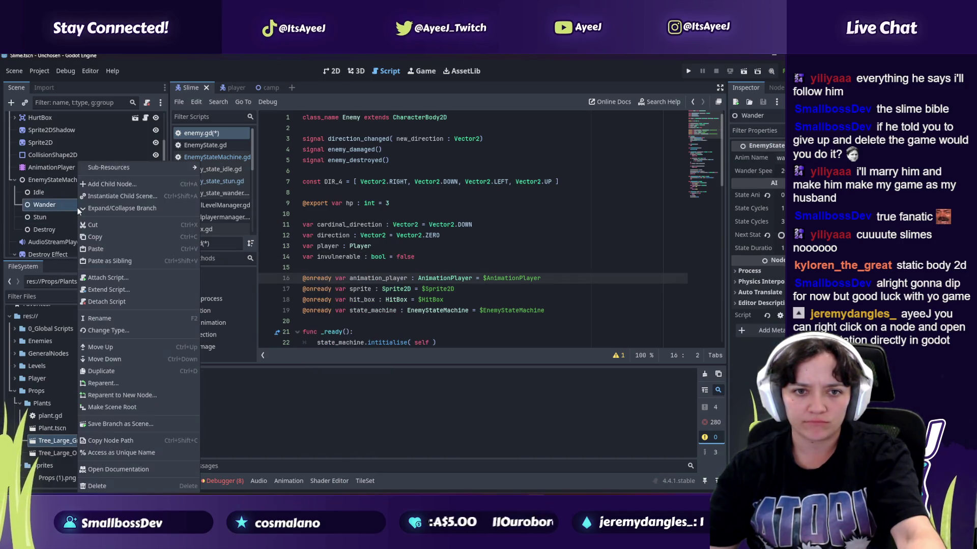
left_click(132, 466)
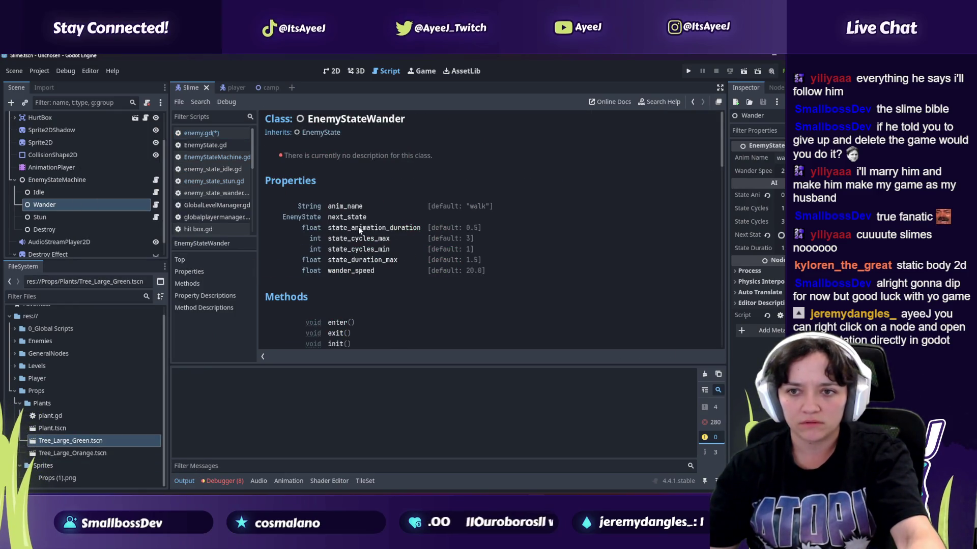
scroll(358, 227, "down", 1)
scroll(358, 227, "down", 10)
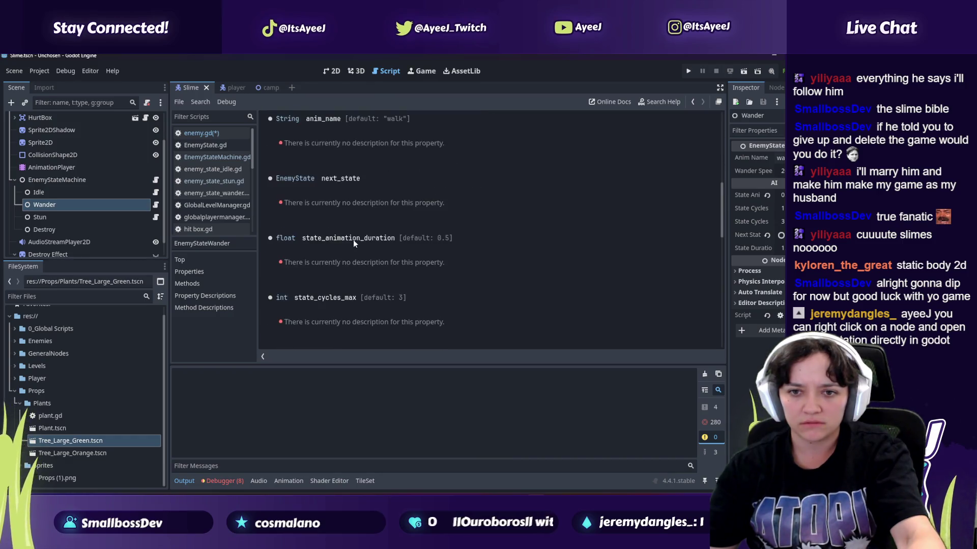
scroll(350, 253, "down", 10)
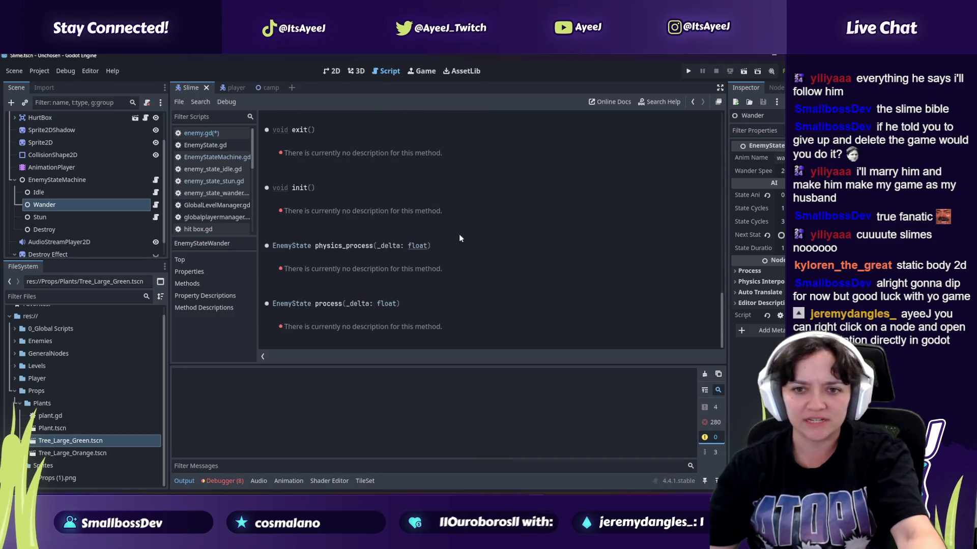
left_click(245, 133)
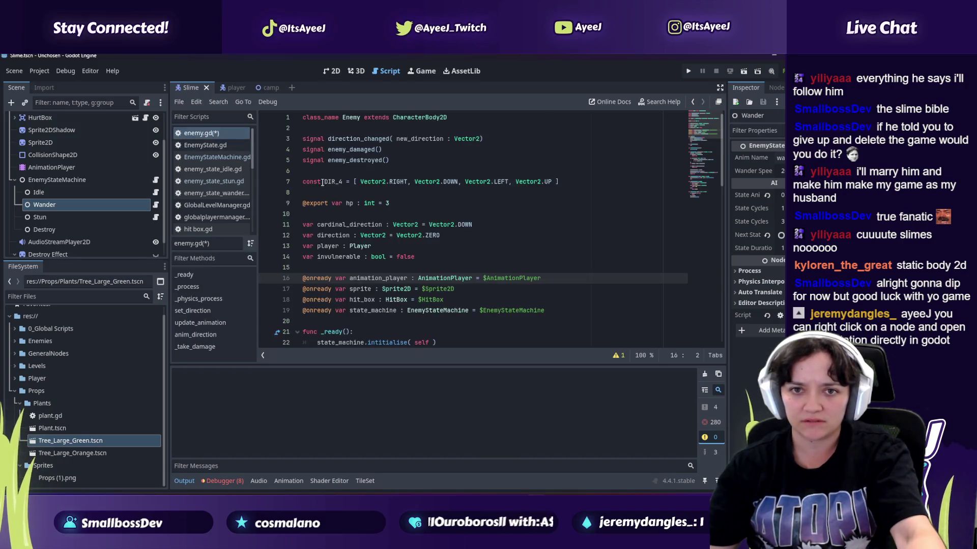
key("alt+Tab")
left_click(353, 263)
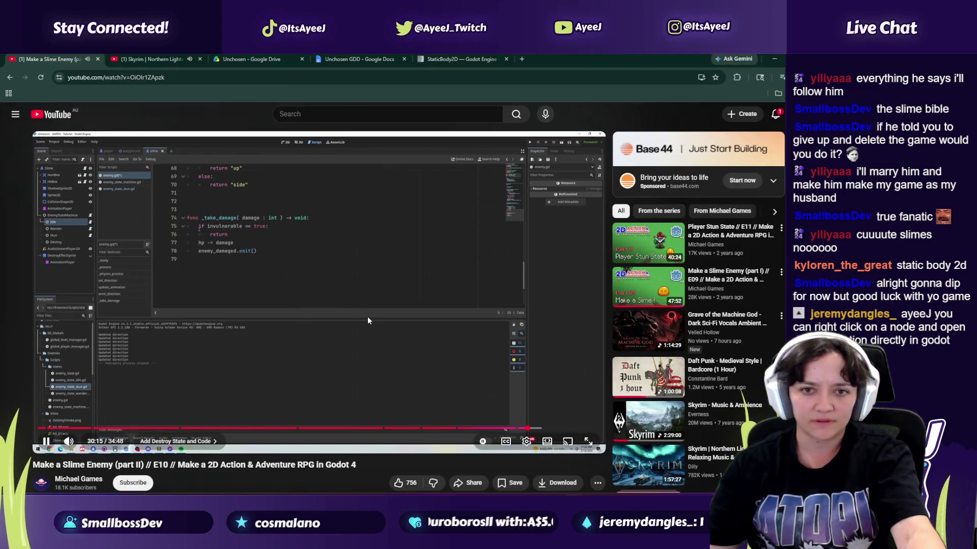
key("alt+Tab")
scroll(338, 262, "down", 5)
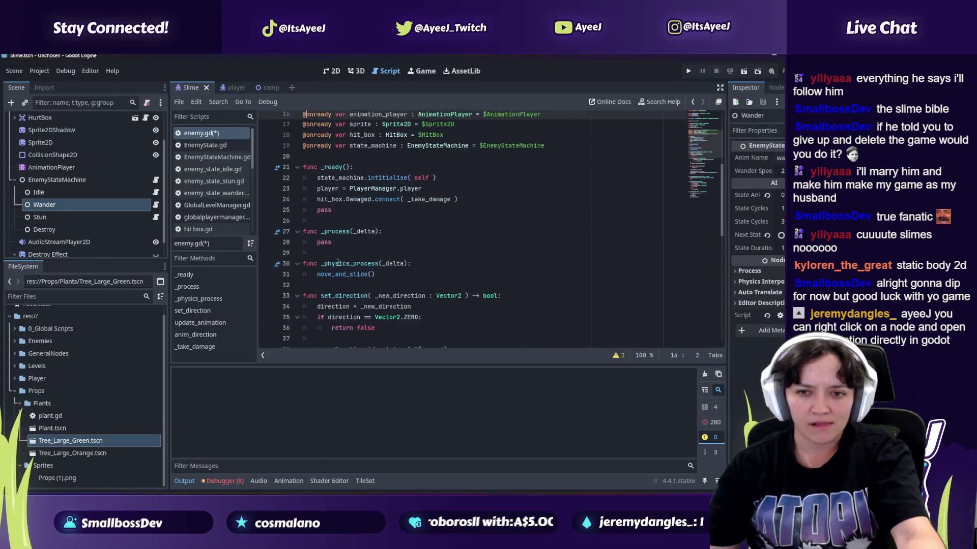
Step: Below hp -= damage in _take_damage, begin an 'if hp' check
scroll(337, 262, "down", 5)
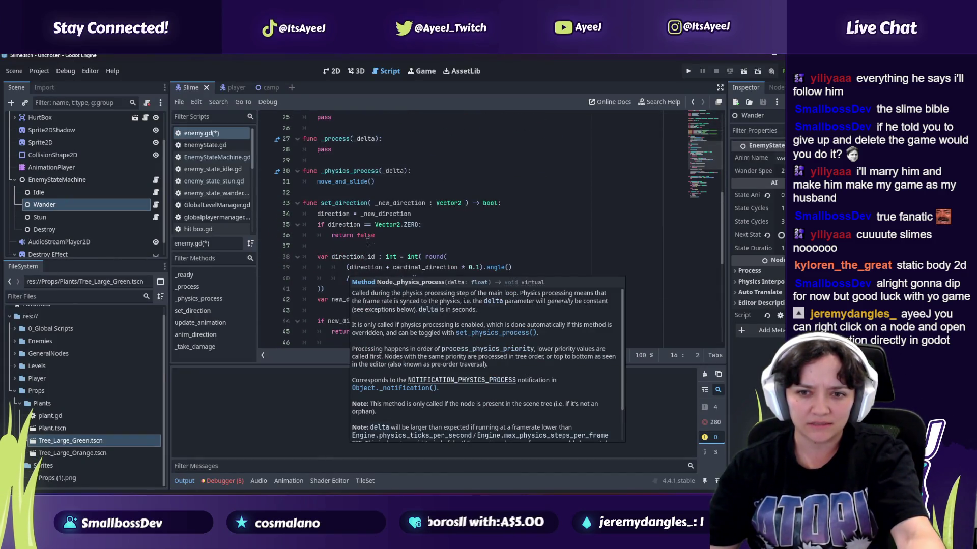
scroll(361, 248, "down", 3)
scroll(360, 264, "down", 3)
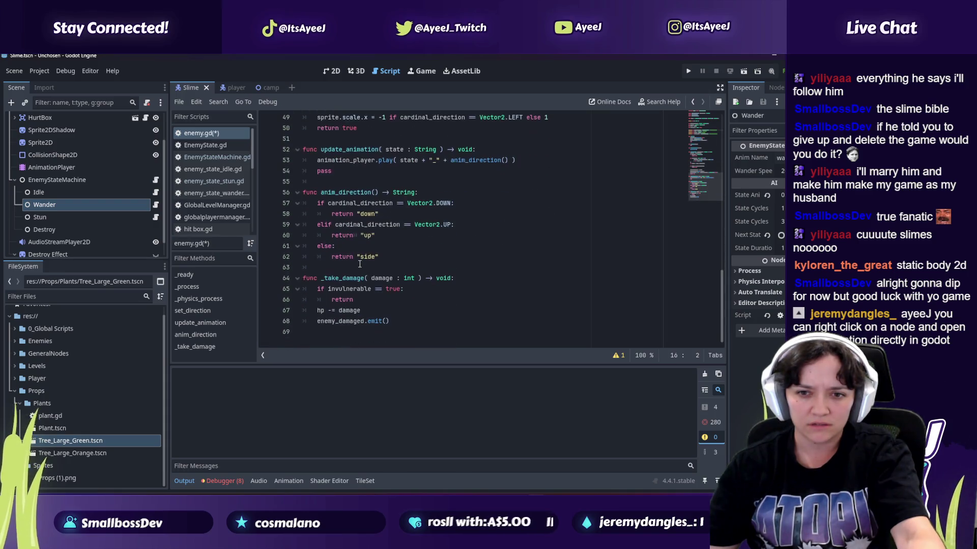
key("alt+Tab")
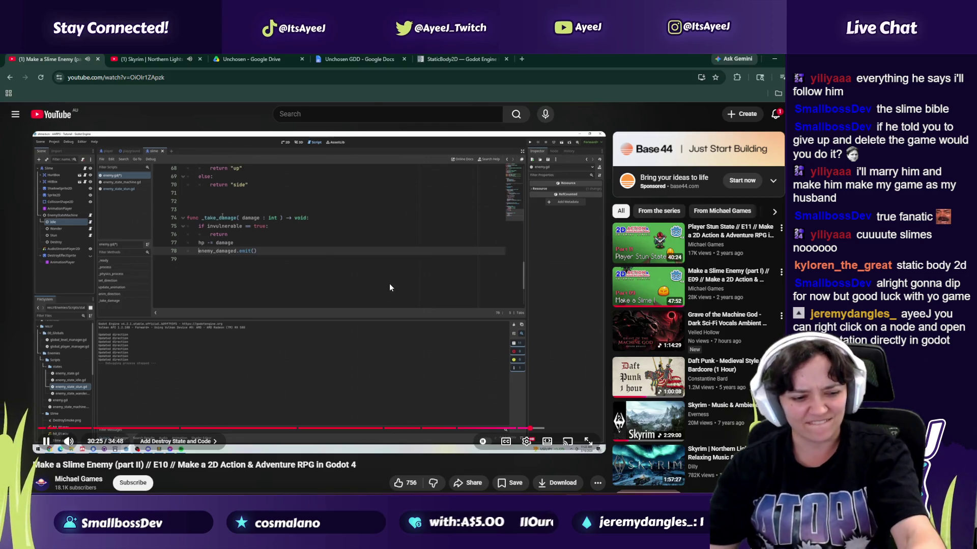
key("alt+Tab")
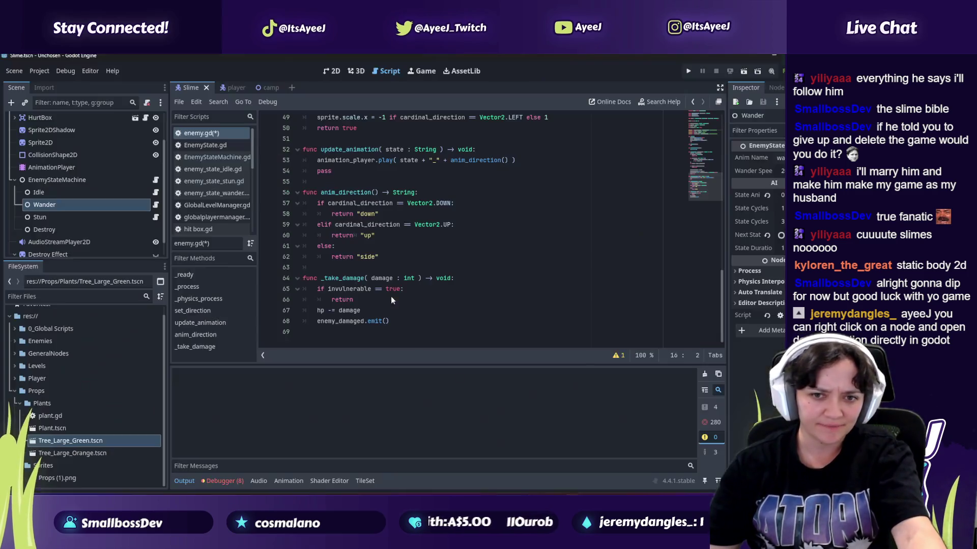
left_click(380, 308)
key("Return")
type("check")
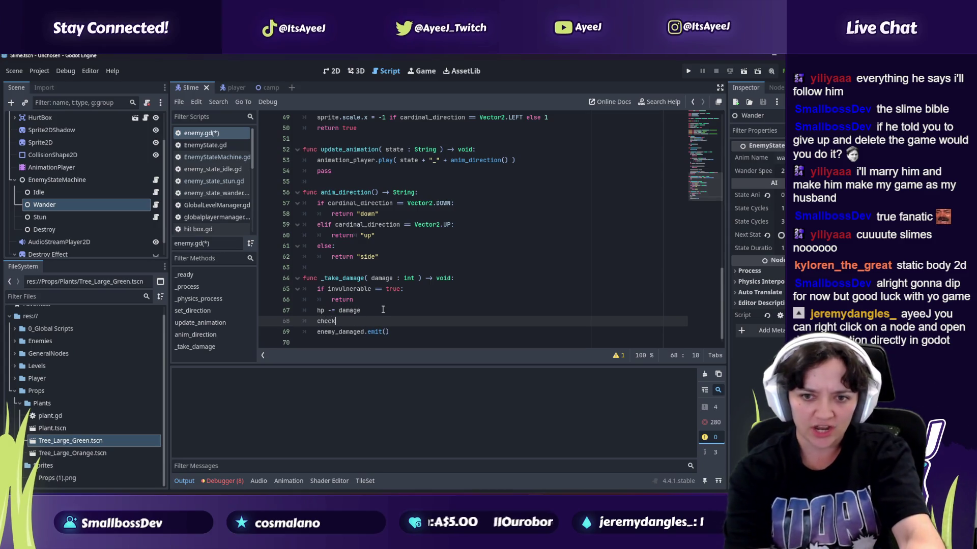
key("BackSpace")
key("BackSpace")
type("if h")
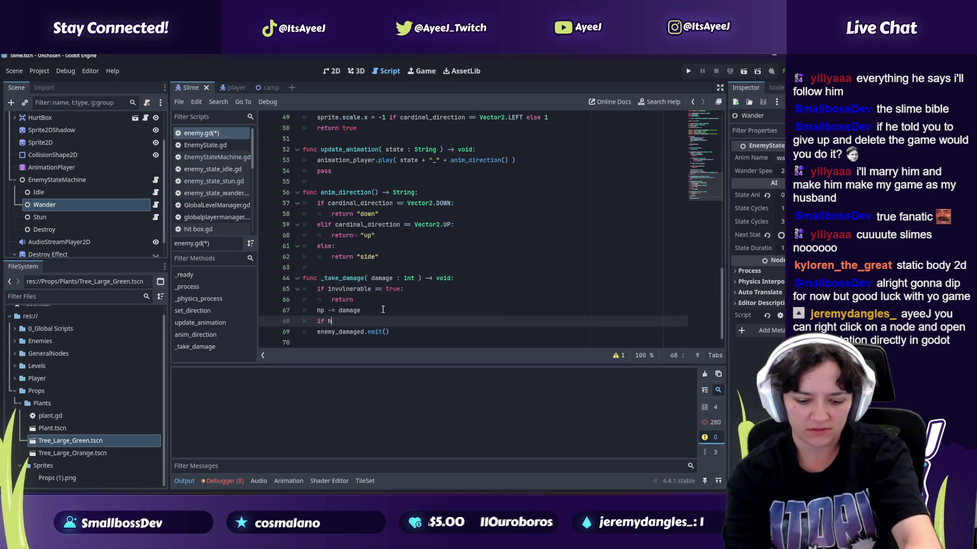
type("p.")
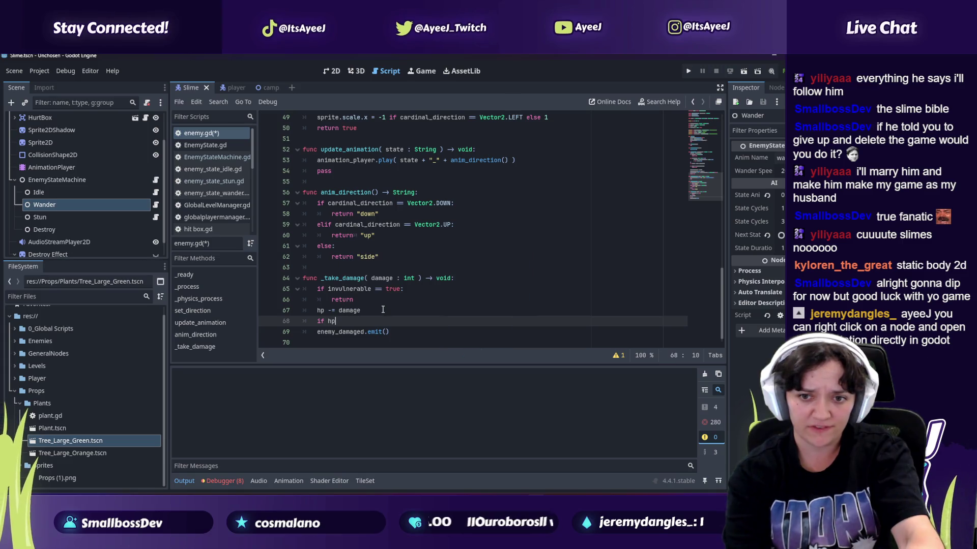
Step: End the if hp line with a colon, pausing the tutorial to read its code
key("alt+Tab")
key("alt+Tab")
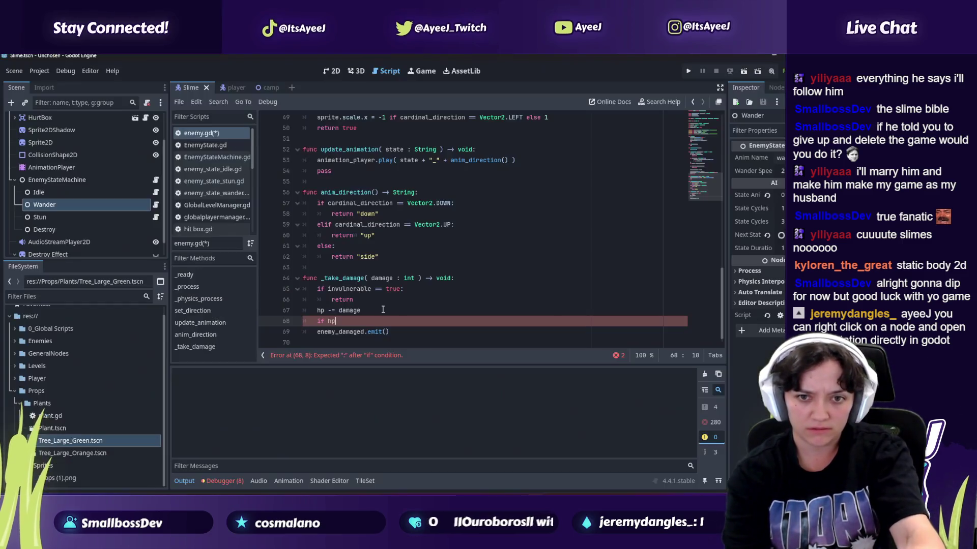
type(":")
key("alt+Tab")
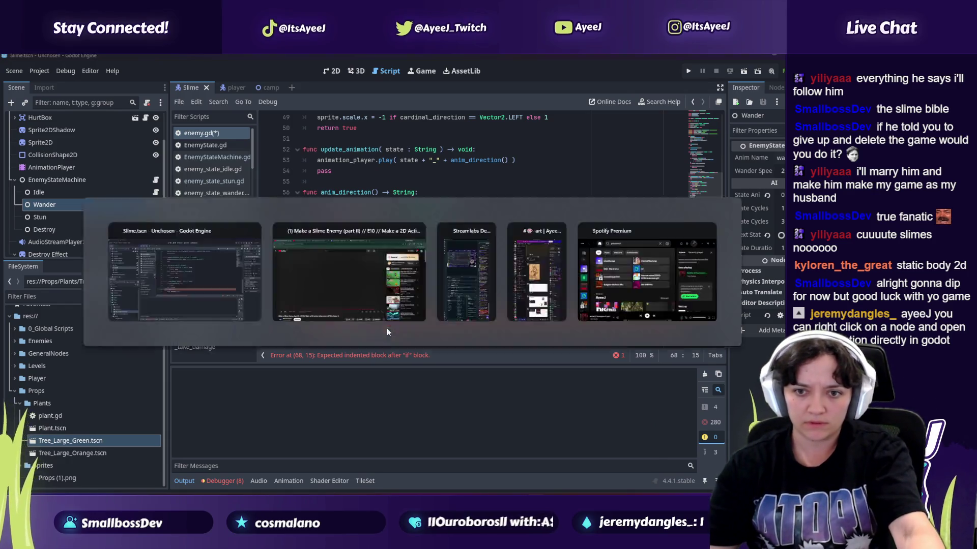
left_click(215, 259)
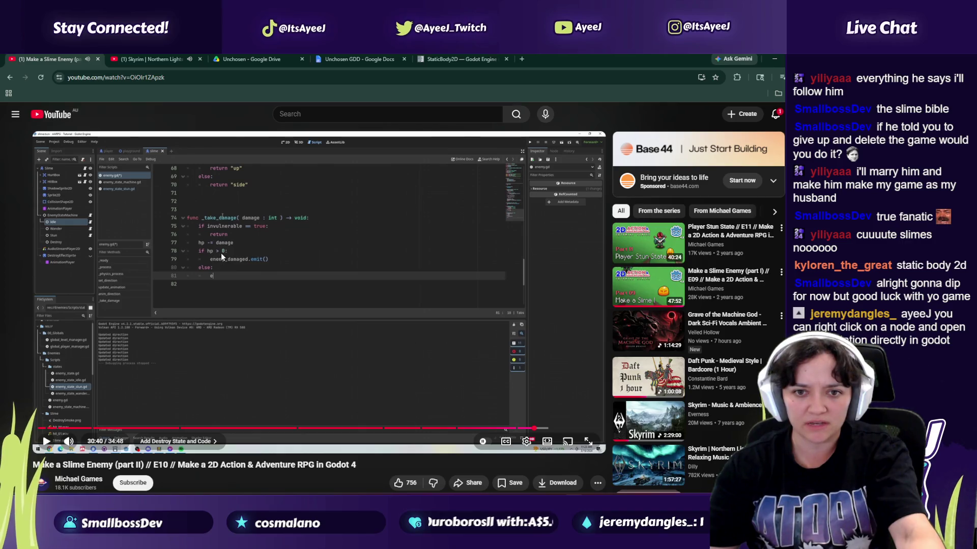
key("alt+Tab")
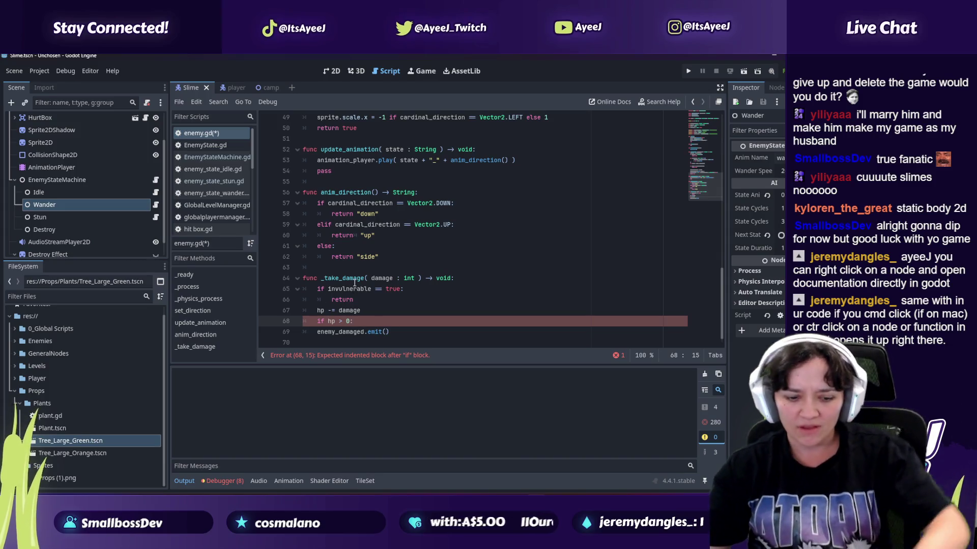
key("alt+Tab")
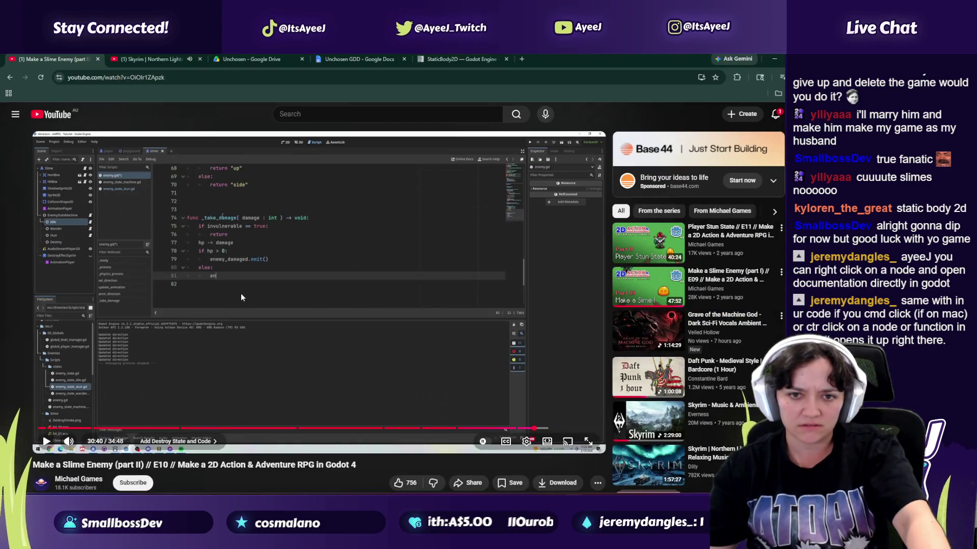
key("alt+Tab")
scroll(286, 291, "down", 1)
key("alt+Tab")
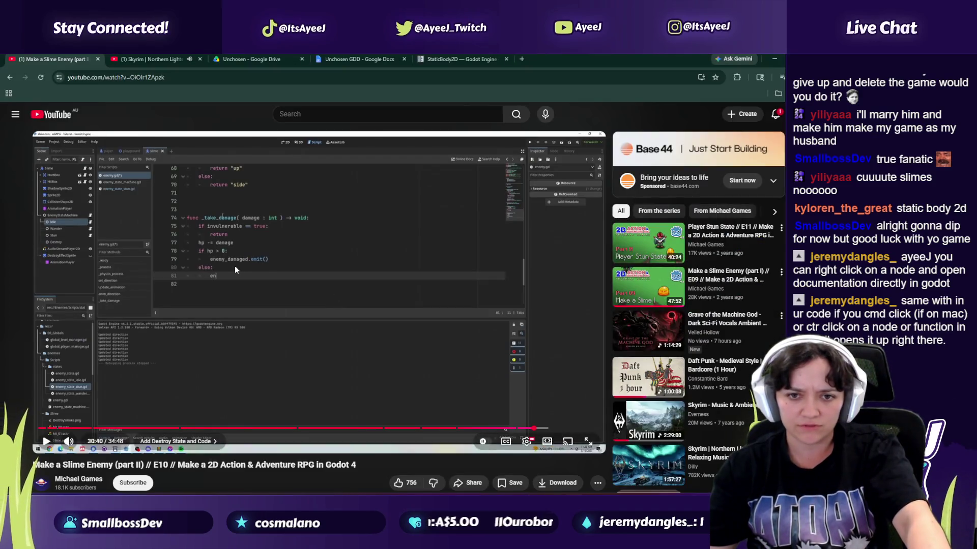
key("alt+Tab")
Step: Add an else: branch after the enemy_damaged emit and begin the enemy_destroyed call
left_click(396, 322)
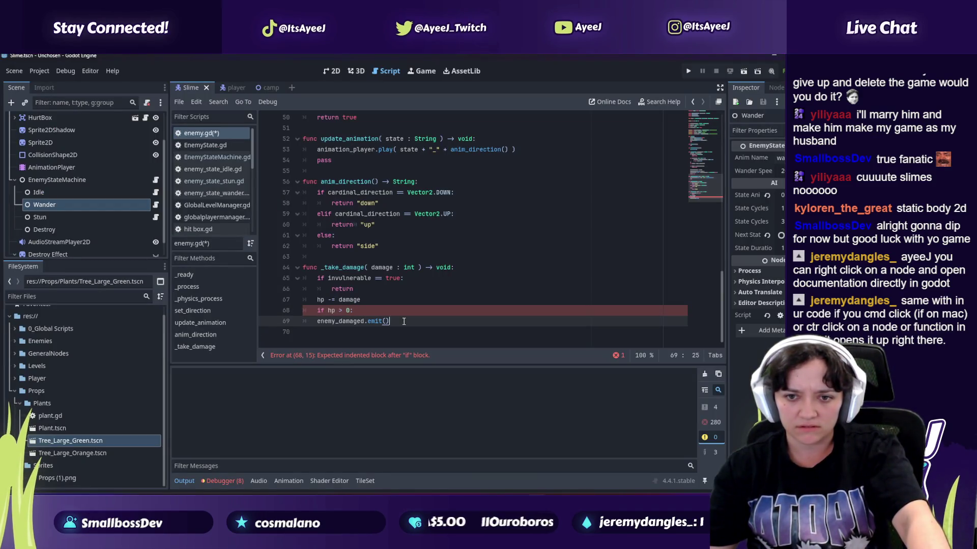
key("Return")
type("else")
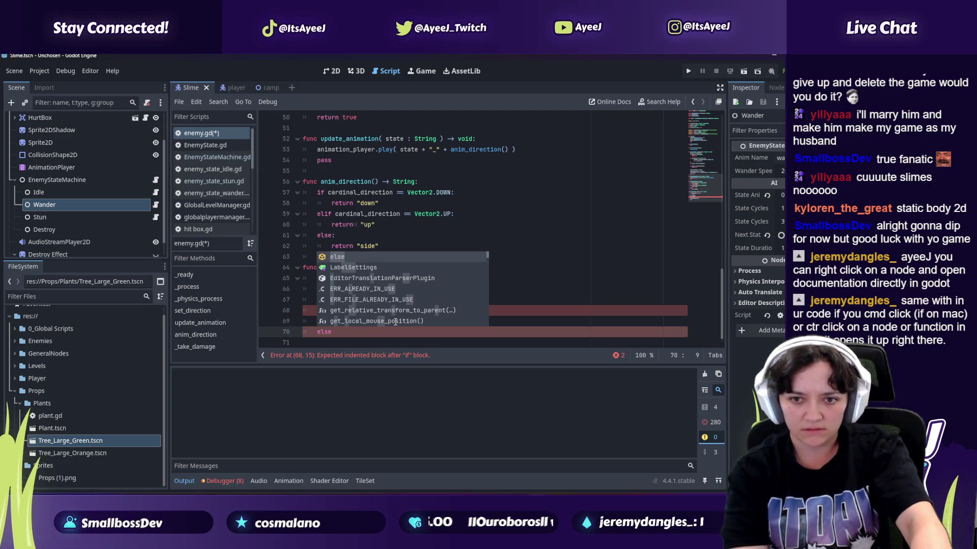
key("alt+Tab")
left_click(395, 326)
key("alt+Tab")
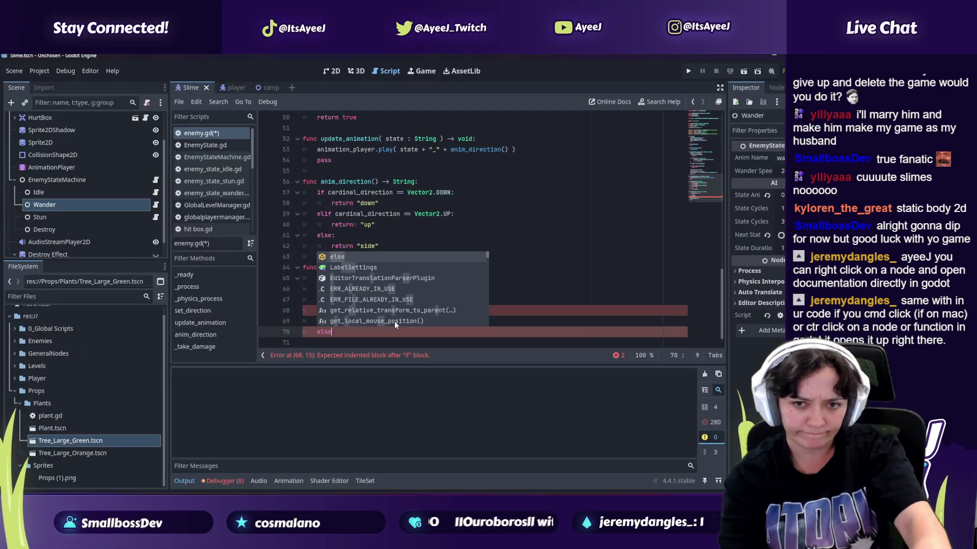
type(":")
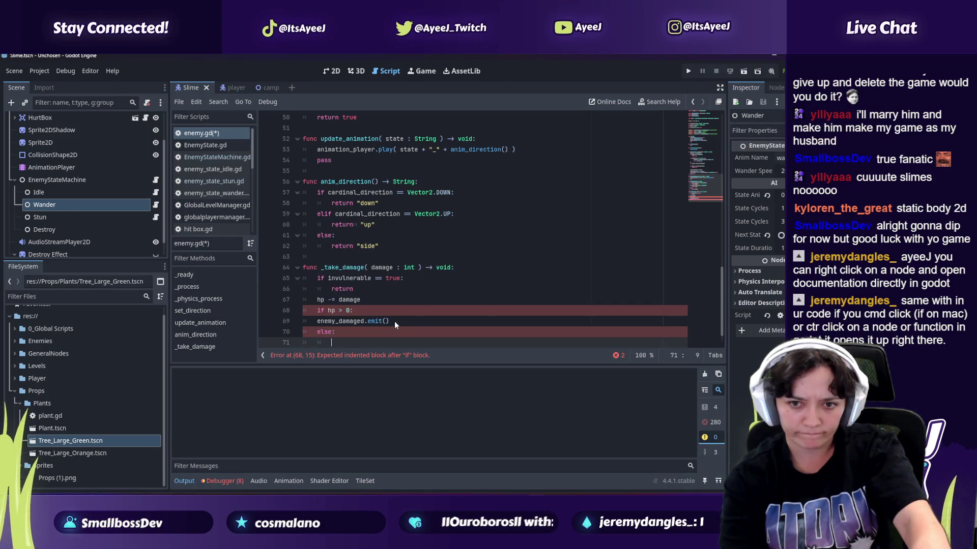
key("alt+Tab")
key("alt+Tab")
key("Return")
type("enem")
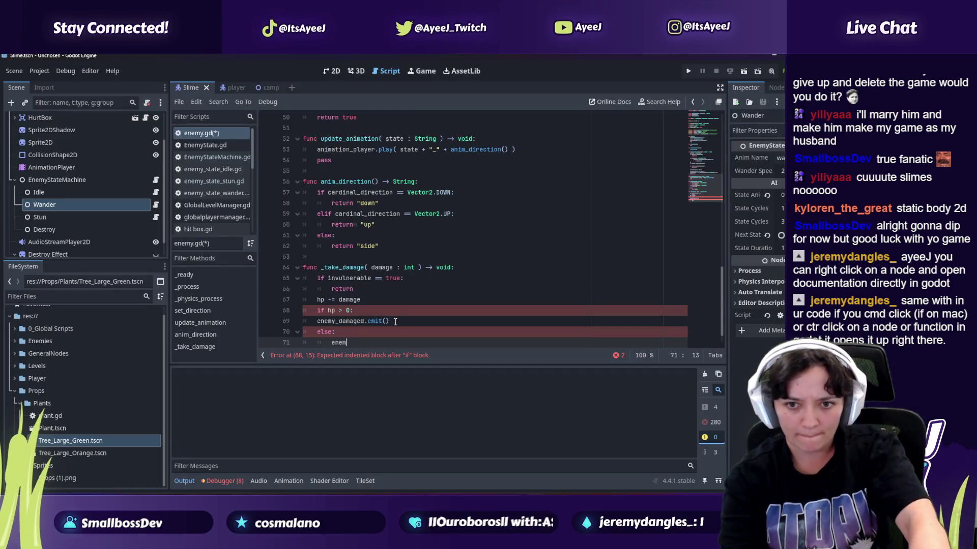
Step: Complete enemy_destroyed.emit() under else and compare the code with the tutorial
key("alt+Tab")
left_click(394, 322)
key("alt+Tab")
key("alt+Tab")
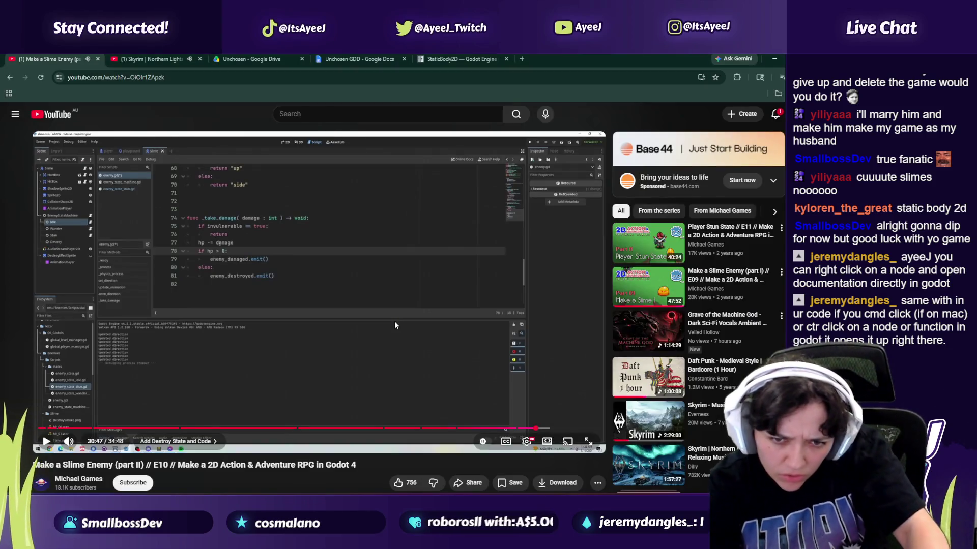
key("alt+Tab")
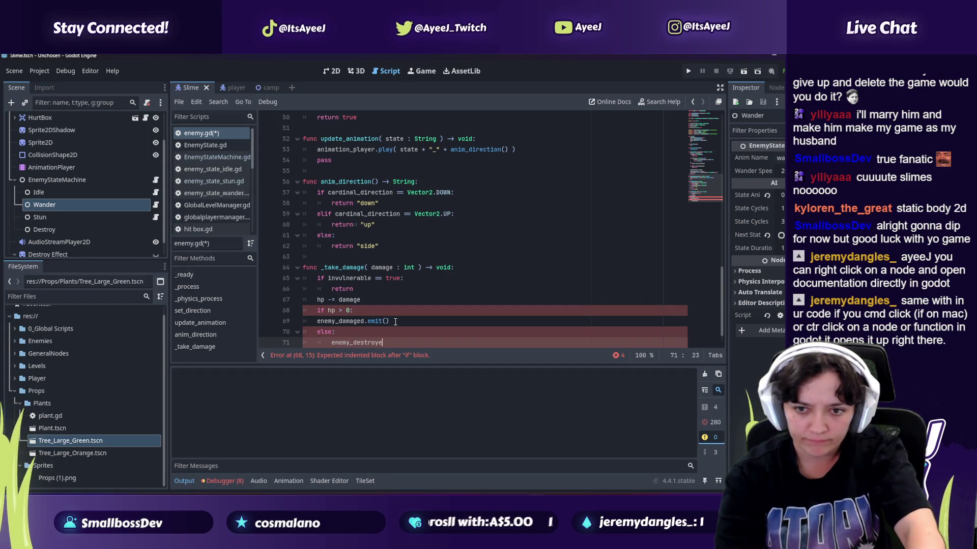
type("d.emit()")
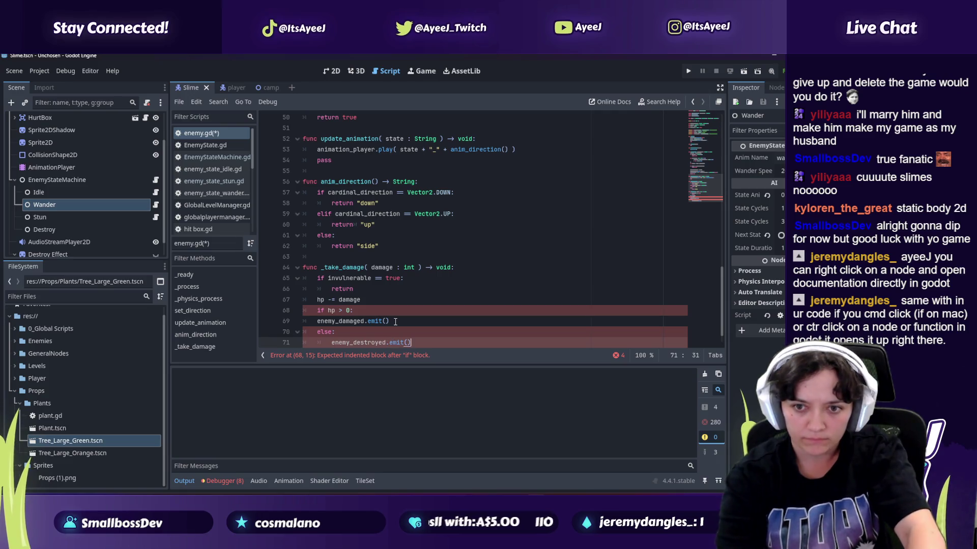
scroll(395, 265, "down", 1)
key("alt+Tab")
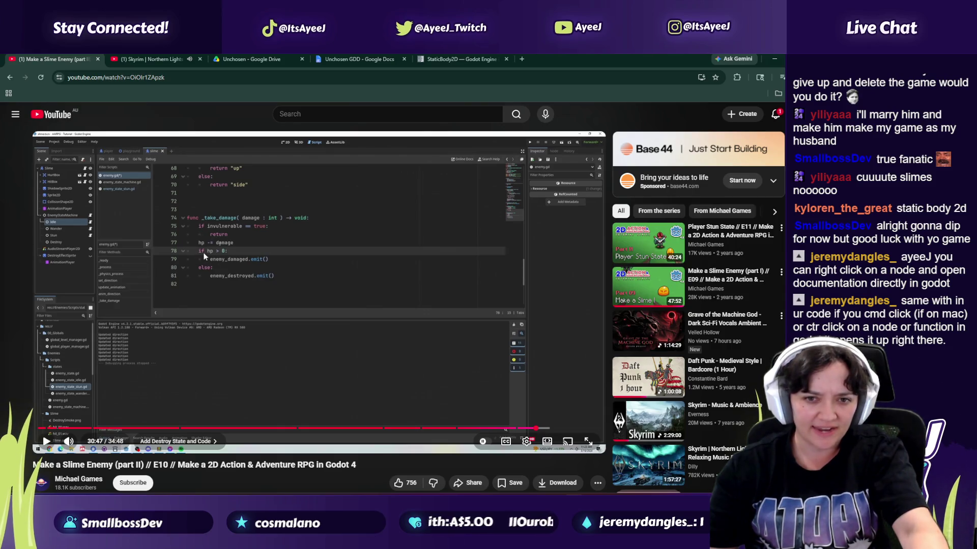
key("alt+Tab")
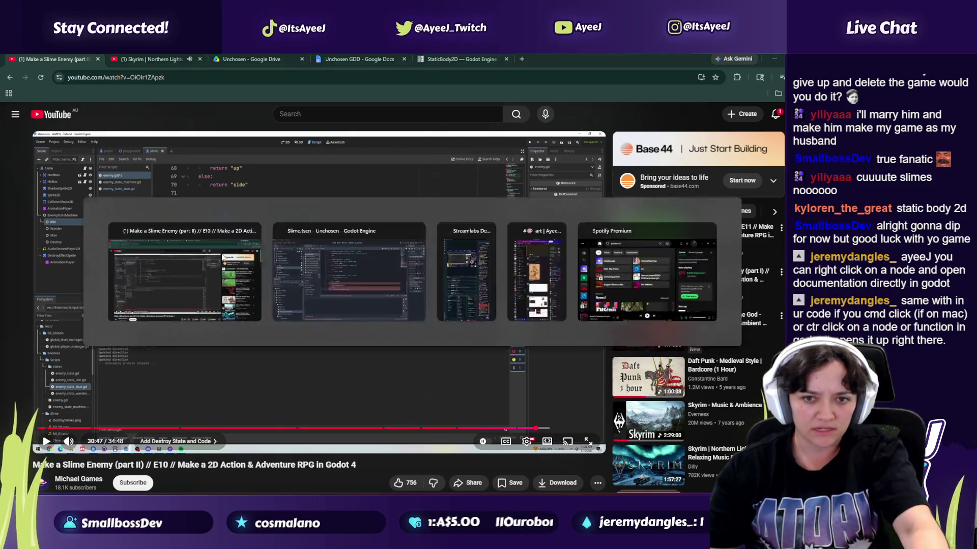
key("alt+Tab")
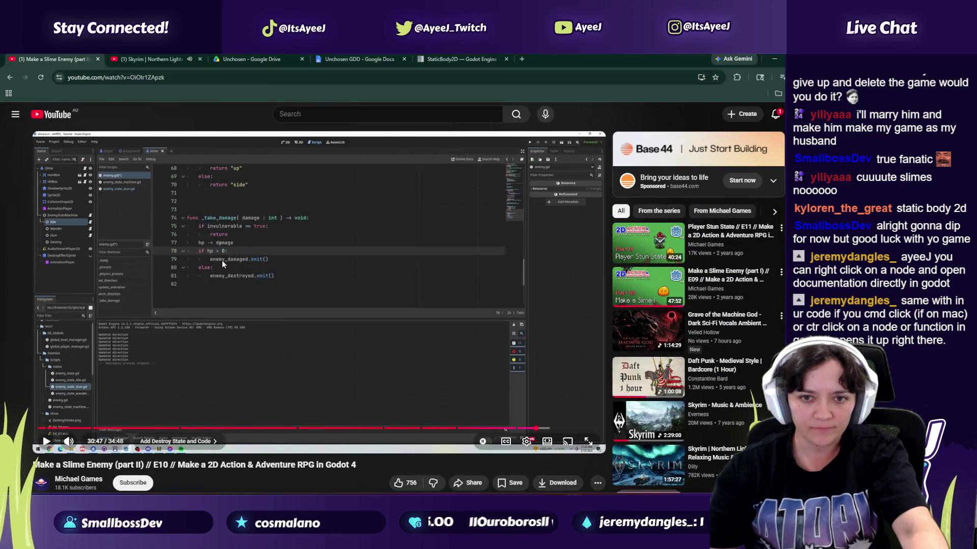
key("alt+Tab")
left_click(319, 299)
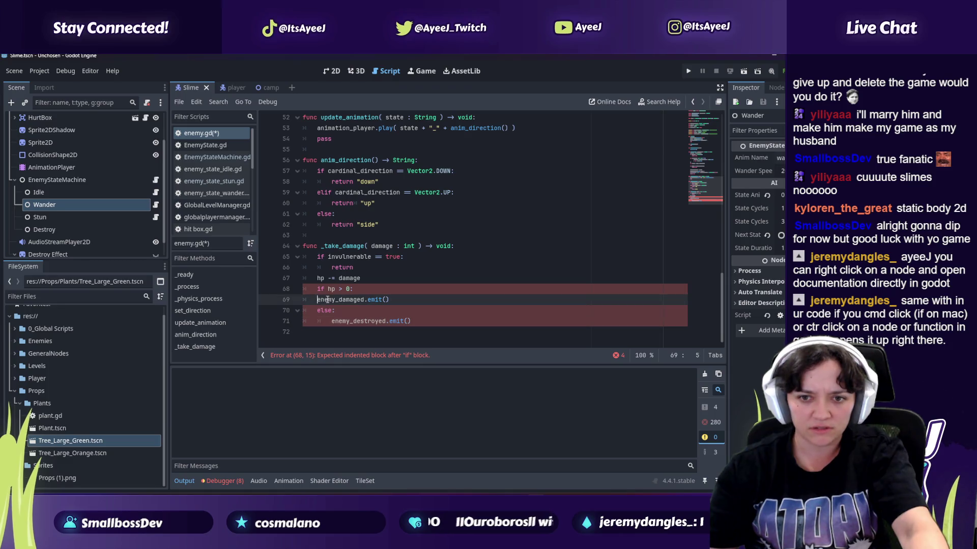
Step: Compare the else branch on line 70 with the code in the tutorial
key("alt+Tab")
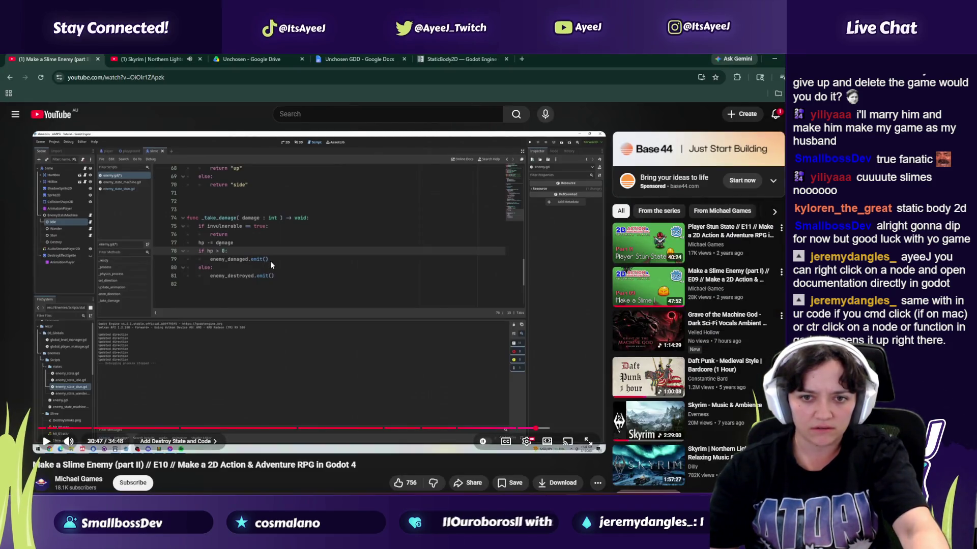
key("alt+Tab")
left_click(335, 310)
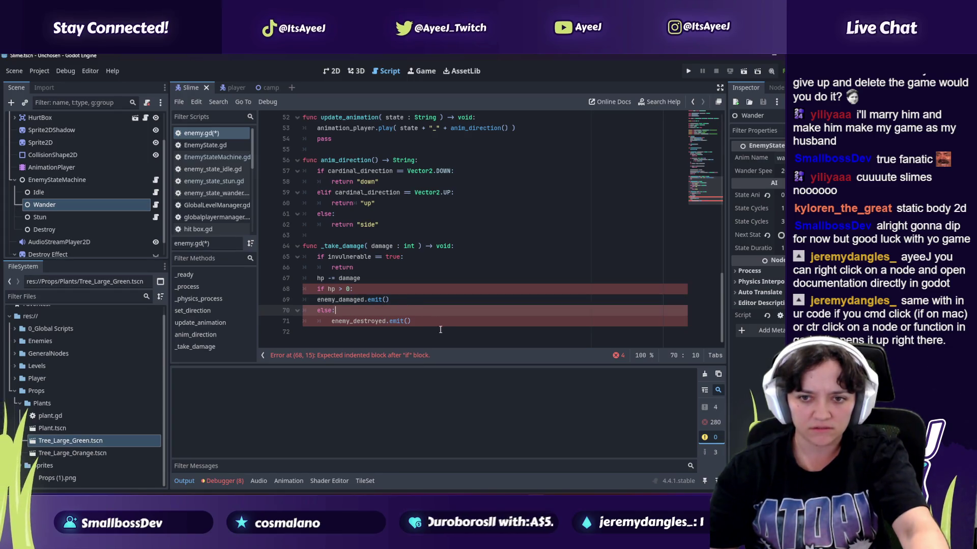
key("alt+Tab")
left_click(265, 298)
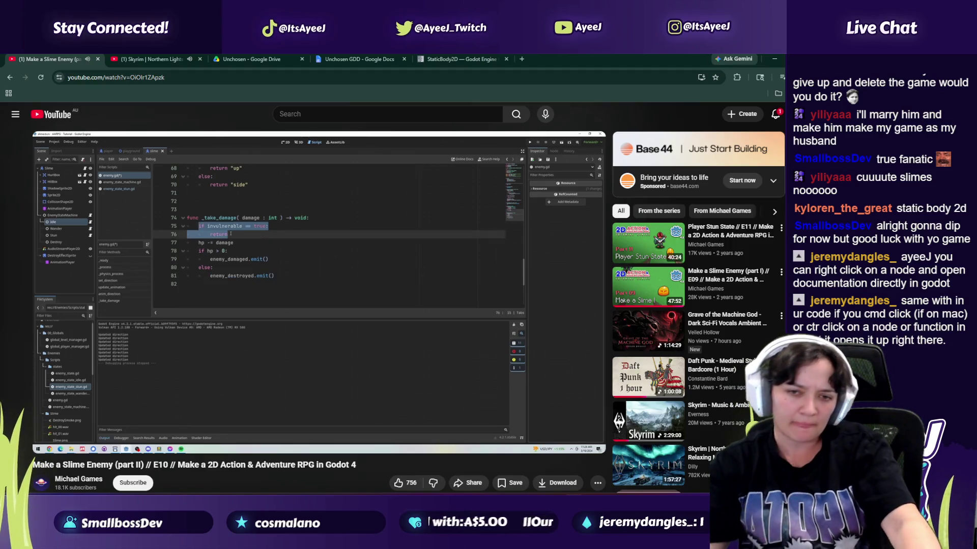
key("alt+Tab")
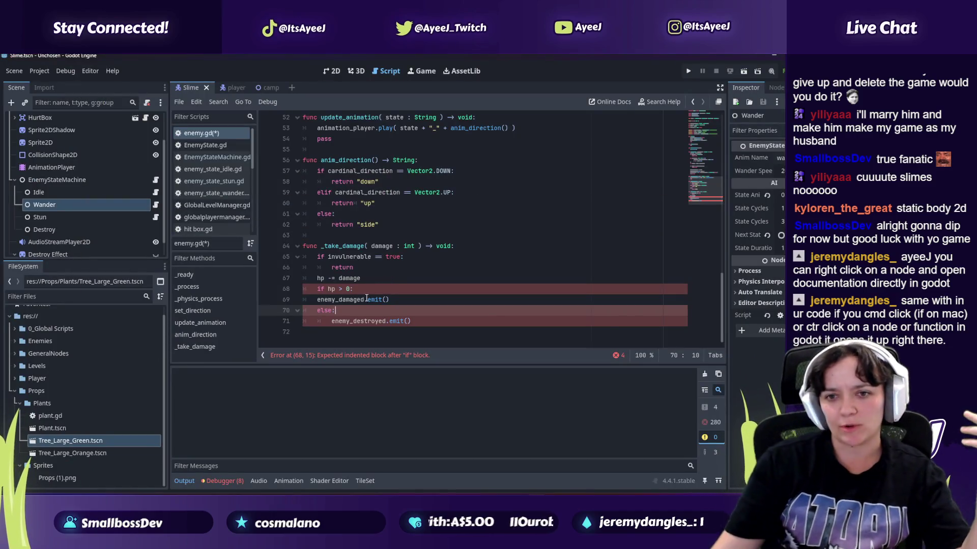
key("alt+Tab")
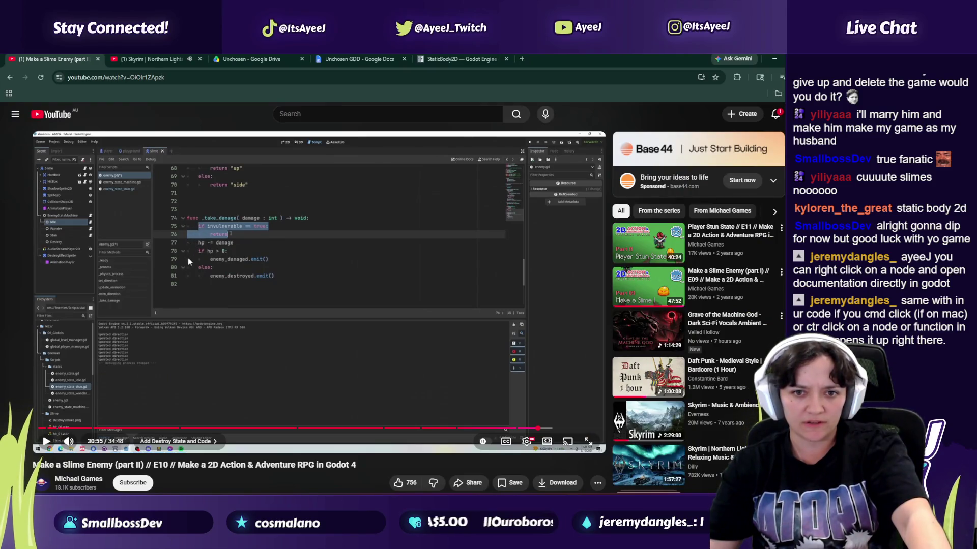
key("alt+Tab")
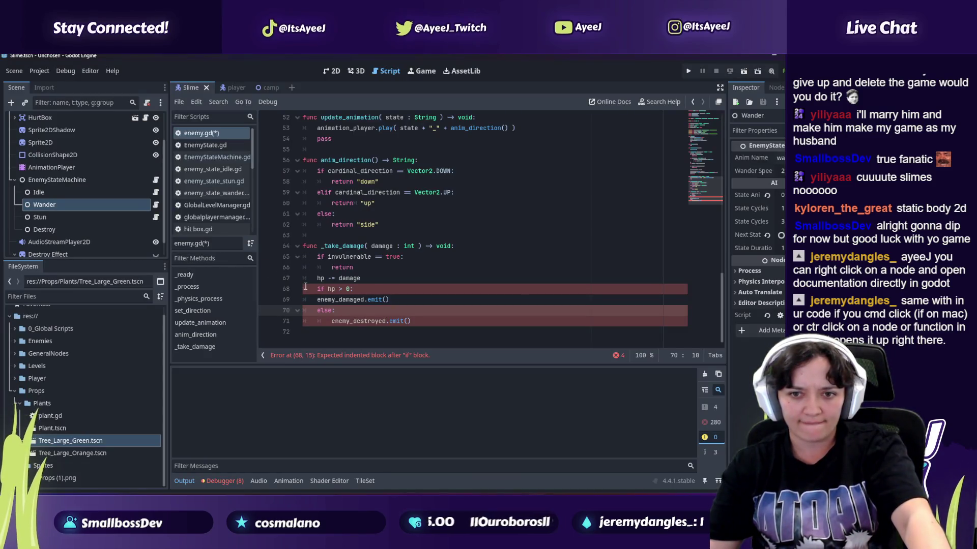
Step: Indent enemy_damaged.emit() on line 69 under the hp check and resume the tutorial
left_click(318, 300)
key("Tab")
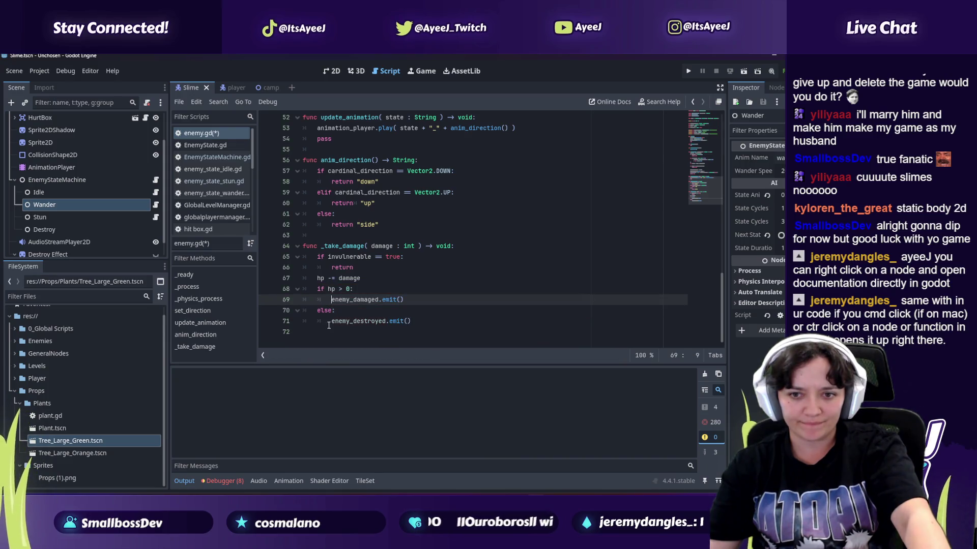
left_click(449, 326)
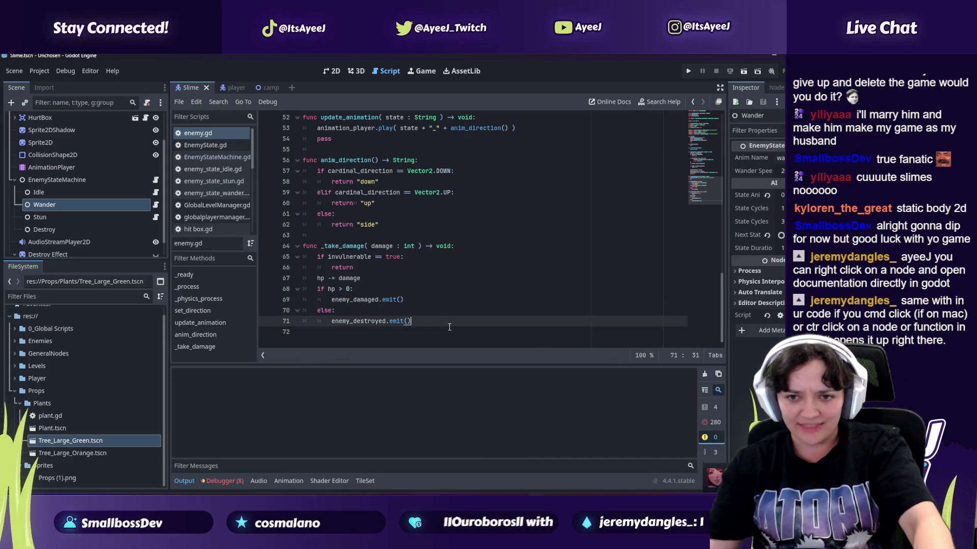
key("alt+Tab")
left_click(395, 295)
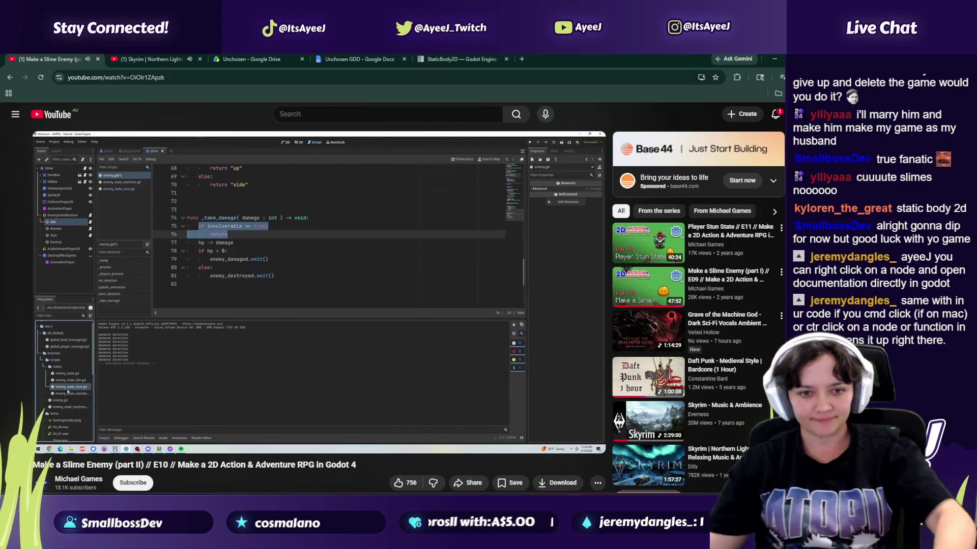
Step: Watch the tutorial up to 31:09, pause it, and expand Godot's Enemies folder
mouse_move(382, 297)
left_click(346, 319)
left_click(346, 319)
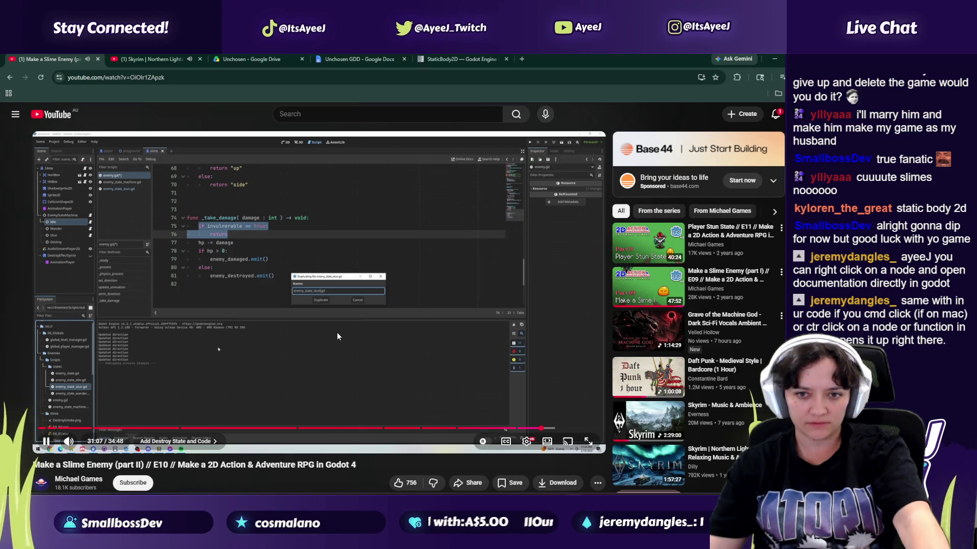
left_click(337, 331)
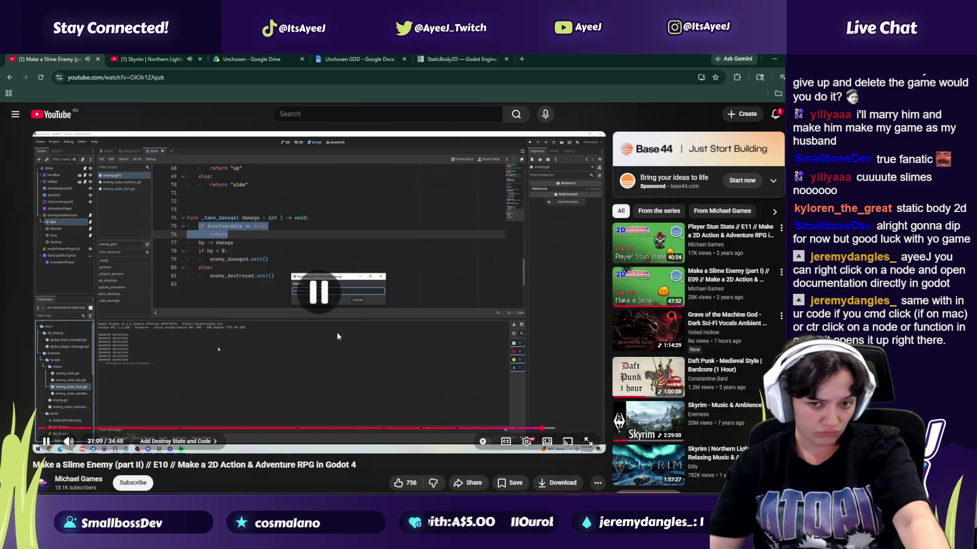
key("alt+Tab")
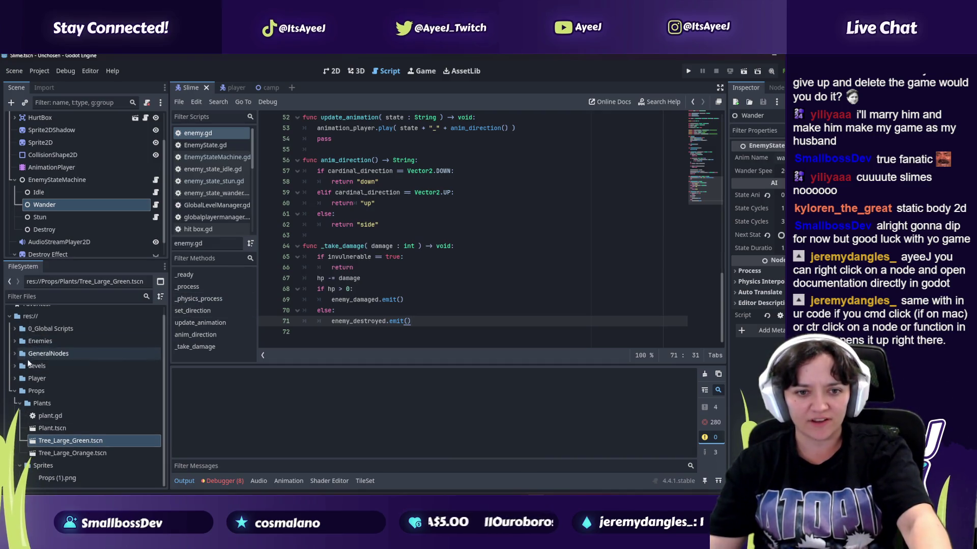
left_click(16, 342)
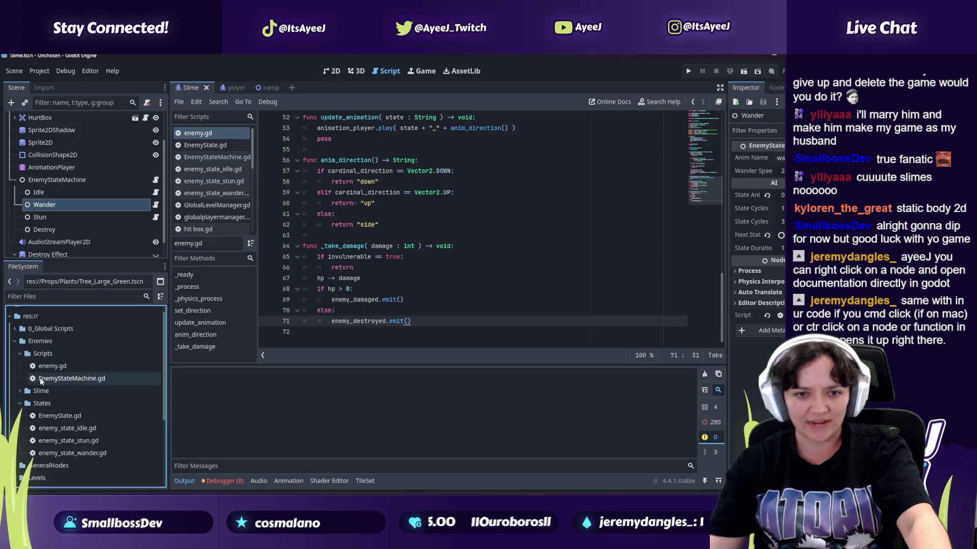
Step: Duplicate enemy_state_stun.gd in the States folder as enemy_state_destroy.gd
left_click(84, 441)
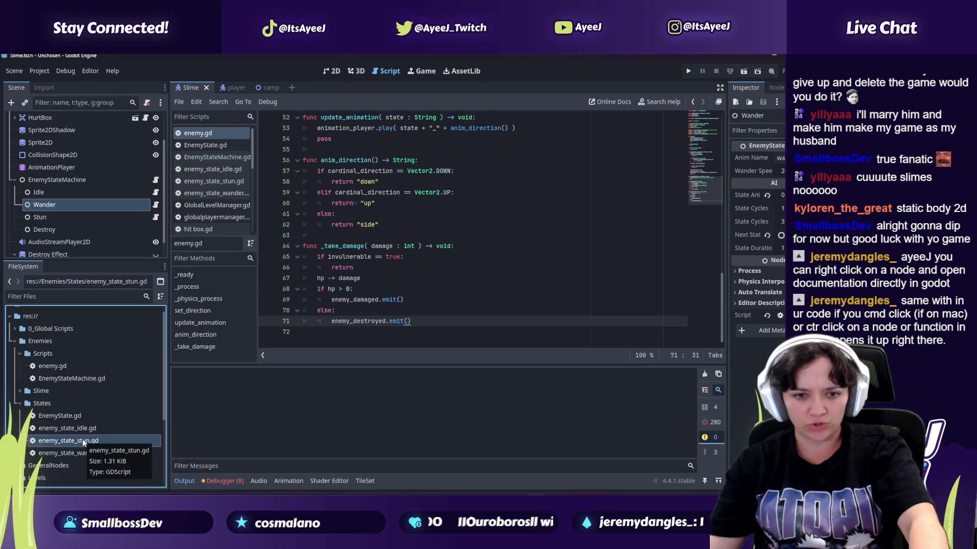
key("ctrl+d")
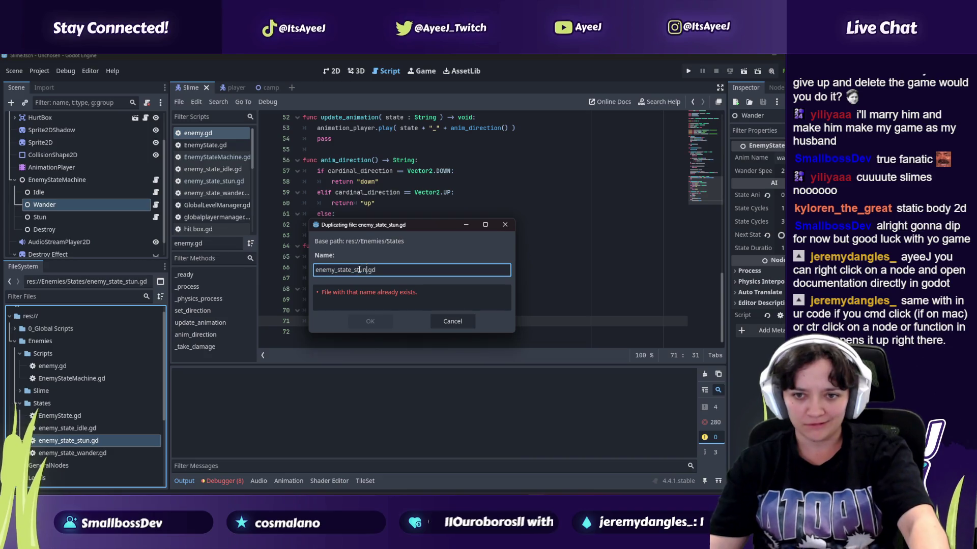
key("alt+Tab")
left_click(267, 350)
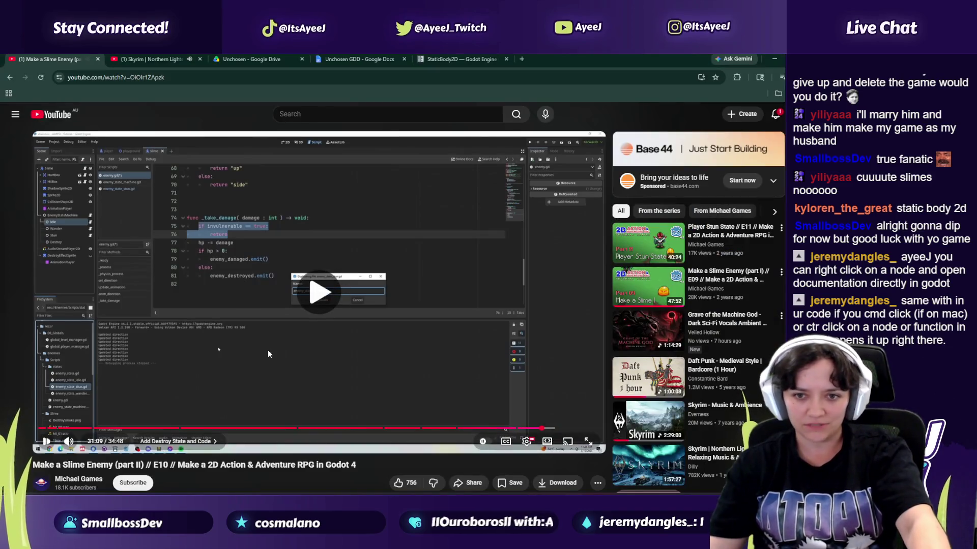
left_click(292, 353)
key("alt+Tab")
left_click(366, 272)
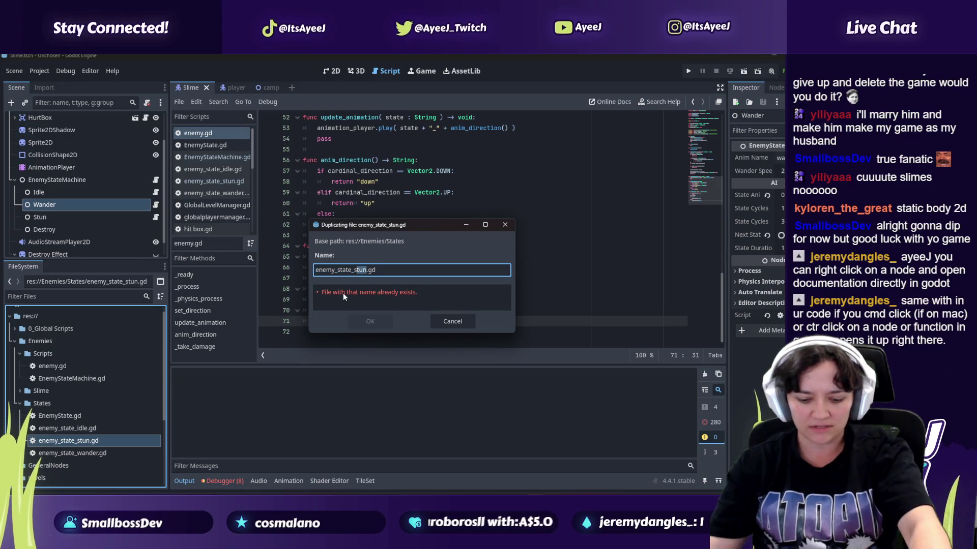
key("BackSpace")
key("BackSpace")
key("BackSpace")
type("destroy")
left_click(376, 320)
scroll(377, 305, "up", 5)
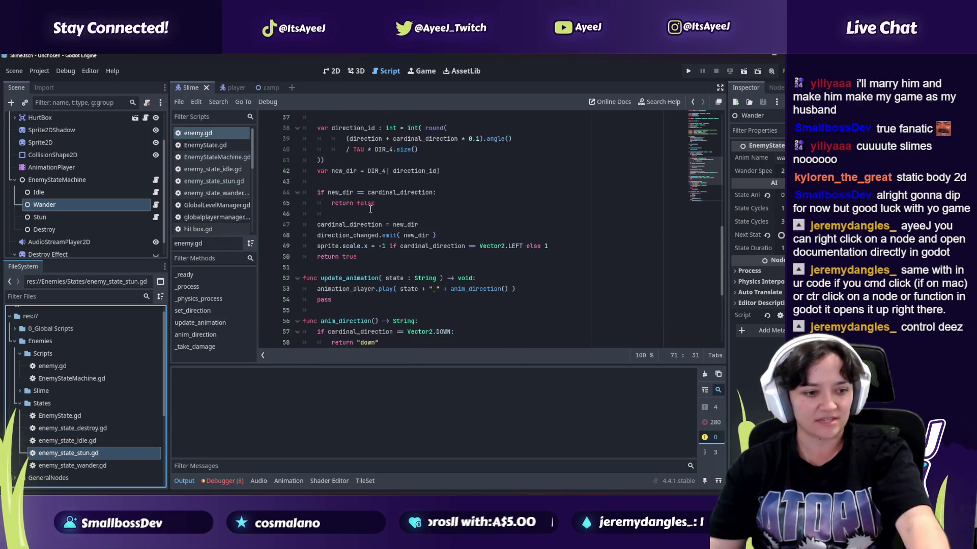
scroll(110, 368, "up", 1)
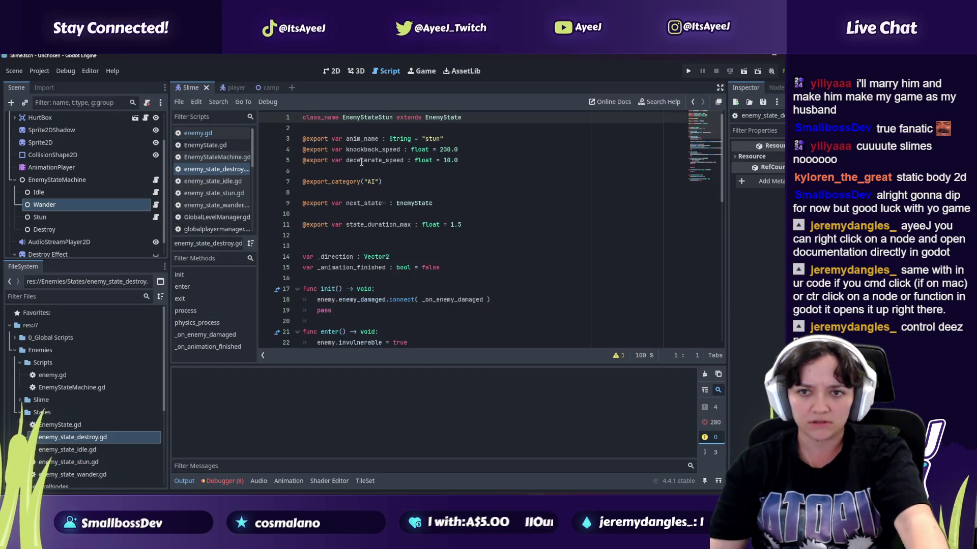
Step: Rename the class to EnemyStateDestroy and change anim_name to "destroy"
key("BackSpace")
key("BackSpace")
key("BackSpace")
type("Destroy")
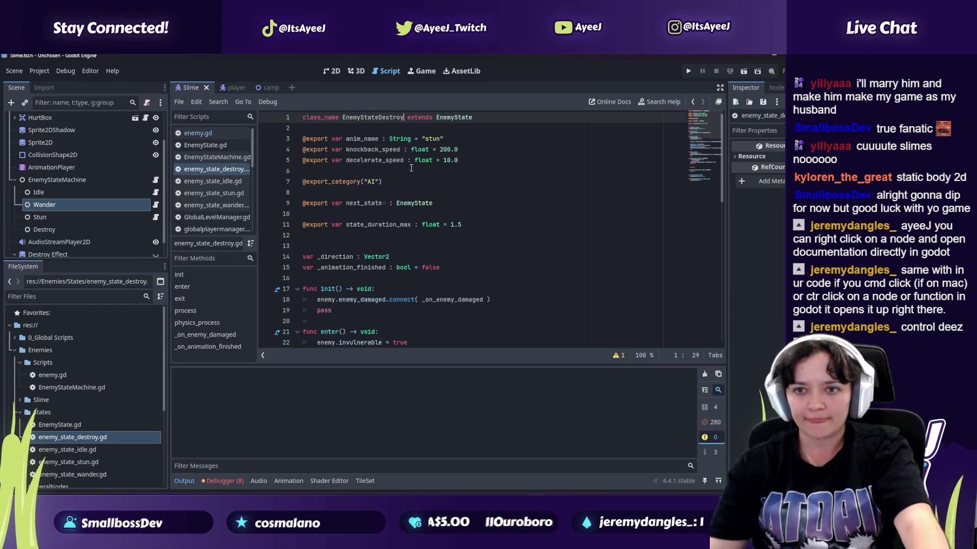
double_click(434, 136)
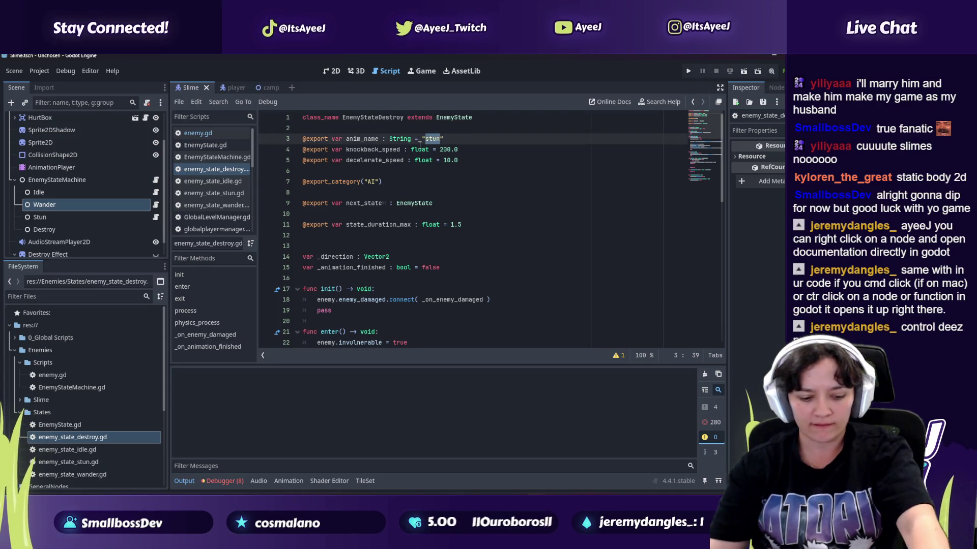
type("detryo")
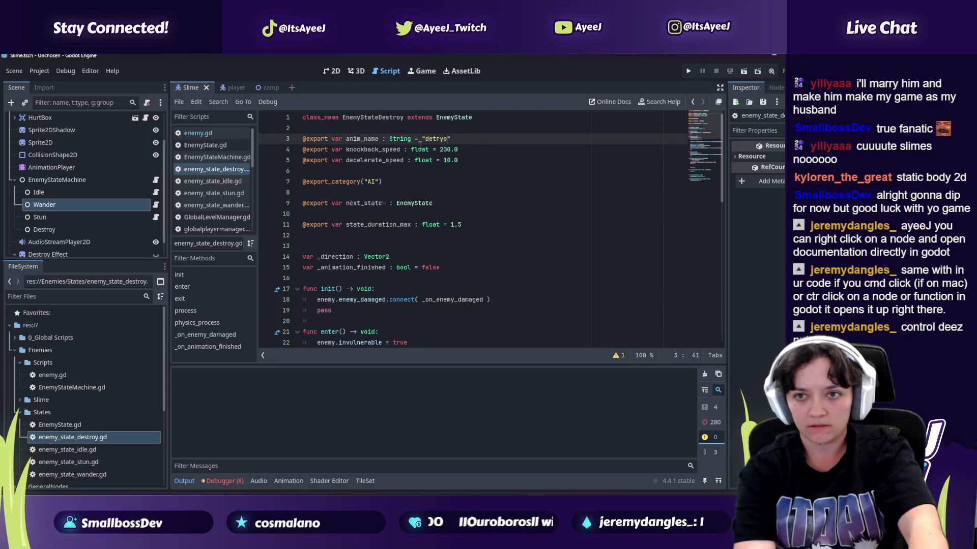
key("BackSpace")
key("BackSpace")
key("BackSpace")
type("stryo")
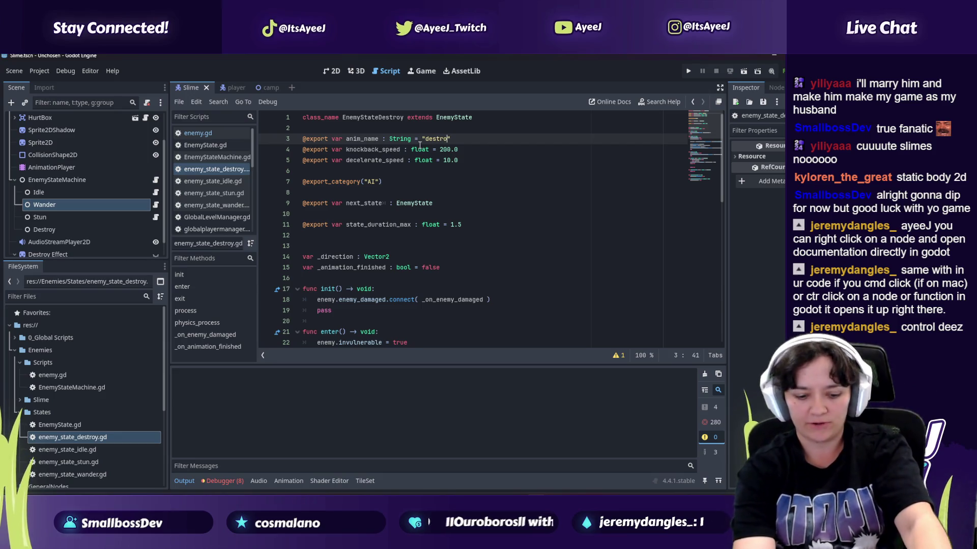
key("alt+Tab")
left_click(419, 145)
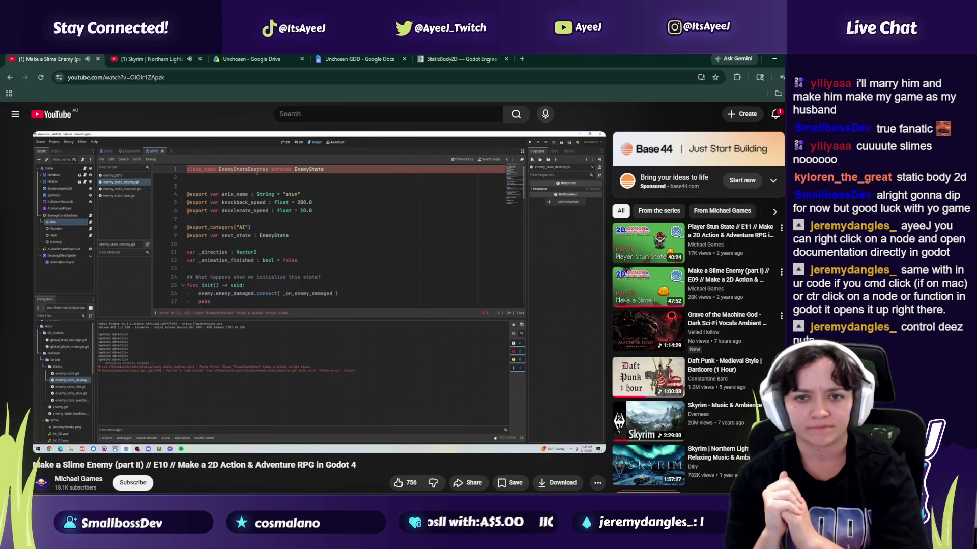
key("alt+Tab")
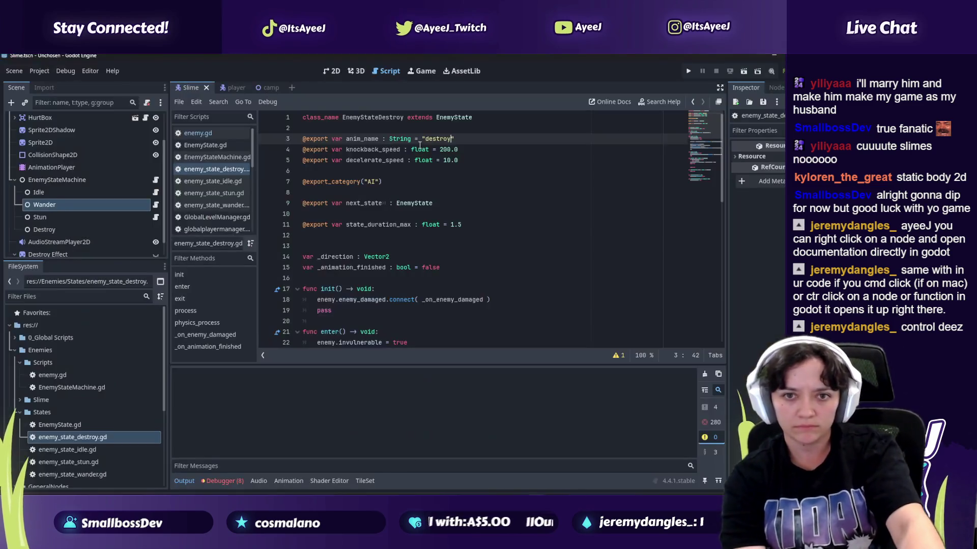
key("alt+Tab")
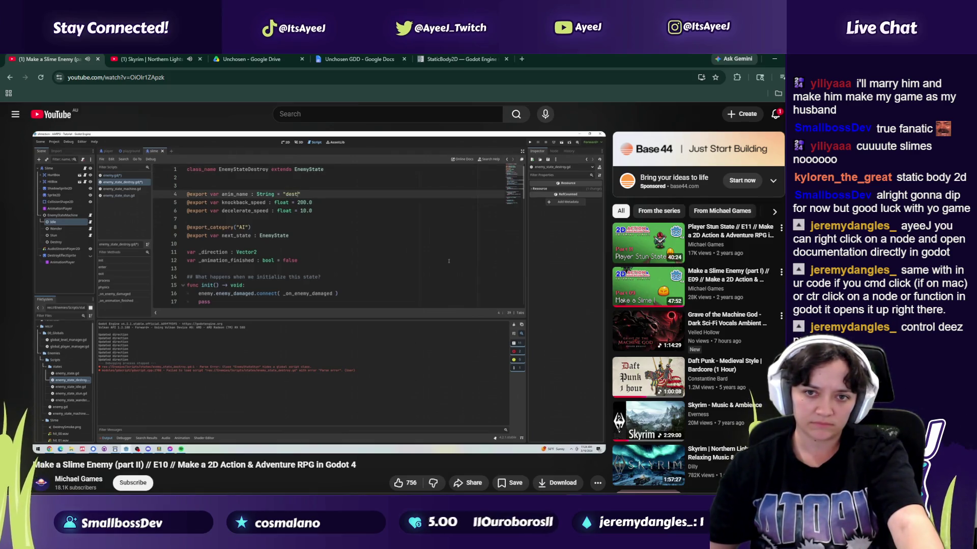
key("alt+Tab")
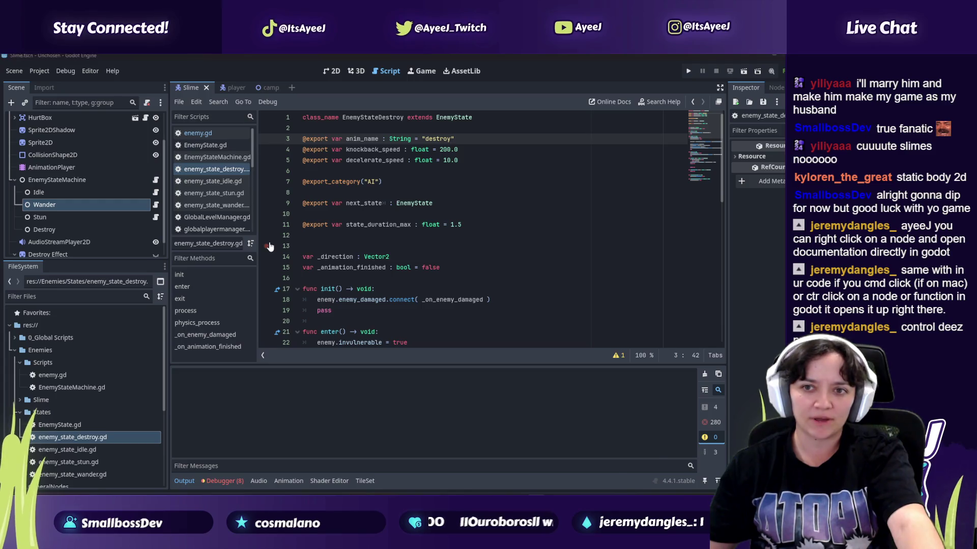
key("alt+Tab")
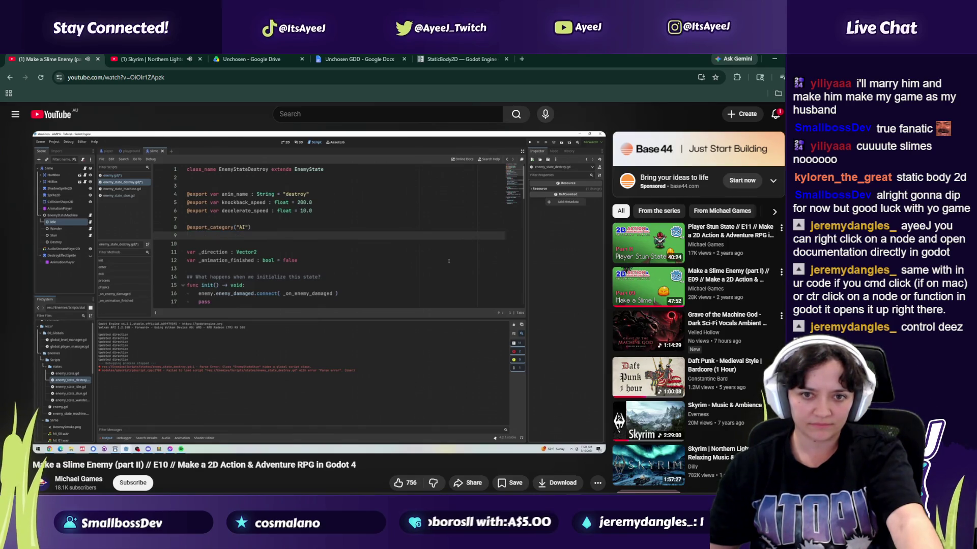
key("alt+Tab")
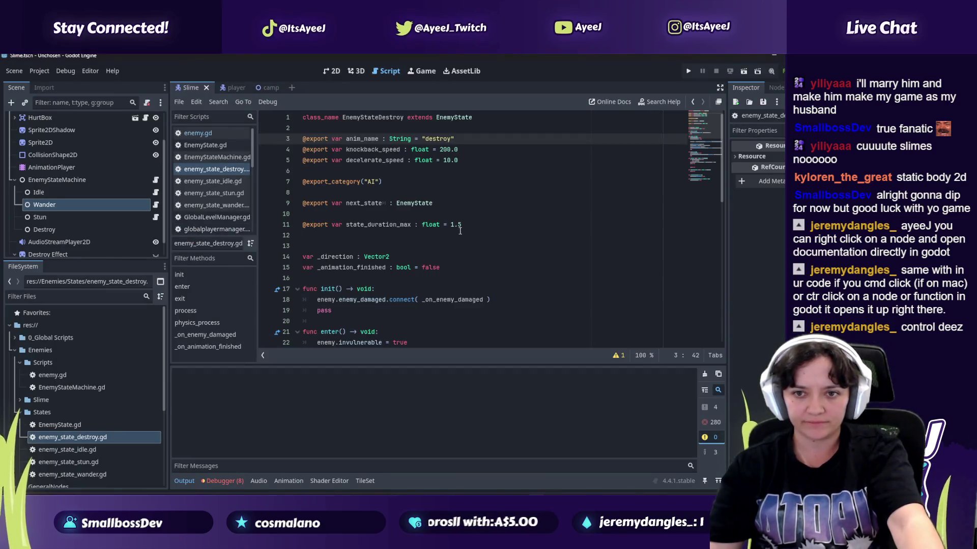
left_click_drag(445, 204, 287, 200)
key("BackSpace")
key("BackSpace")
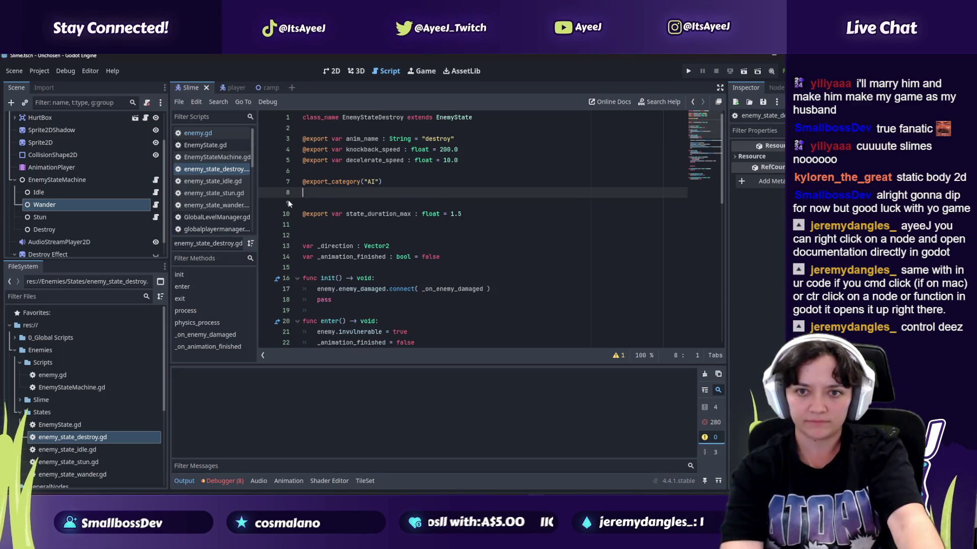
key("alt+Tab")
left_click(290, 228)
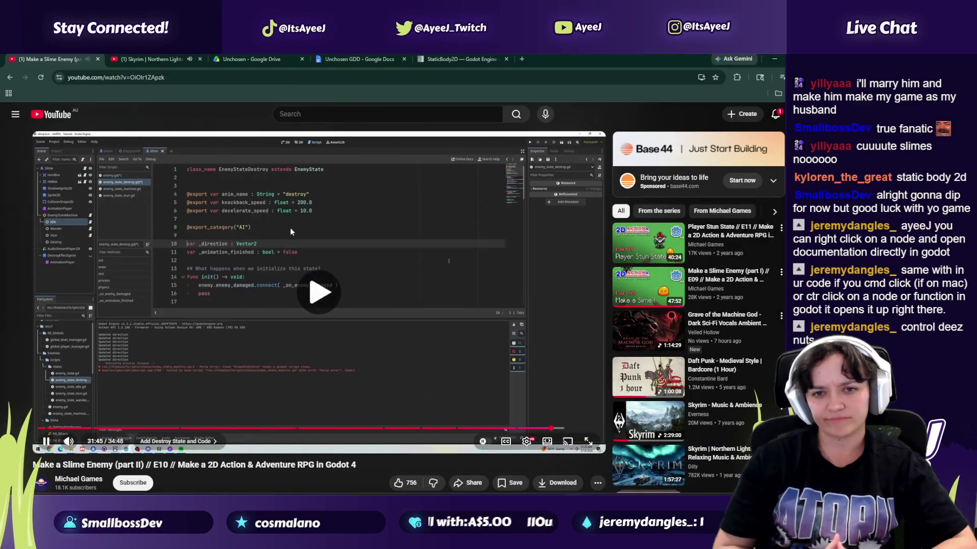
Step: Delete the var _animation_finished declaration from enemy_state_destroy.gd
left_click(321, 234)
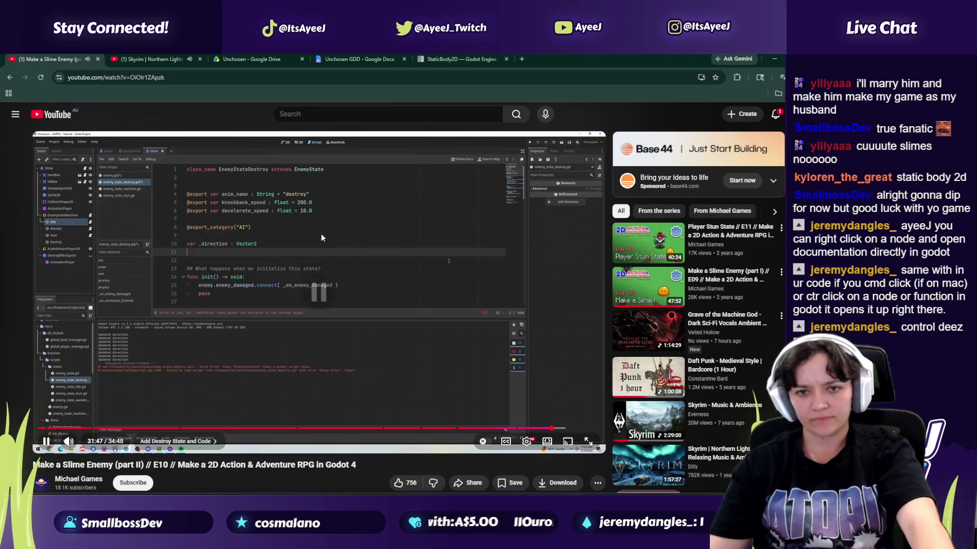
key("alt+Tab")
left_click_drag(440, 246, 295, 246)
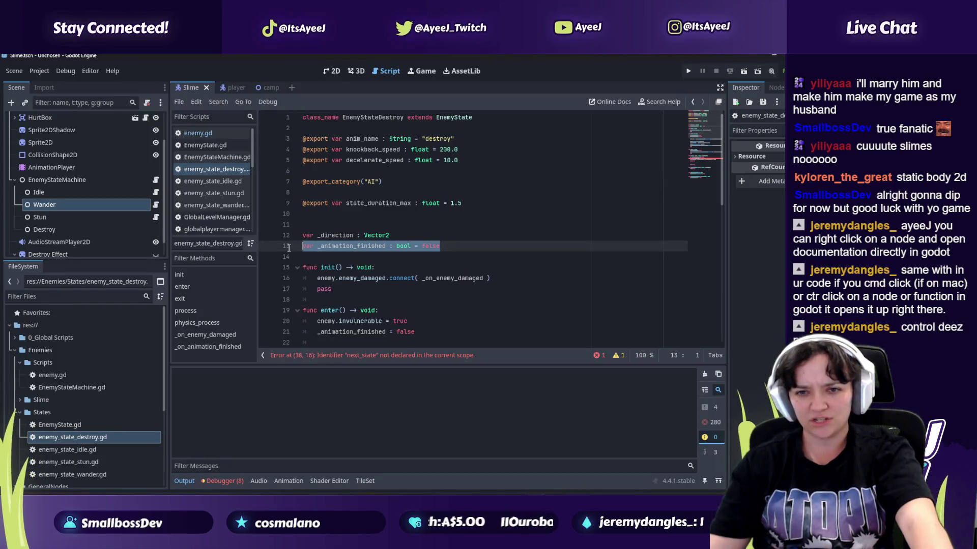
key("BackSpace")
key("alt+Tab")
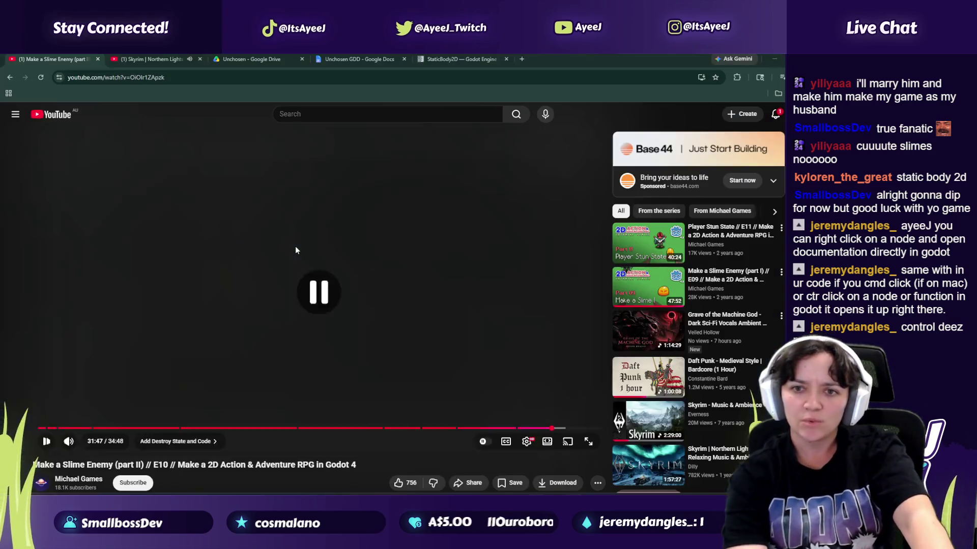
key("alt+Tab")
left_click_drag(462, 203, 283, 196)
key("BackSpace")
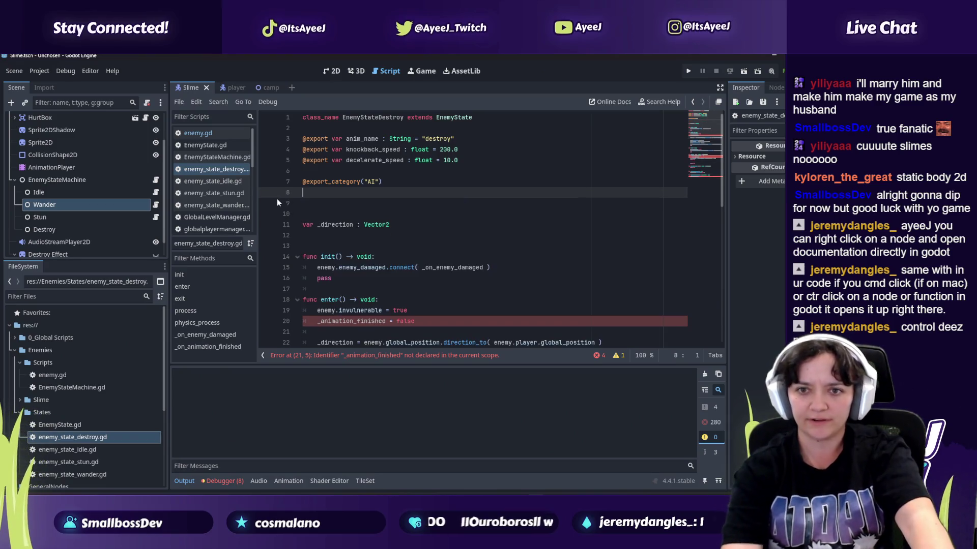
key("alt+Tab")
key("alt+Tab")
key("Down")
key("Down")
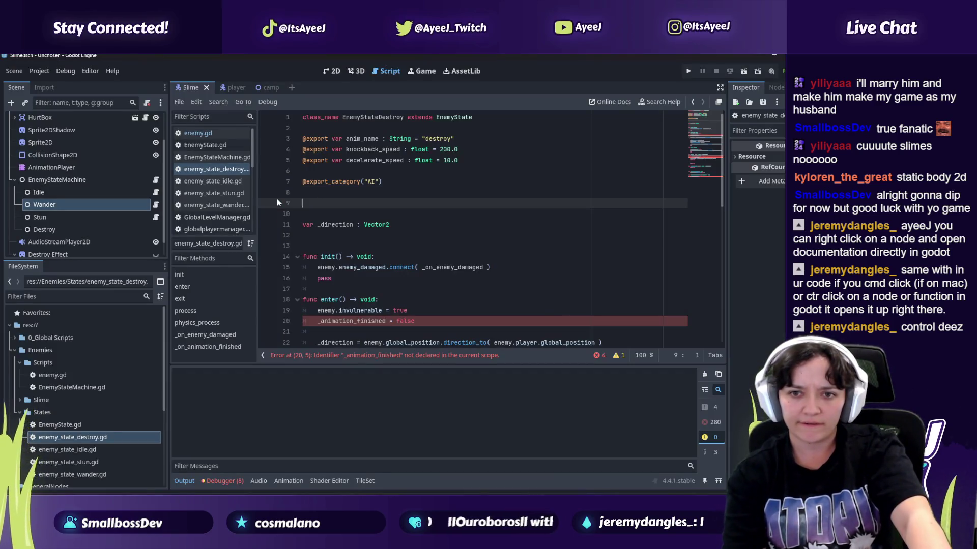
key("BackSpace")
key("BackSpace")
key("alt+Tab")
key("space")
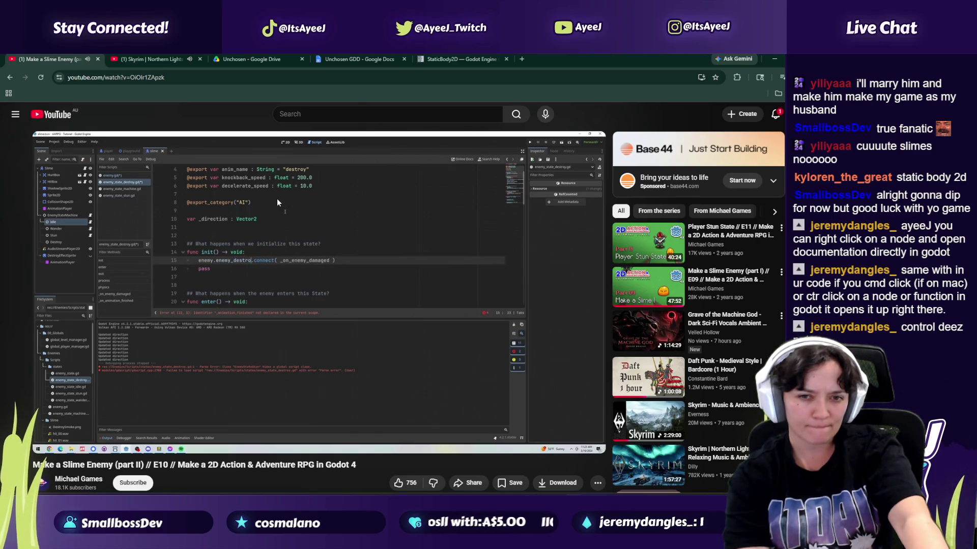
left_click(276, 199)
Step: Change the signal on line 13 from enemy_damaged to enemy_destroyed
key("alt+Tab")
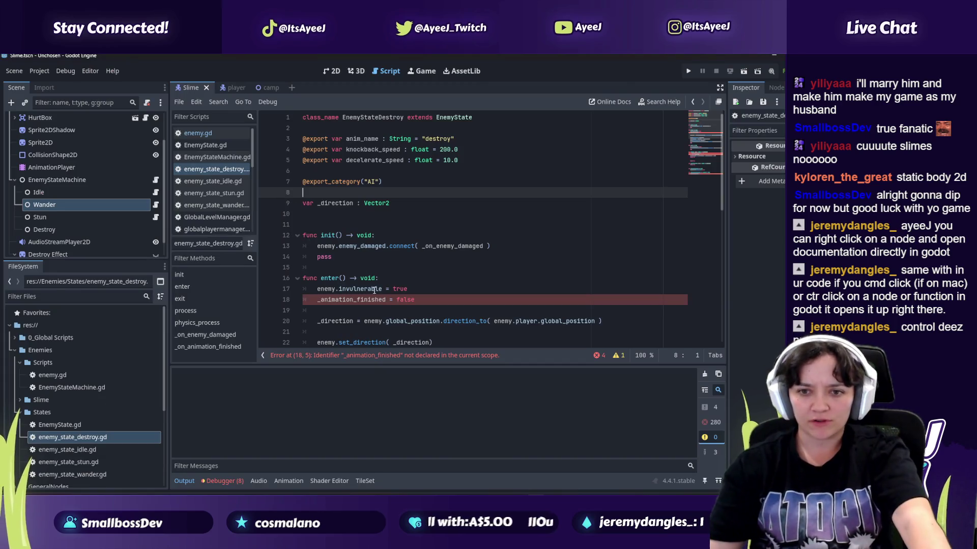
scroll(356, 292, "down", 1)
left_click_drag(414, 268, 281, 268)
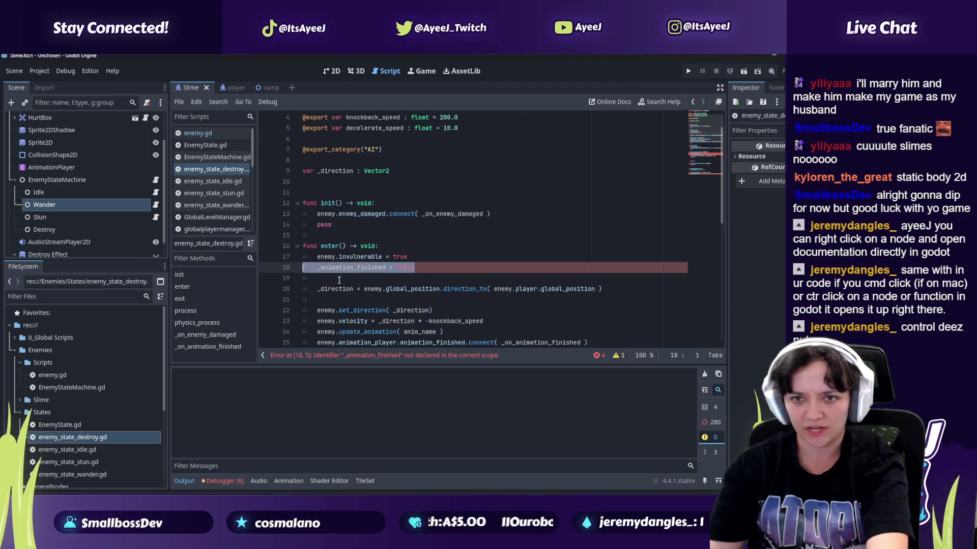
key("alt+Tab")
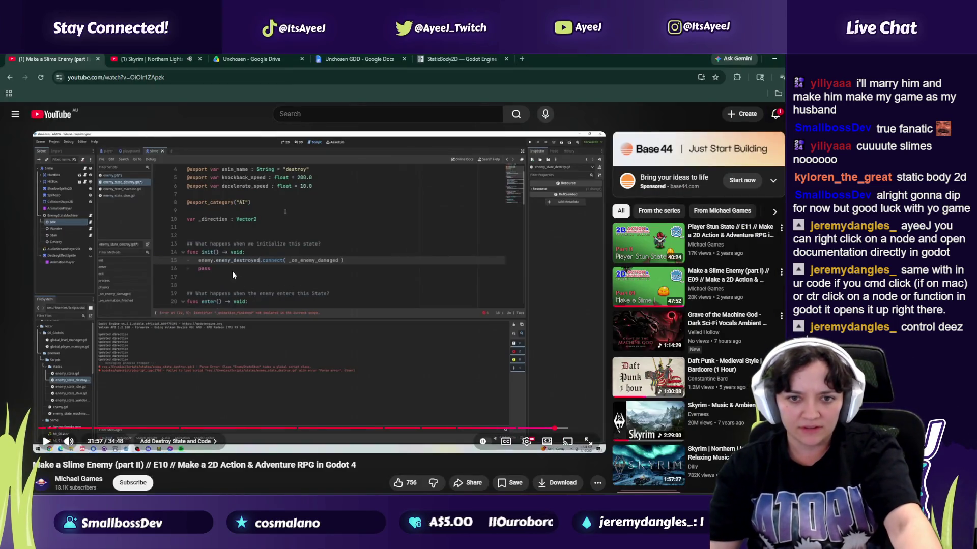
key("alt+Tab")
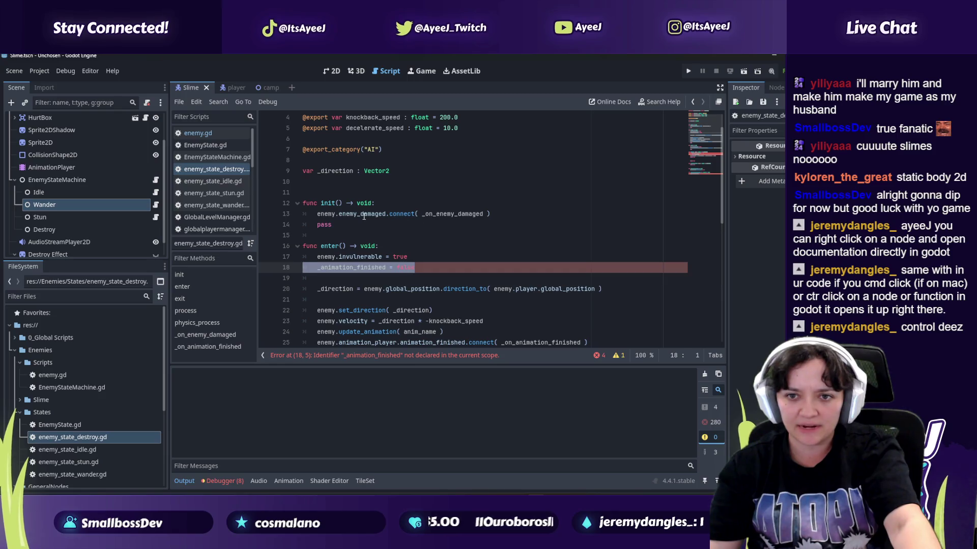
left_click(364, 217)
left_click(382, 214)
key("BackSpace")
key("BackSpace")
key("BackSpace")
type("estroyed")
key("alt+Tab")
key("alt+Tab")
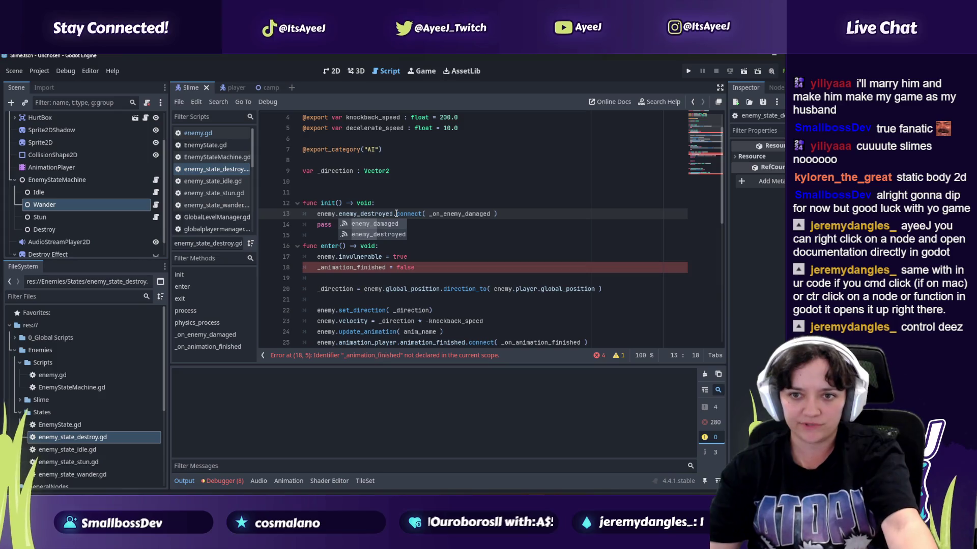
Step: Play the tutorial past its advert and pause at the init connect code
key("alt+Tab")
left_click(311, 239)
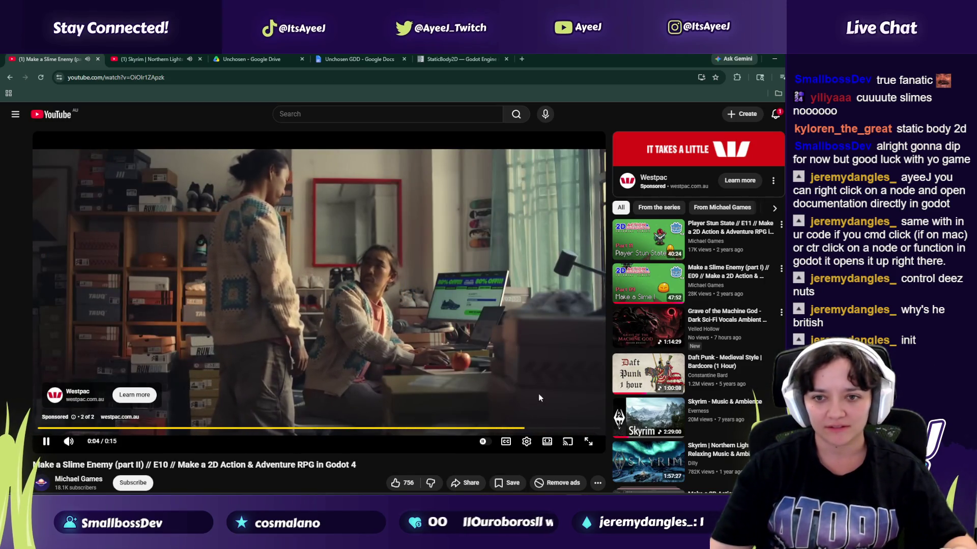
left_click(552, 402)
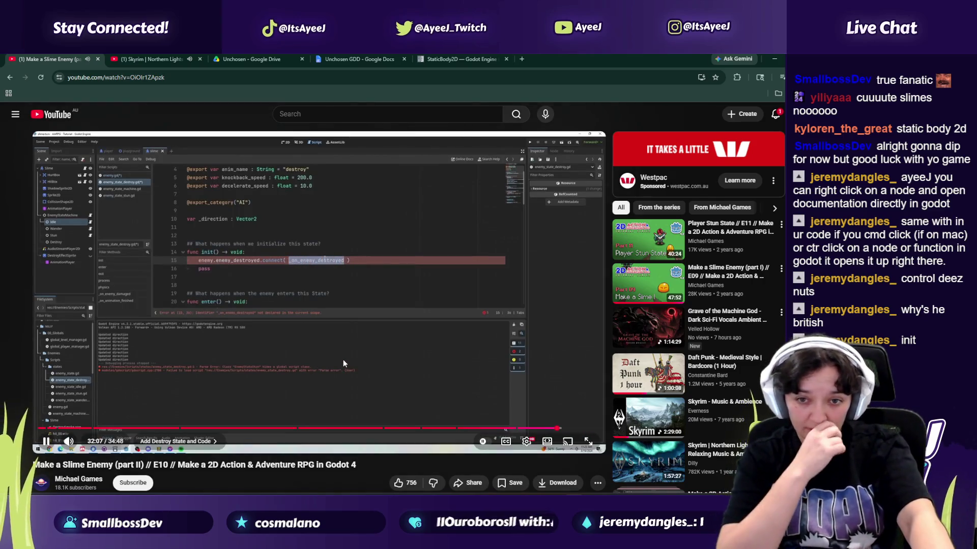
left_click(336, 359)
key("alt+Tab")
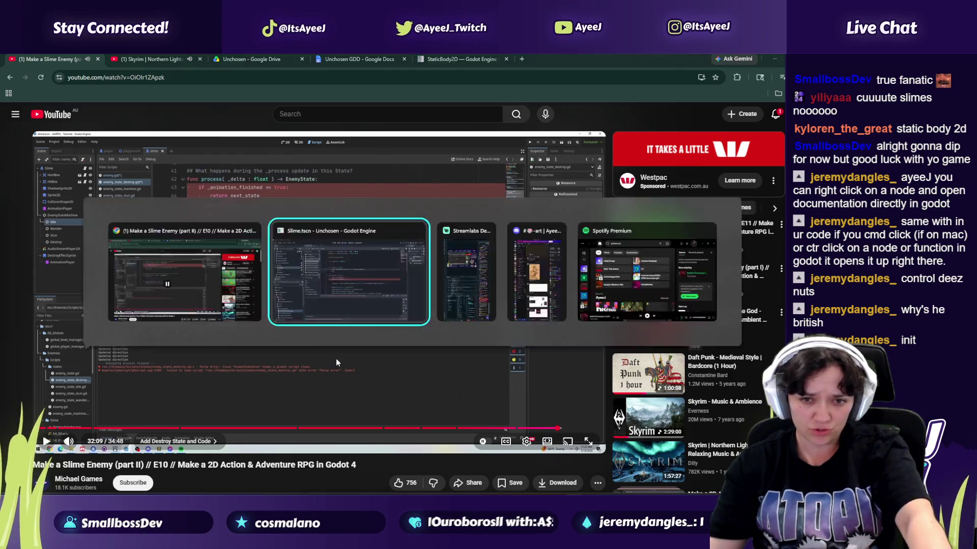
Step: Change line 13's connect callback to _on_enemy_destroyed and select it
left_click(482, 215)
key("BackSpace")
key("BackSpace")
key("BackSpace")
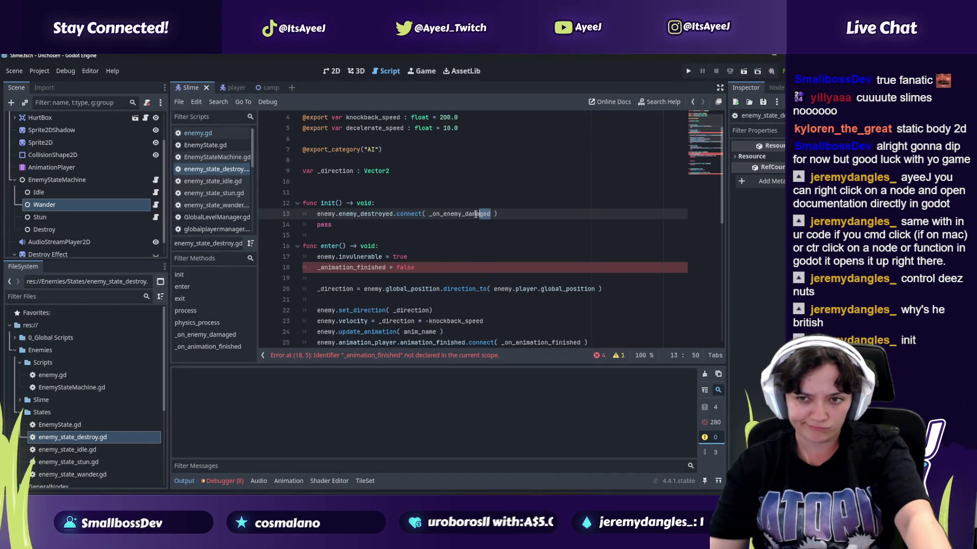
type("estrpo")
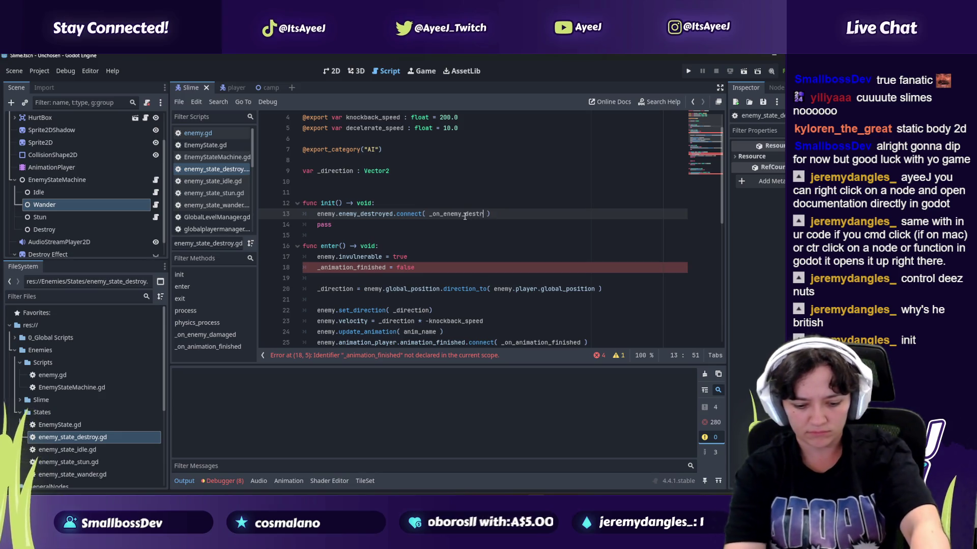
type("ed")
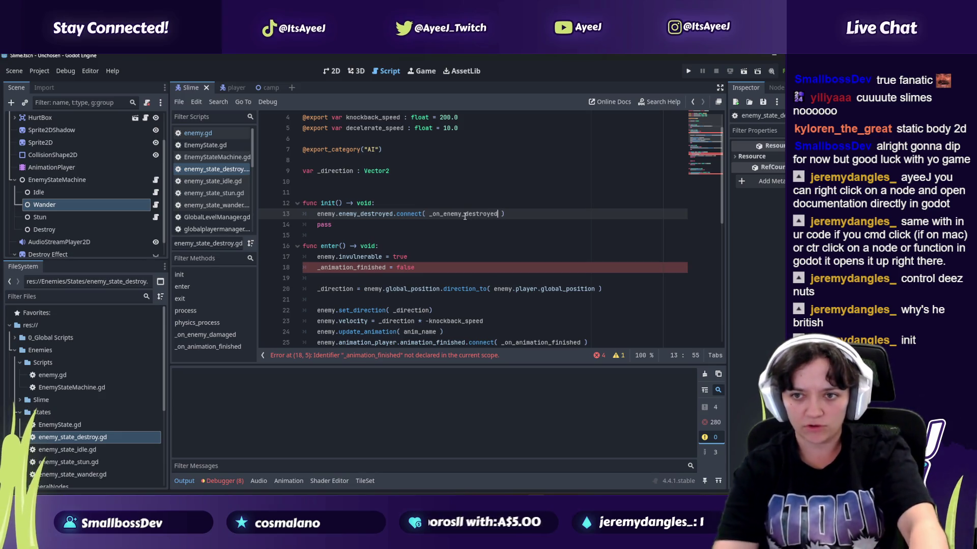
left_click_drag(499, 214, 429, 214)
key("ctrl+c")
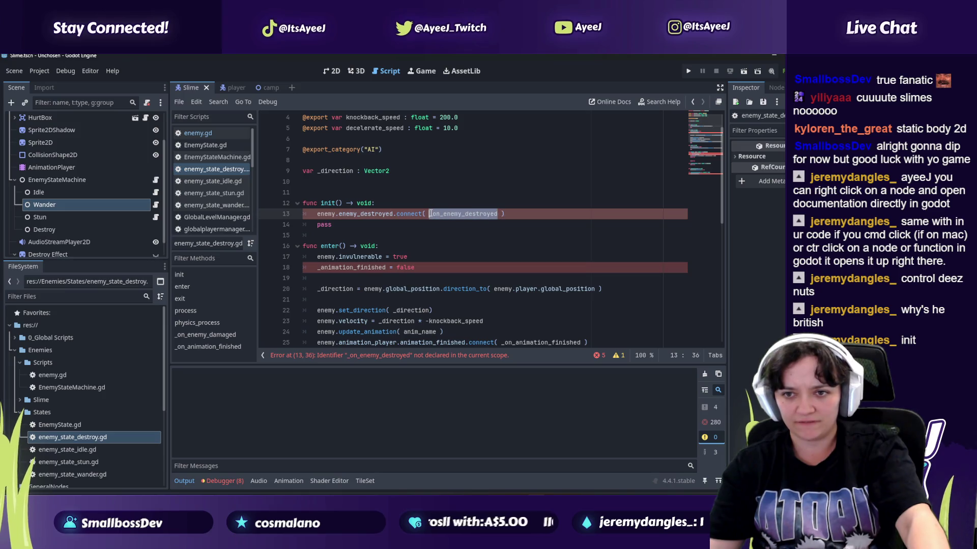
Step: Rename the handler function to _on_enemy_destroyed, removing the duplicated underscore
scroll(429, 214, "down", 9)
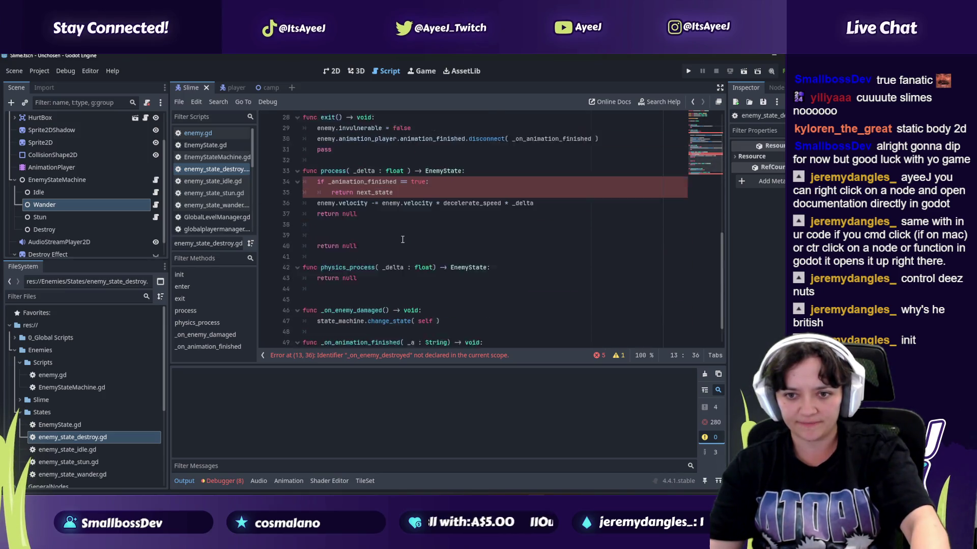
left_click_drag(382, 280, 327, 280)
key("ctrl+v")
left_click(328, 280)
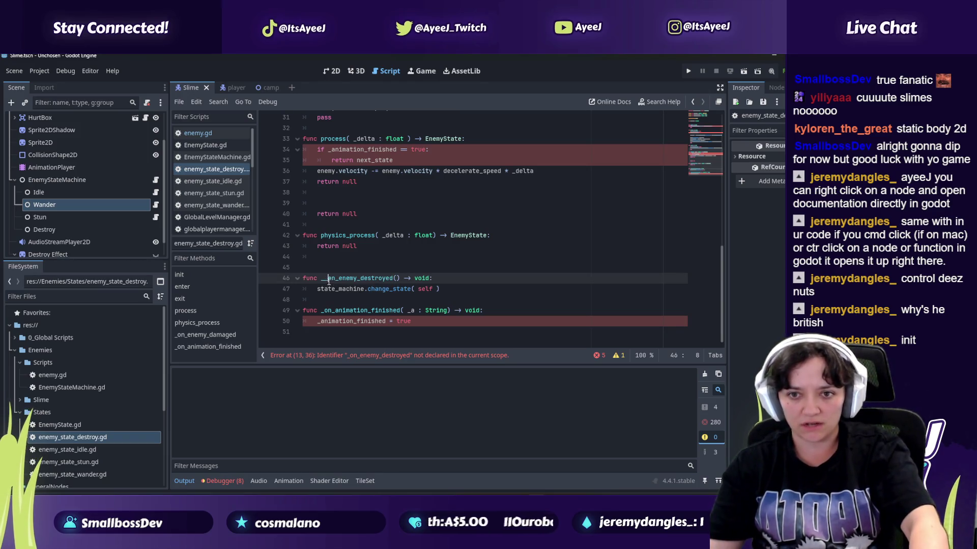
key("BackSpace")
double_click(425, 288)
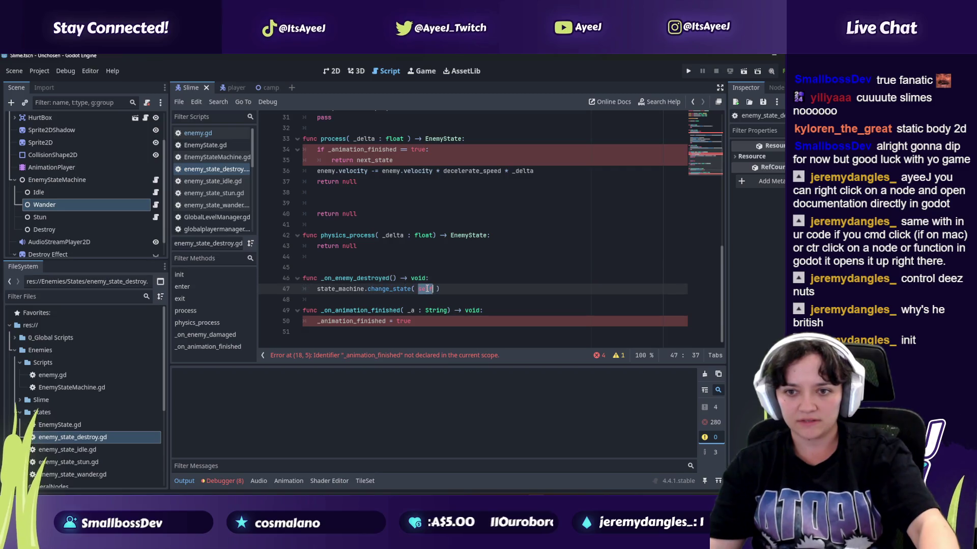
key("alt+Tab")
left_click(383, 289)
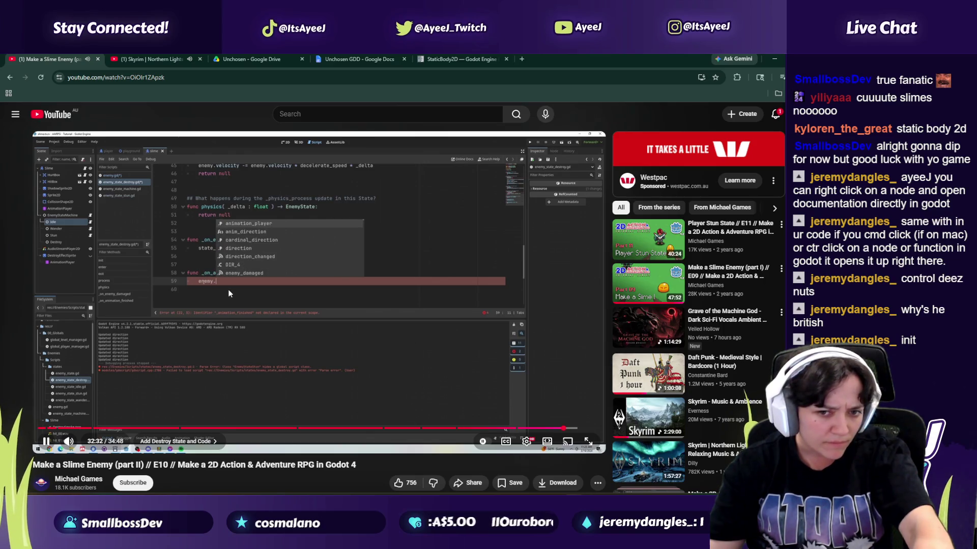
key("alt+Tab")
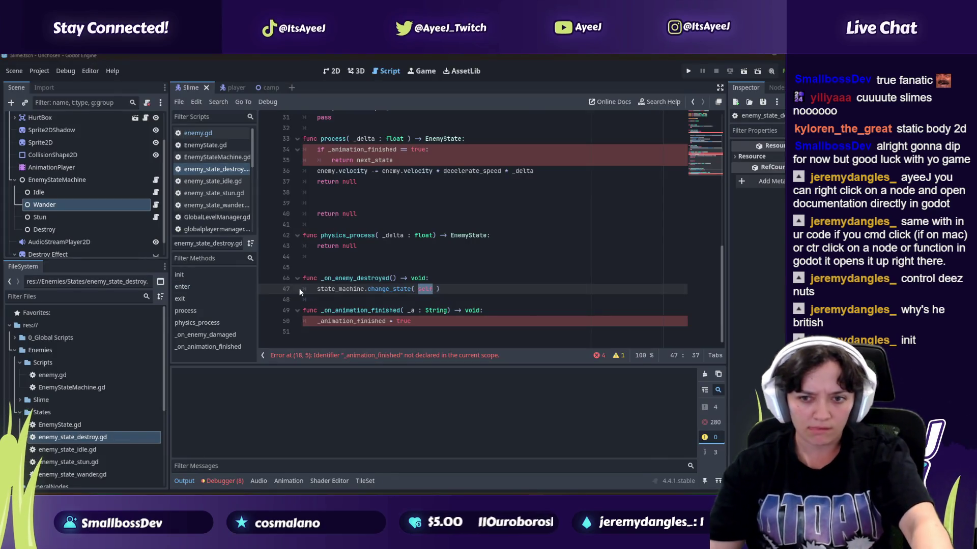
Step: Replace _animation_finished = true in _on_animation_finished with enemy.queue_free()
key("alt+Tab")
left_click(262, 317)
key("alt+Tab")
left_click_drag(412, 325, 321, 320)
type("enemy.")
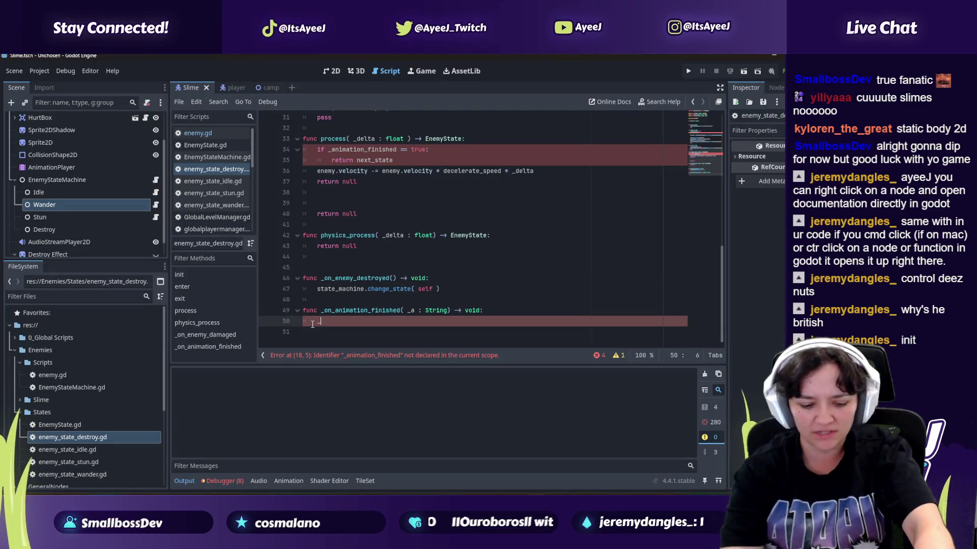
type("queue")
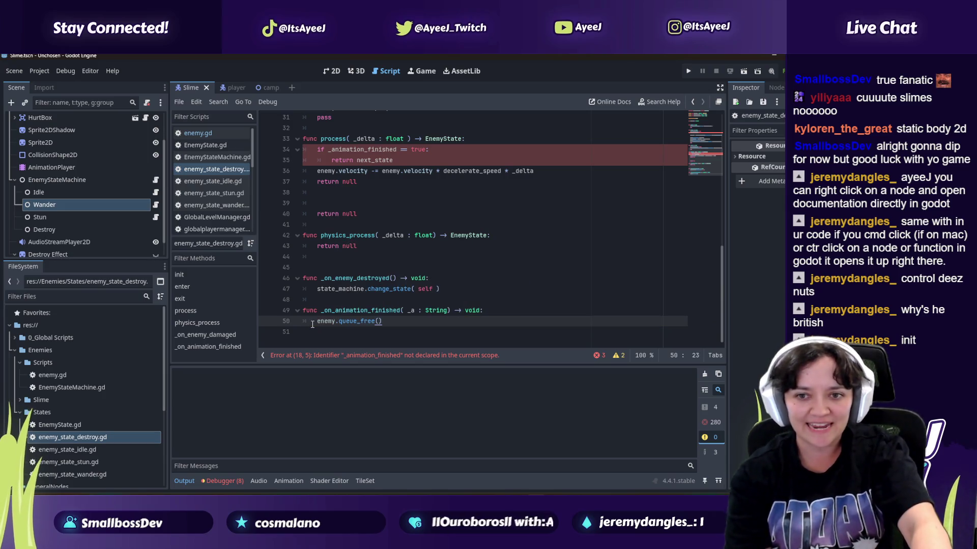
key("alt+Tab")
left_click(312, 324)
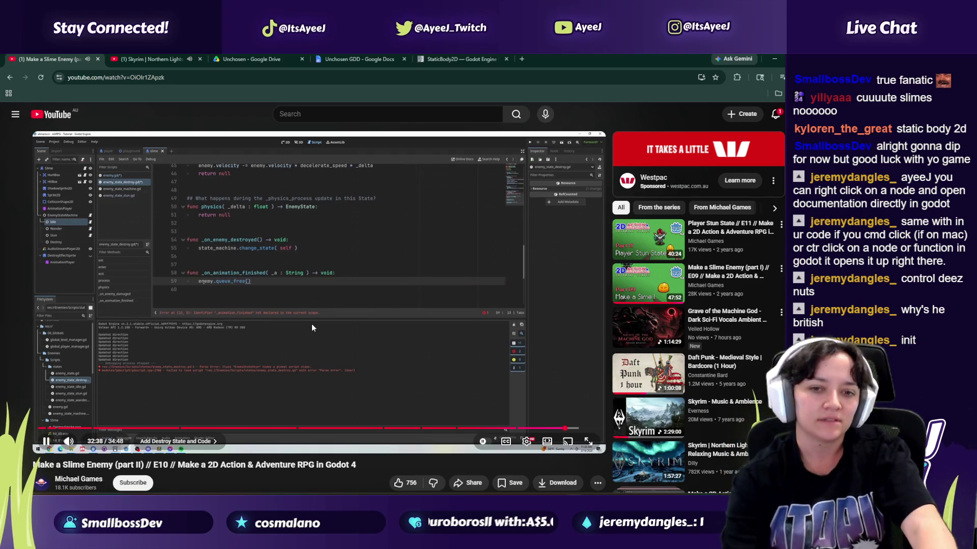
Step: Check the return next_state line against the tutorial, then continue watching to 32:47
left_click(312, 327)
key("alt+Tab")
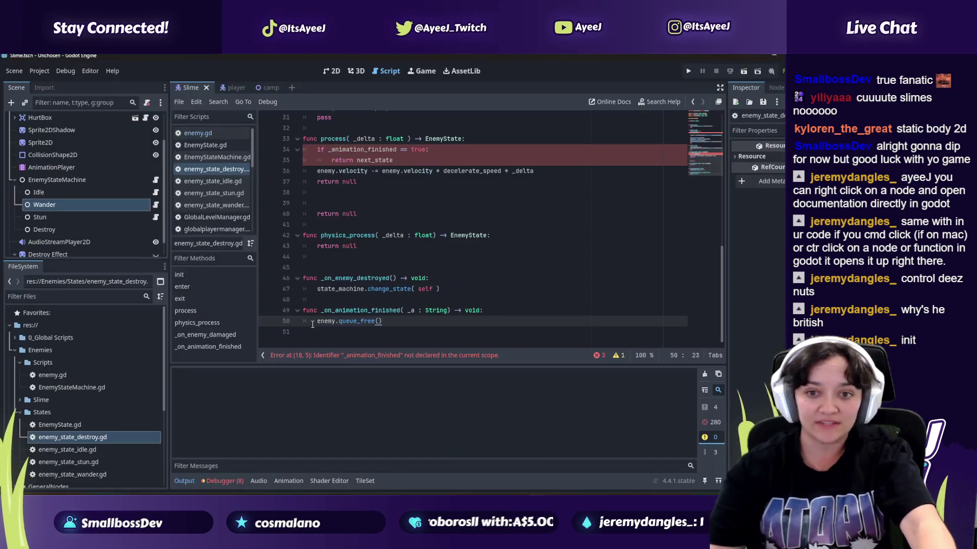
left_click(359, 160)
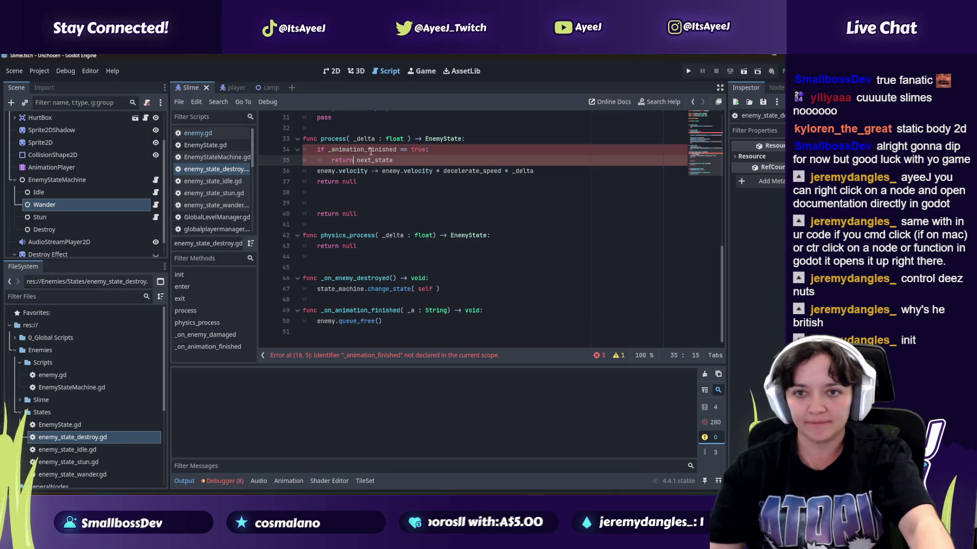
key("alt+Tab")
left_click(328, 249)
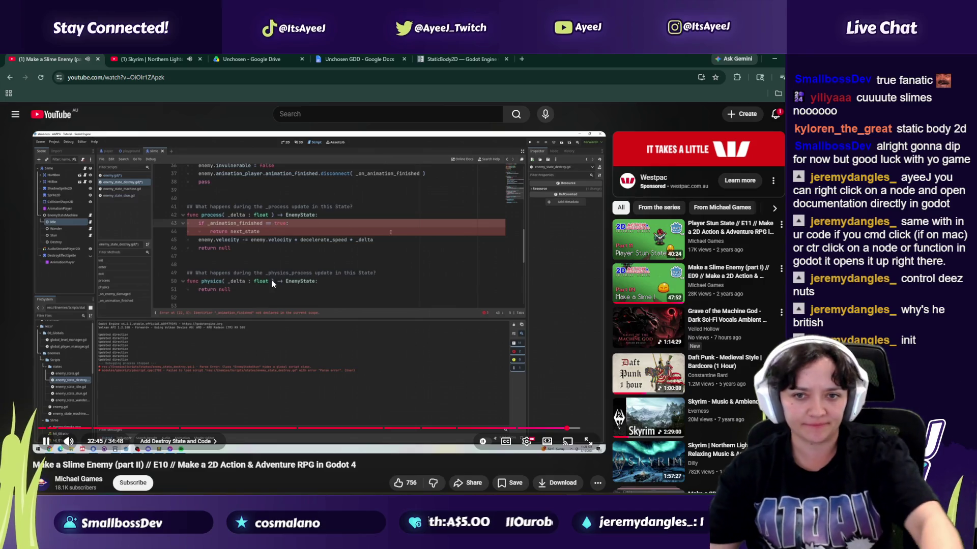
left_click(248, 240)
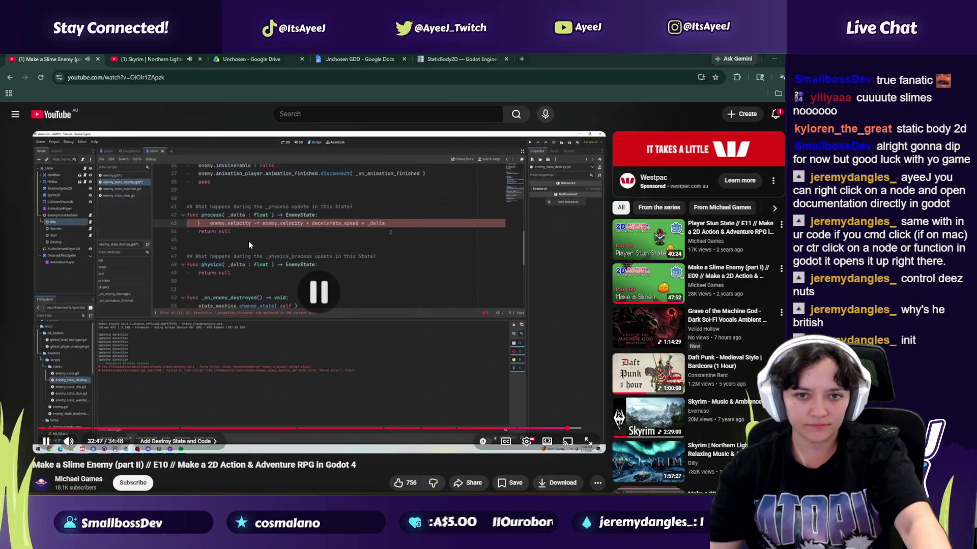
Step: Delete the two leftover _animation_finished lines from process()
key("alt+Tab")
left_click_drag(393, 160, 316, 150)
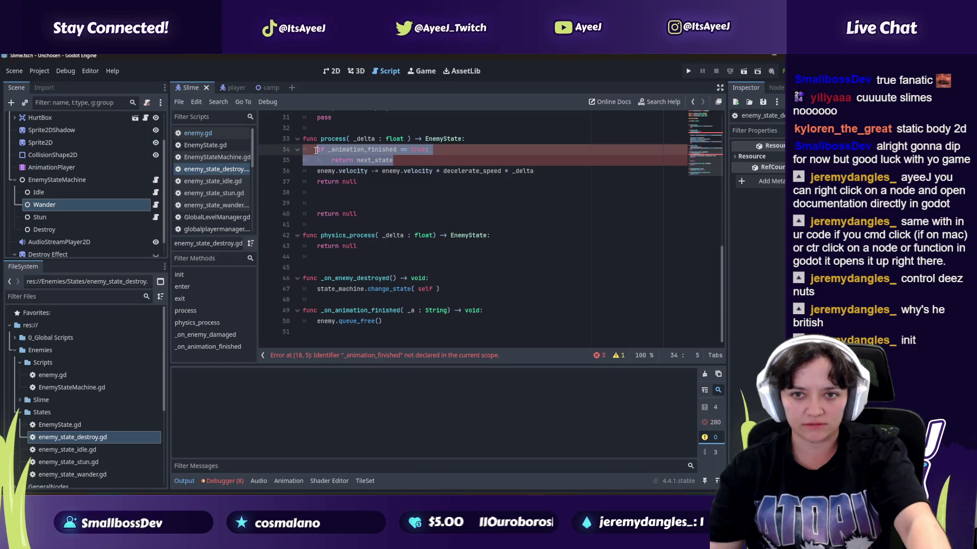
key("BackSpace")
key("BackSpace")
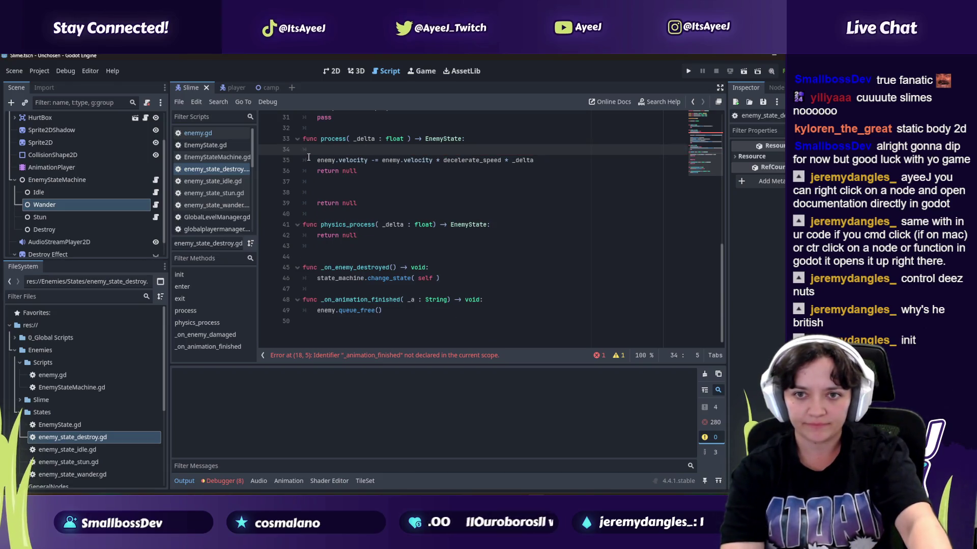
key("alt+Tab")
left_click(296, 199)
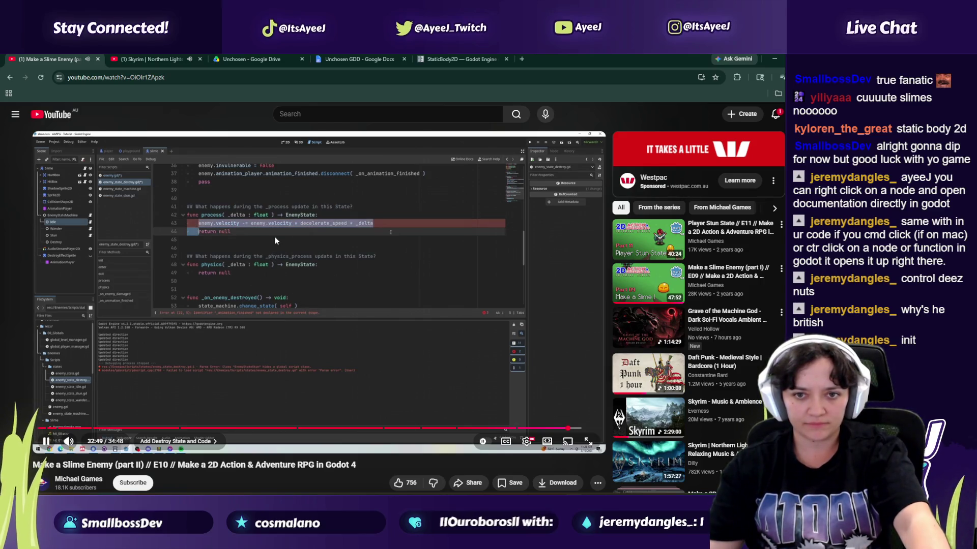
Step: Compare the script with the tutorial and advance the video to the exit() code
key("alt+Tab")
key("alt+Tab")
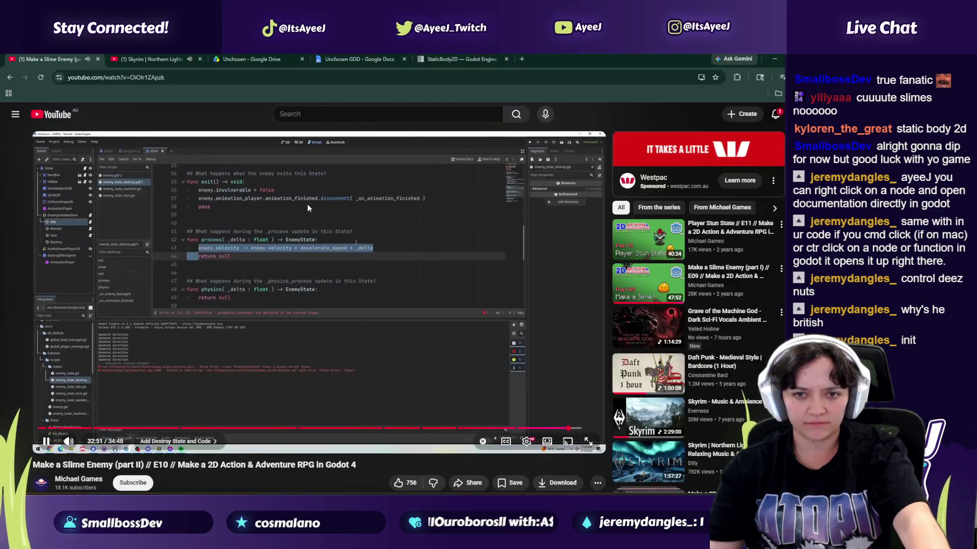
left_click(280, 224)
key("alt+Tab")
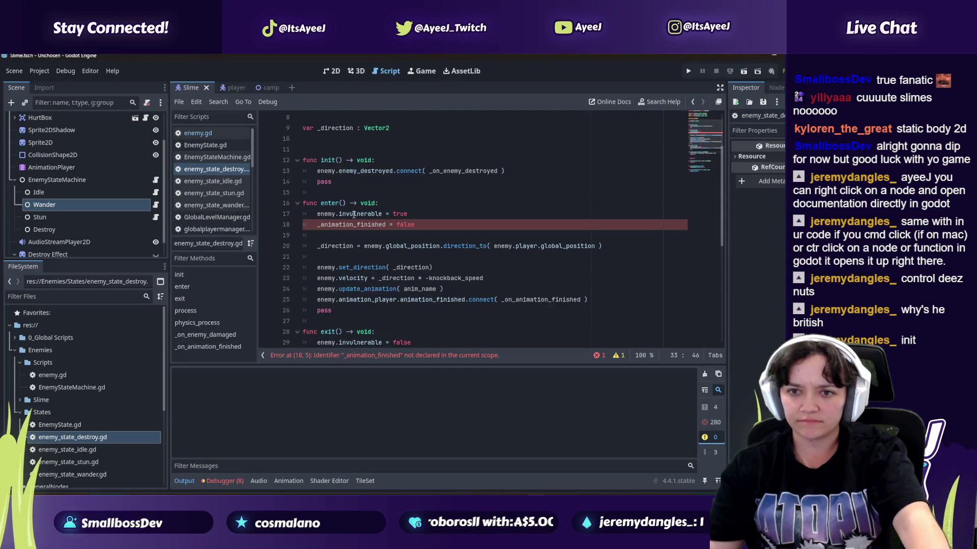
key("alt+Tab")
left_click(302, 262)
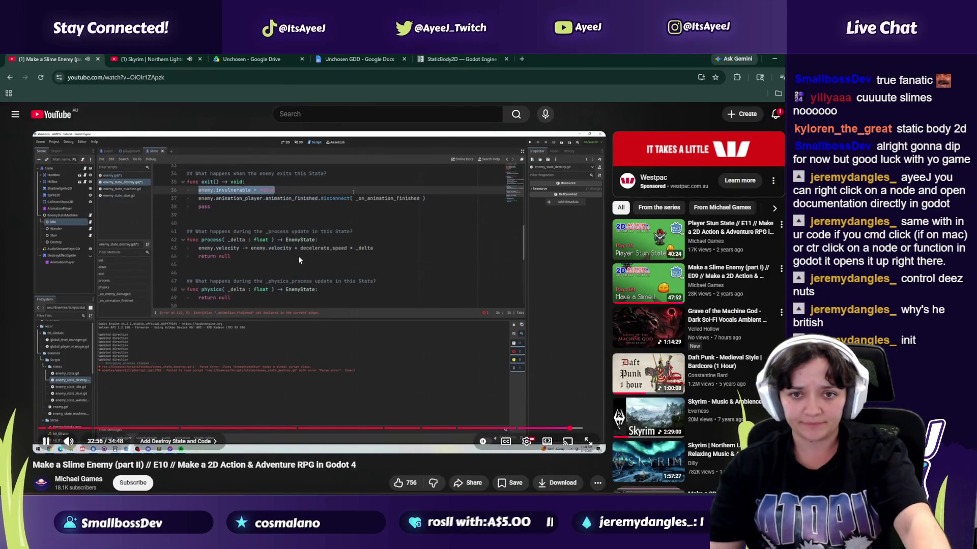
left_click(298, 255)
key("alt+Tab")
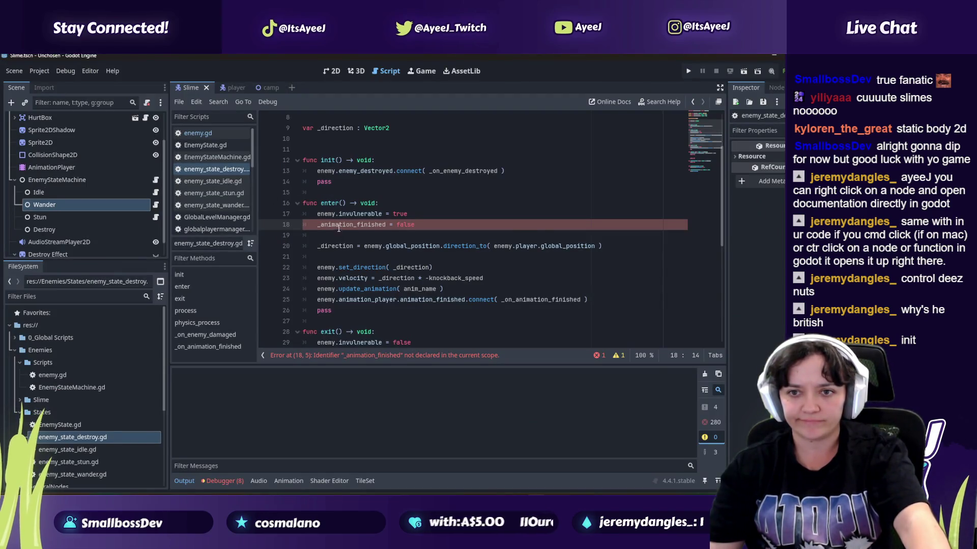
scroll(338, 228, "down", 3)
key("alt+Tab")
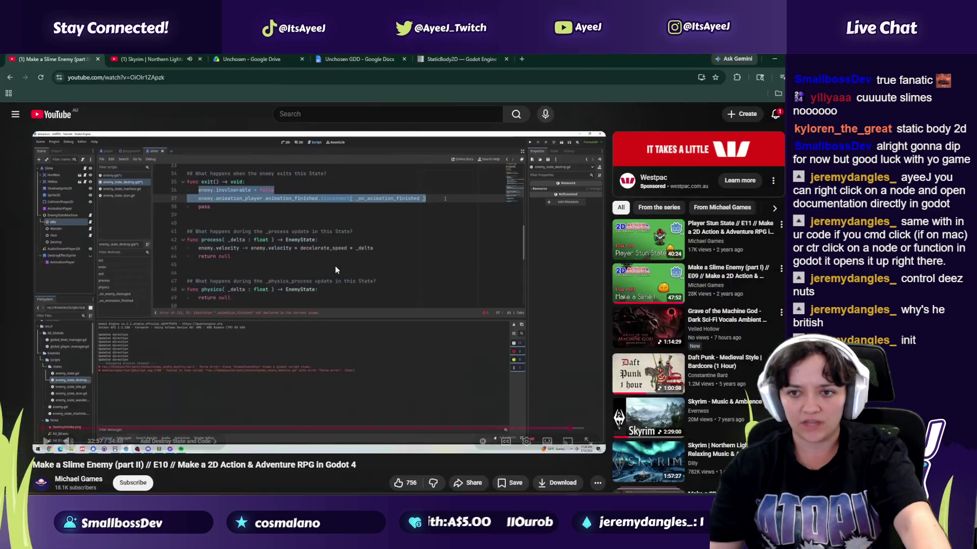
Step: Delete the two statements inside exit() and the leftover empty line
left_click(296, 254)
left_click(265, 264)
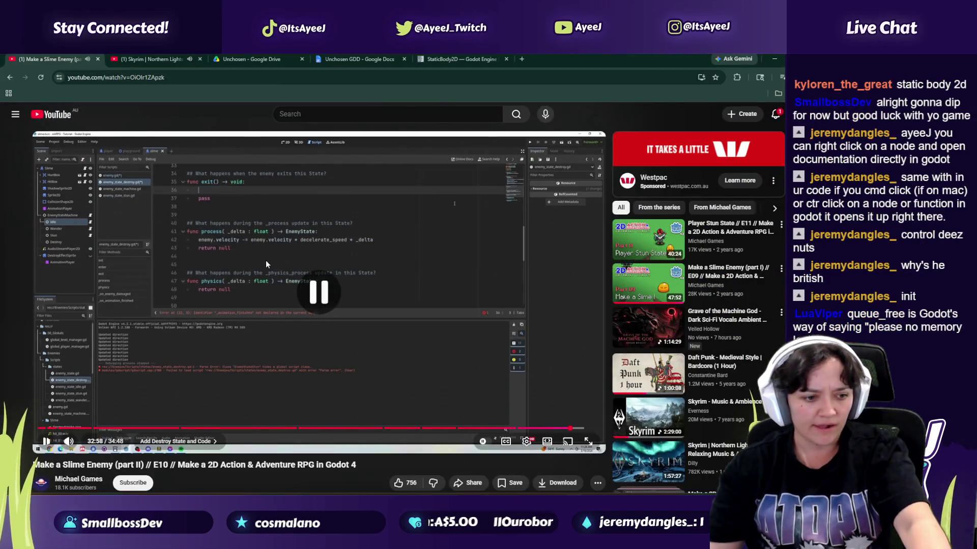
key("alt+Tab")
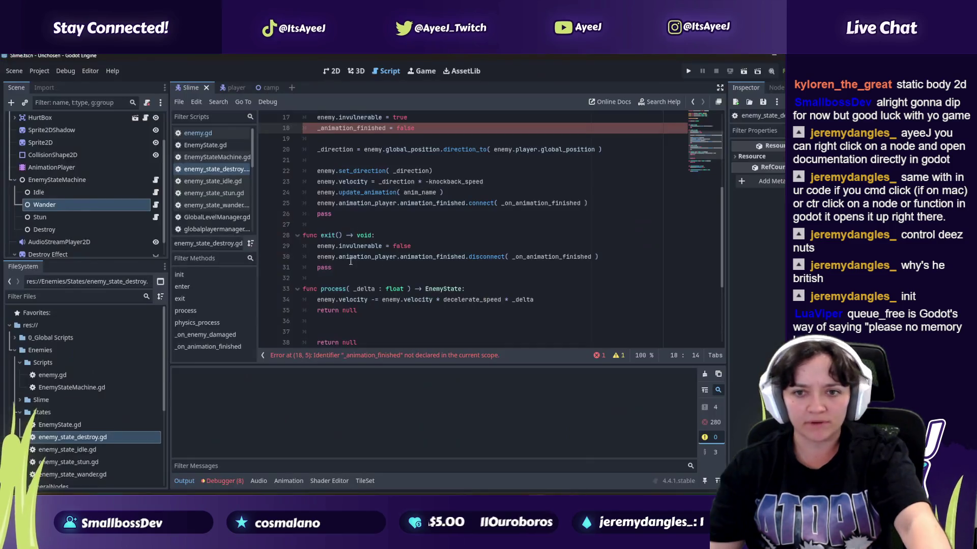
left_click_drag(338, 268, 309, 249)
left_click(331, 257)
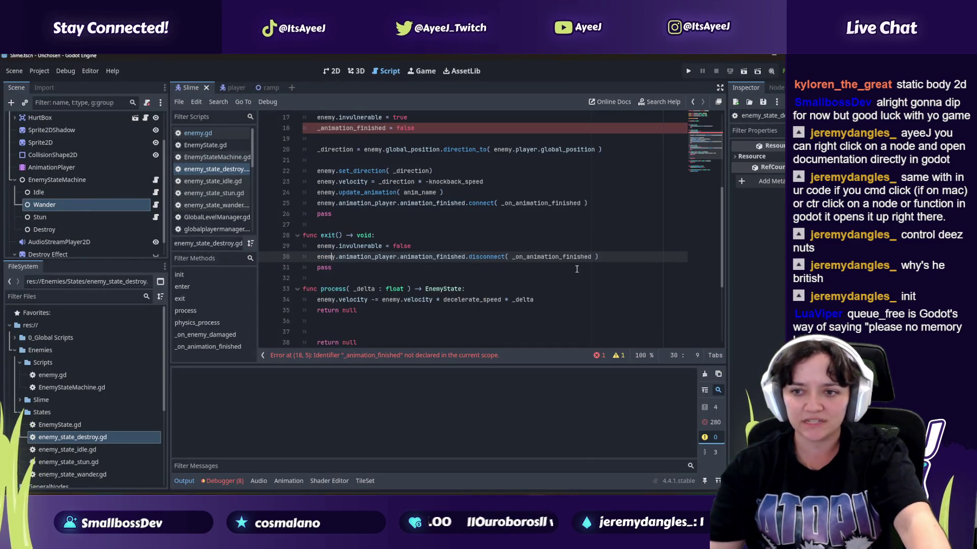
left_click_drag(594, 257, 286, 247)
key("BackSpace")
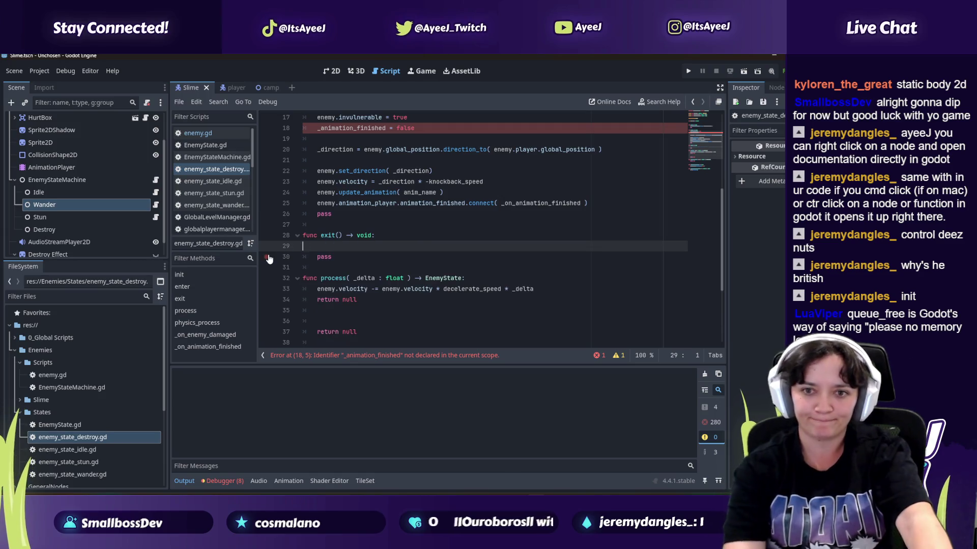
key("BackSpace")
Step: Play the tutorial on to 33:17, where enter() connects animation_finished
key("alt+Tab")
left_click(298, 274)
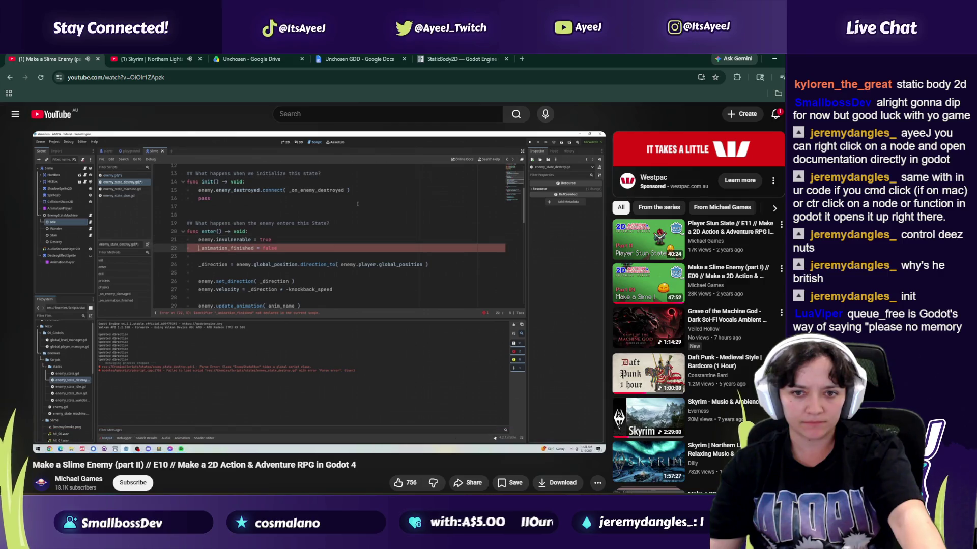
left_click(306, 328)
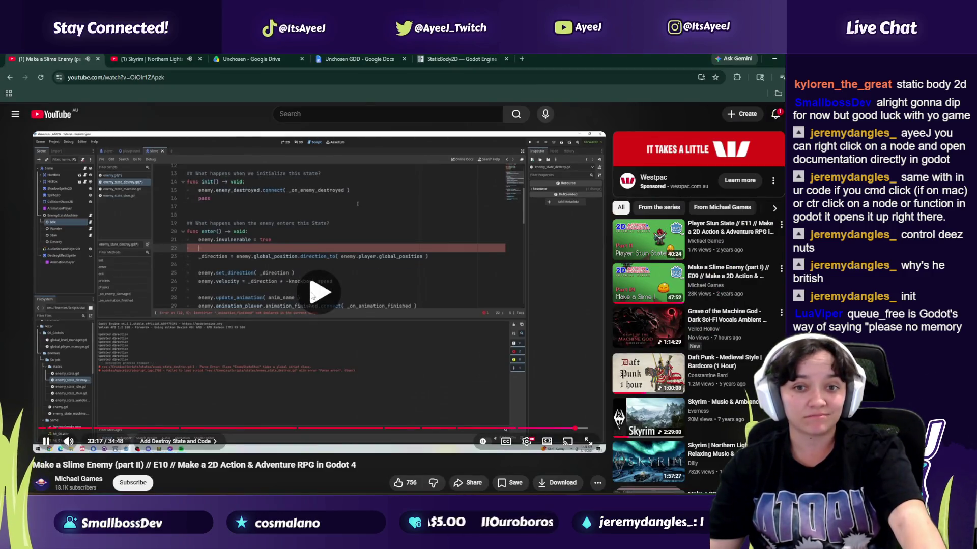
Step: Delete the _animation_finished = false line from enter()
key("alt+Tab")
scroll(389, 194, "up", 2)
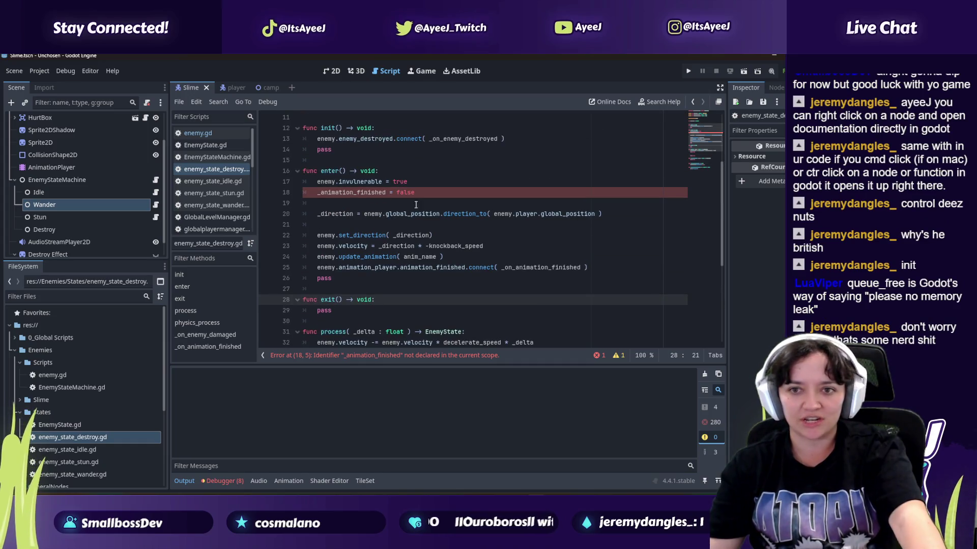
left_click_drag(415, 195, 298, 192)
key("BackSpace")
key("alt+Tab")
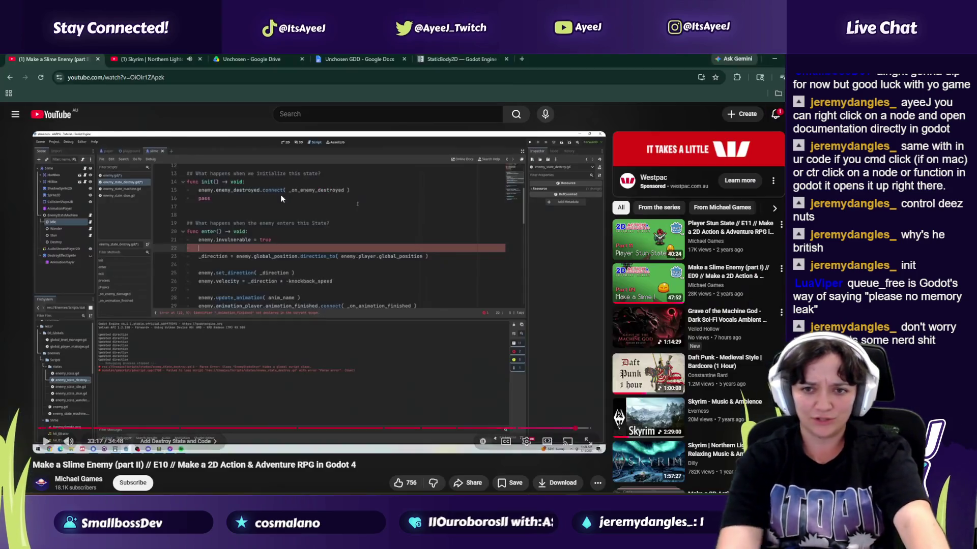
left_click(281, 298)
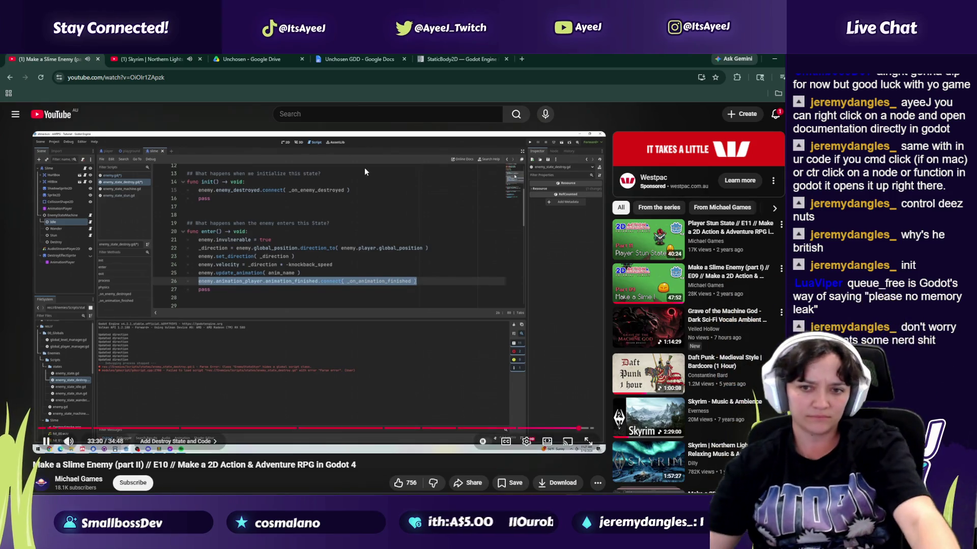
Step: Compare enter() with the tutorial's version and rewind to rewatch the code
left_click(371, 337)
key("alt+Tab")
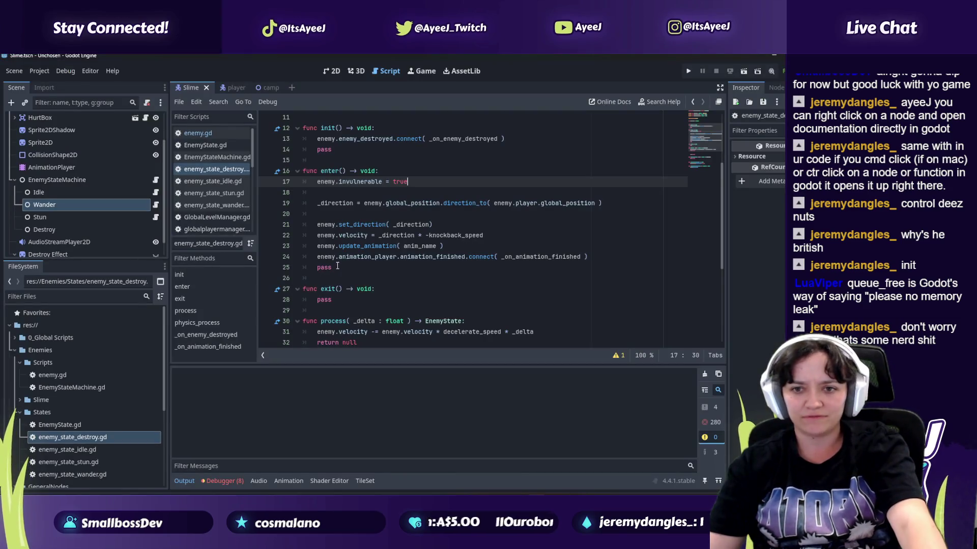
left_click(328, 215)
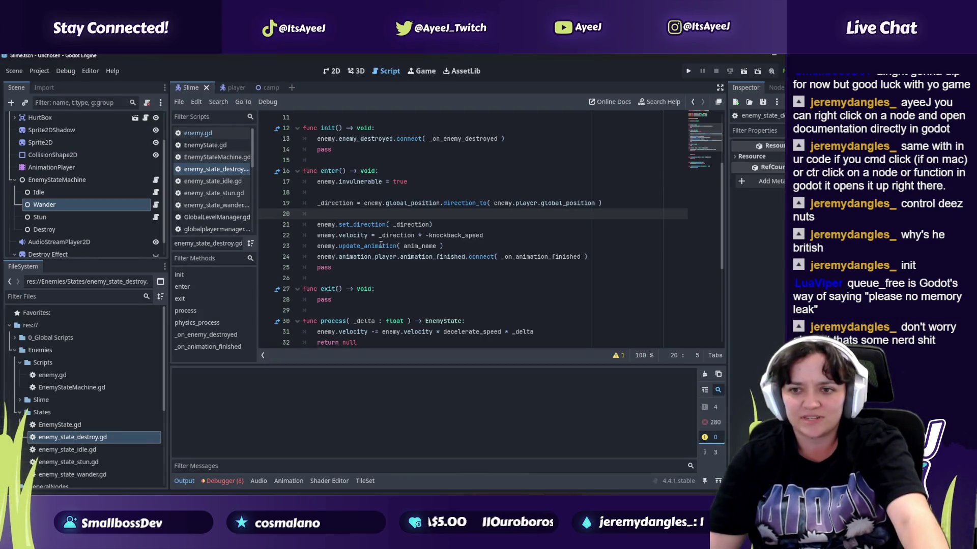
key("alt+Tab")
left_click(377, 316)
key("Left")
key("Left")
key("Left")
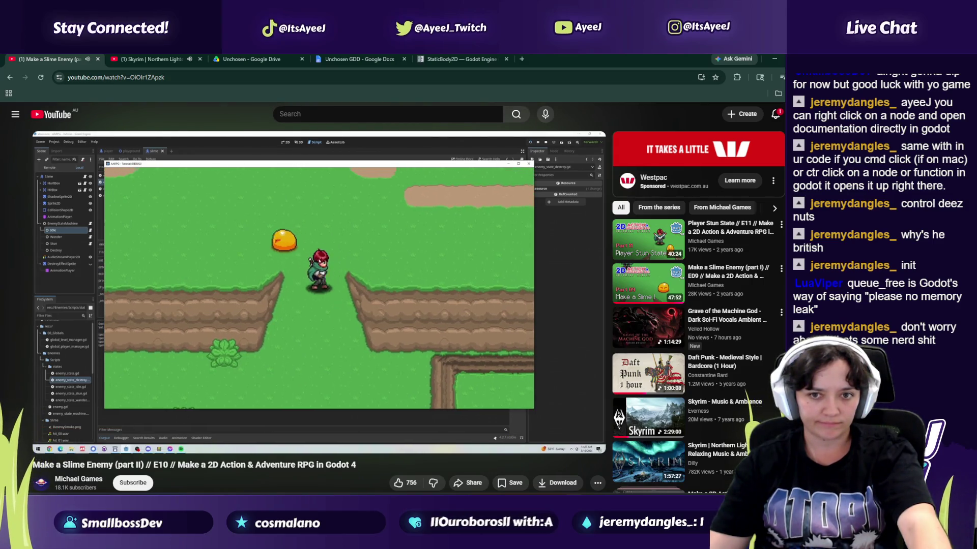
Step: Attach enemy_state_destroy.gd to the slime's Destroy node, then run the project
key("alt+Tab")
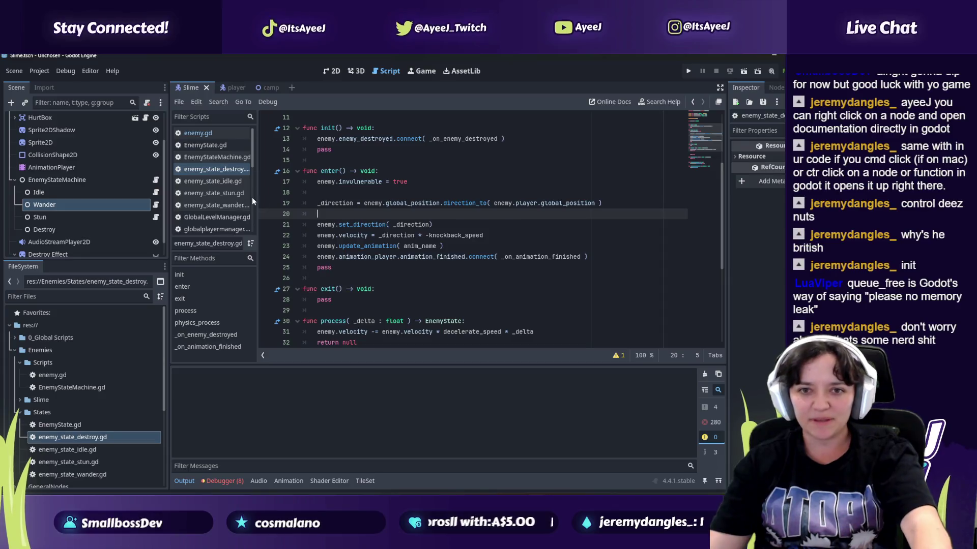
left_click_drag(87, 439, 96, 219)
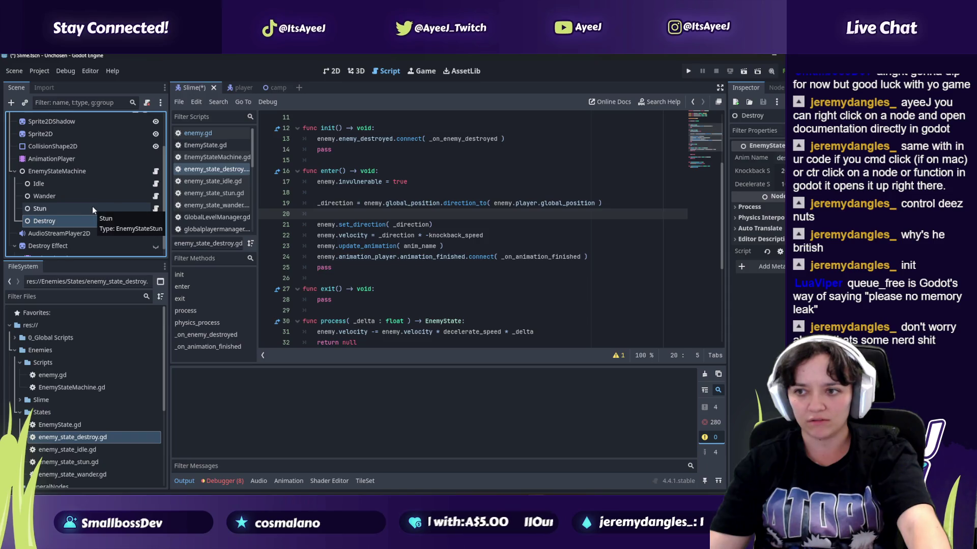
key("alt+Tab")
left_click(322, 318)
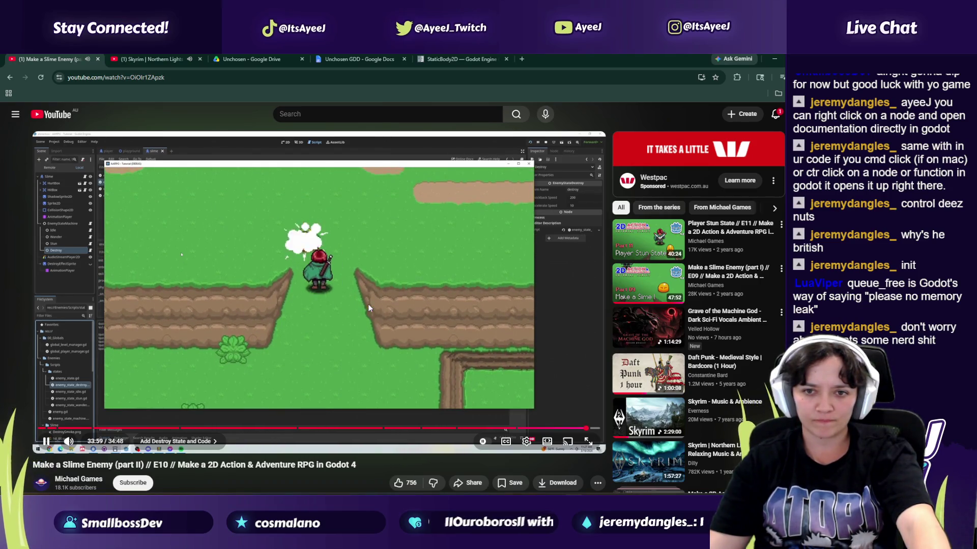
left_click(368, 304)
key("alt+Tab")
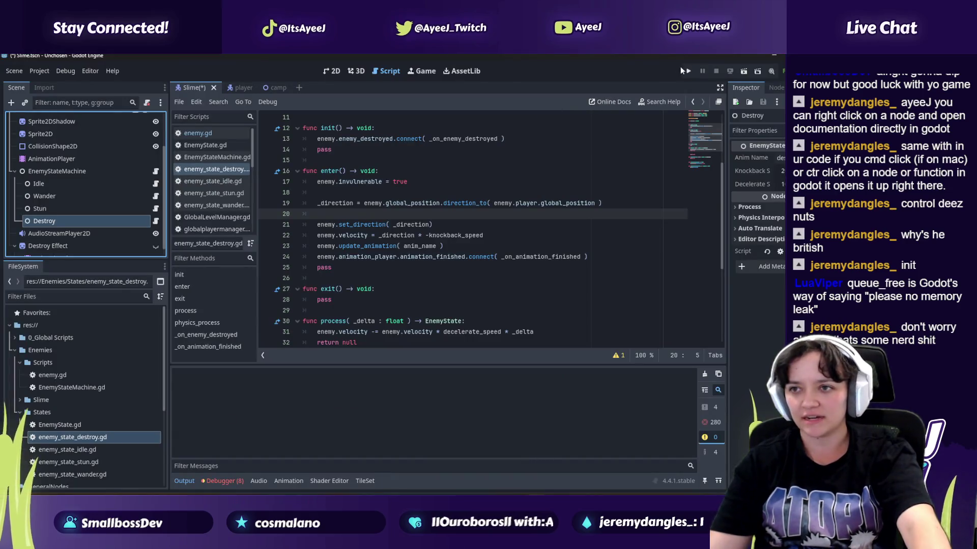
left_click(691, 69)
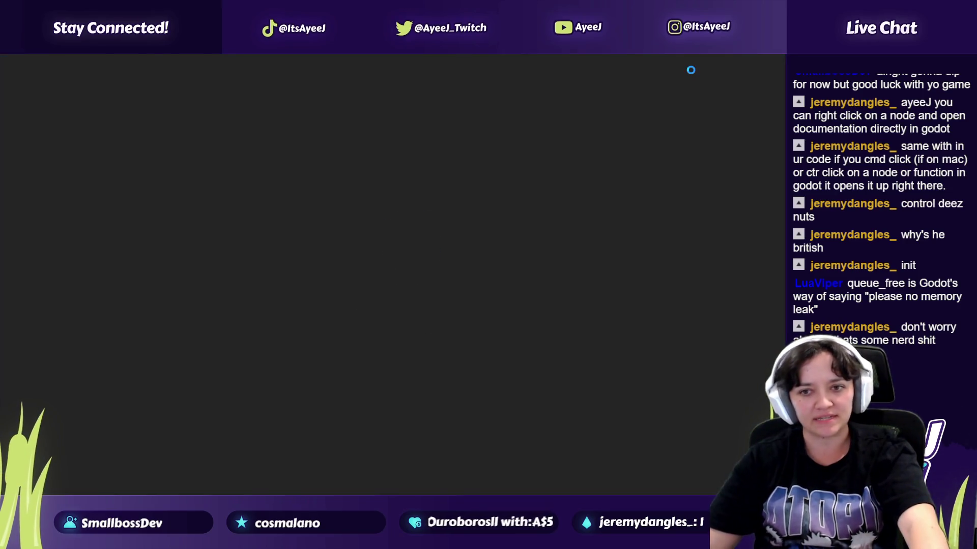
Step: Walk the player to the egg and strike it so it bursts
key("Left")
key("Down")
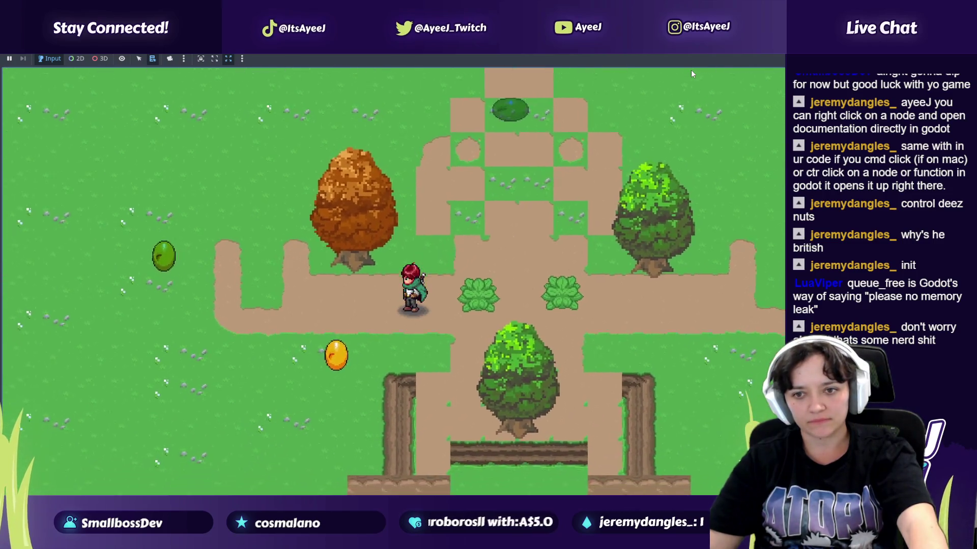
key("Left")
key("Down")
key("space")
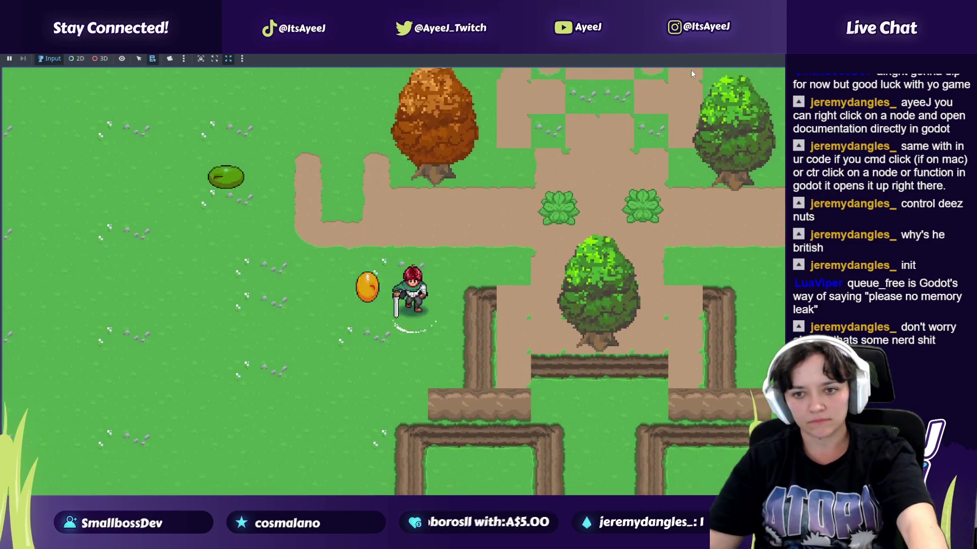
key("Left")
Step: Walk up to the approaching slime and hit it so it bursts and vanishes
key("Up")
key("Left")
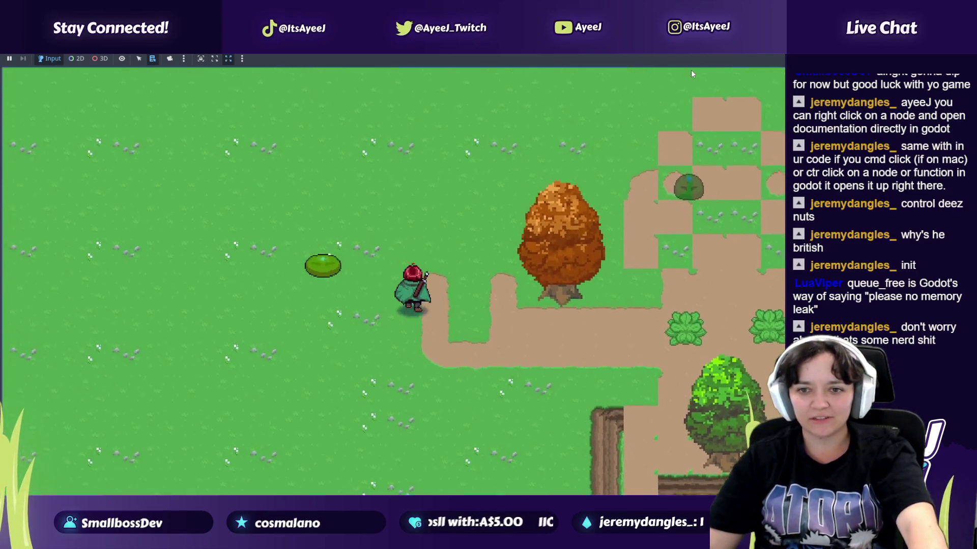
key("Left")
key("Up")
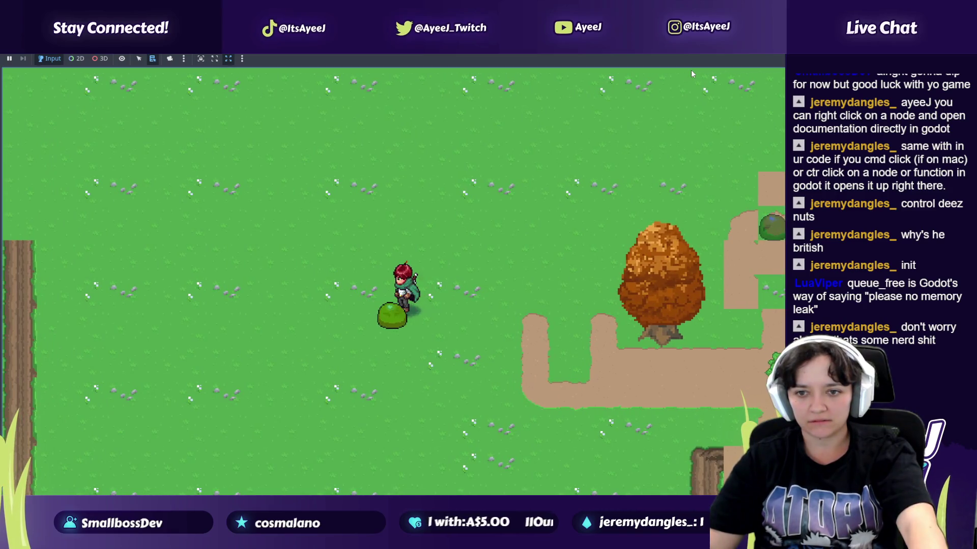
key("Right")
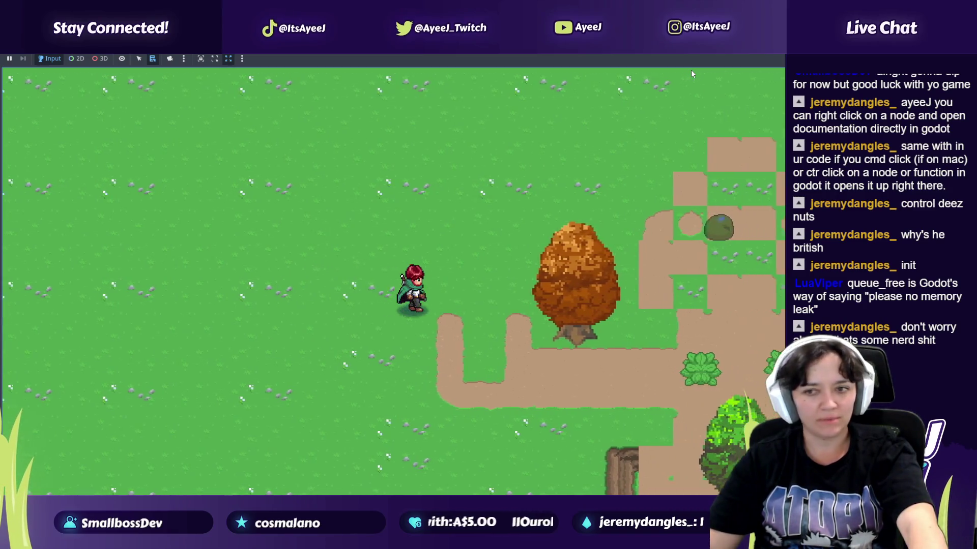
Step: Swing at more slimes, then close the game window and return to the tutorial
key("Right")
key("Up")
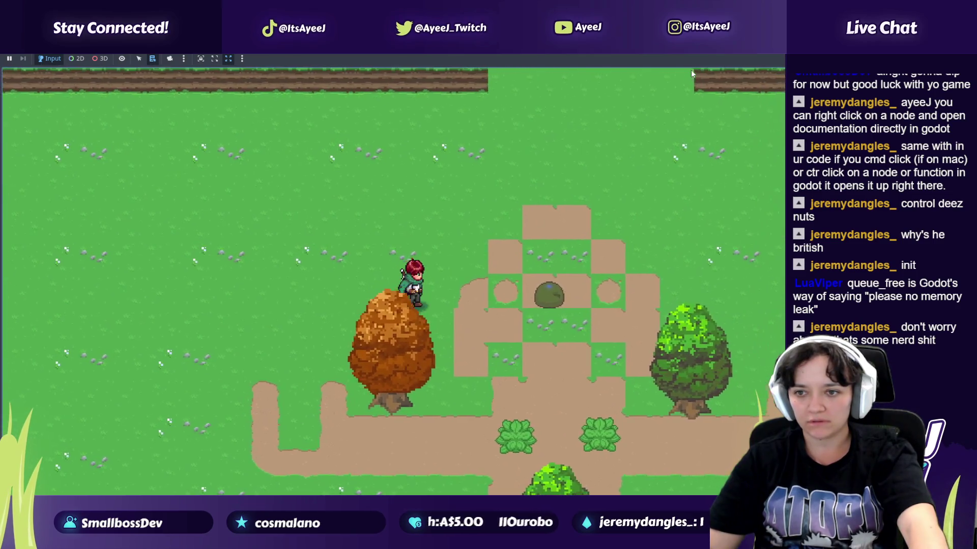
key("Right")
key("space")
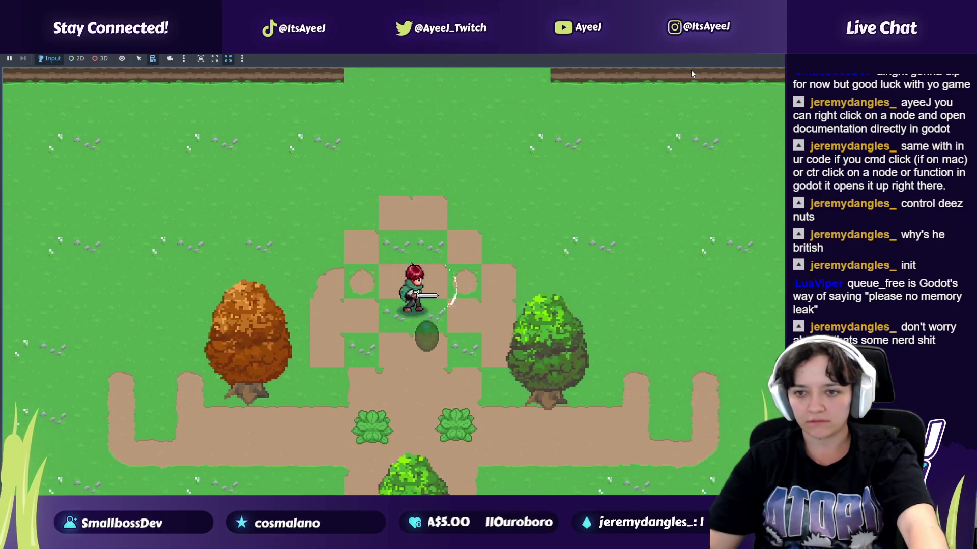
key("Down")
key("Right")
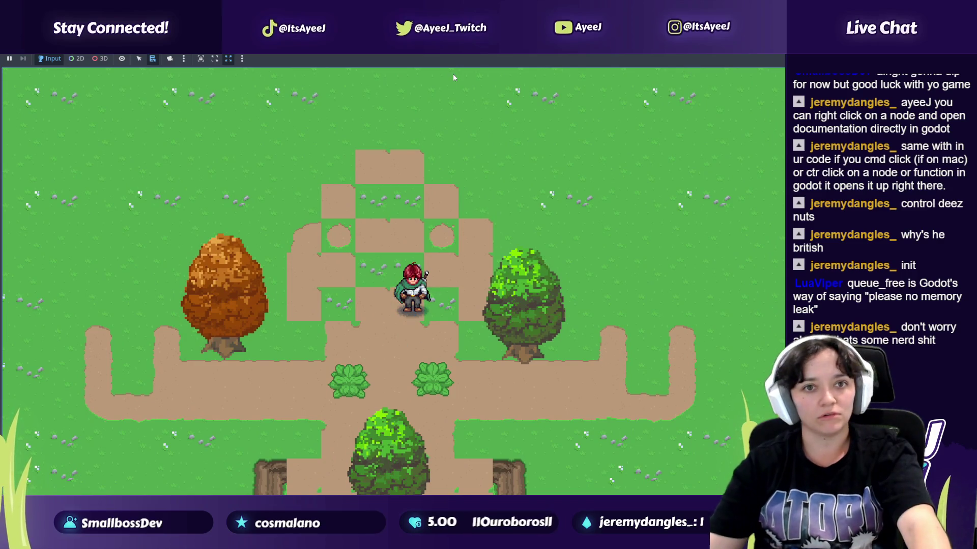
key("alt+Tab")
left_click(197, 240)
left_click(285, 271)
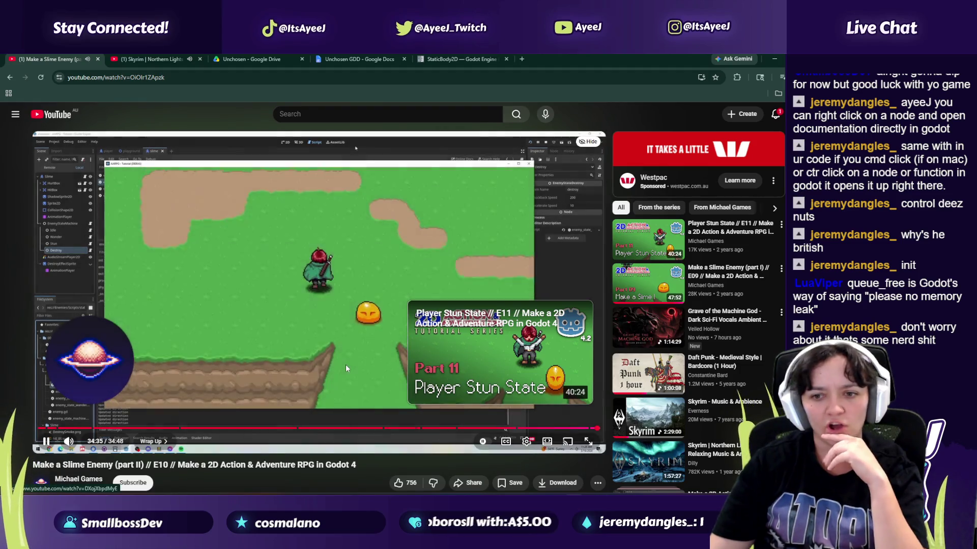
Step: Pause the finished tutorial, close the StaticBody2D documentation tab, and return to Godot
left_click(346, 364)
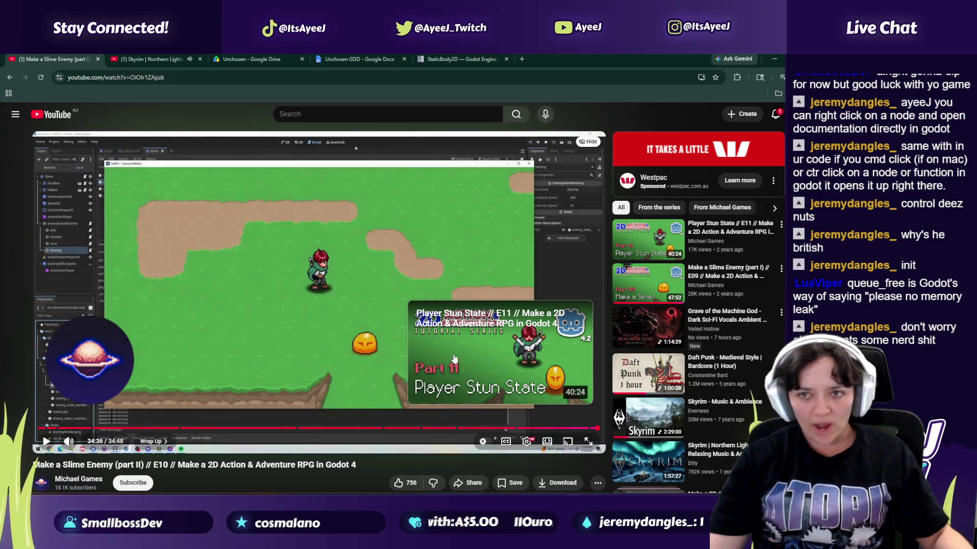
left_click(454, 57)
left_click(507, 59)
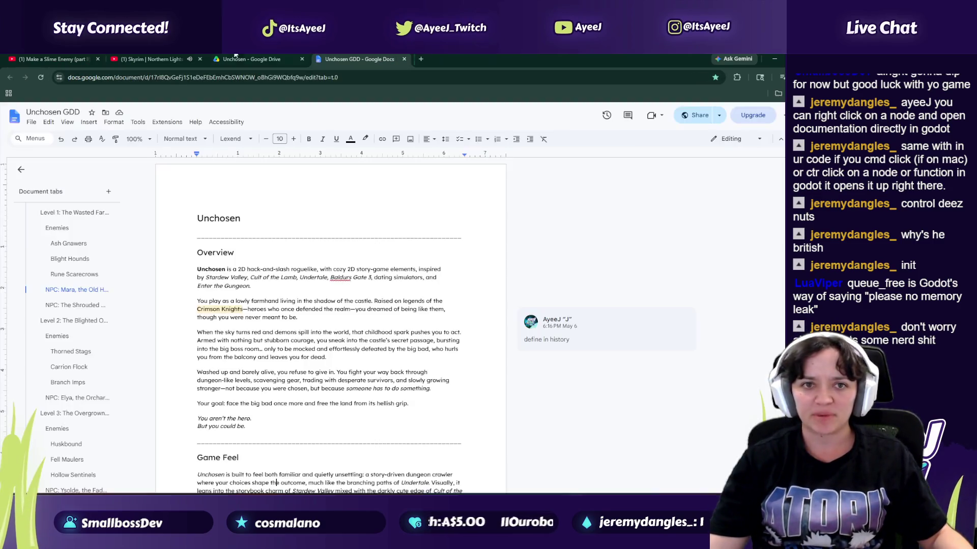
left_click(50, 59)
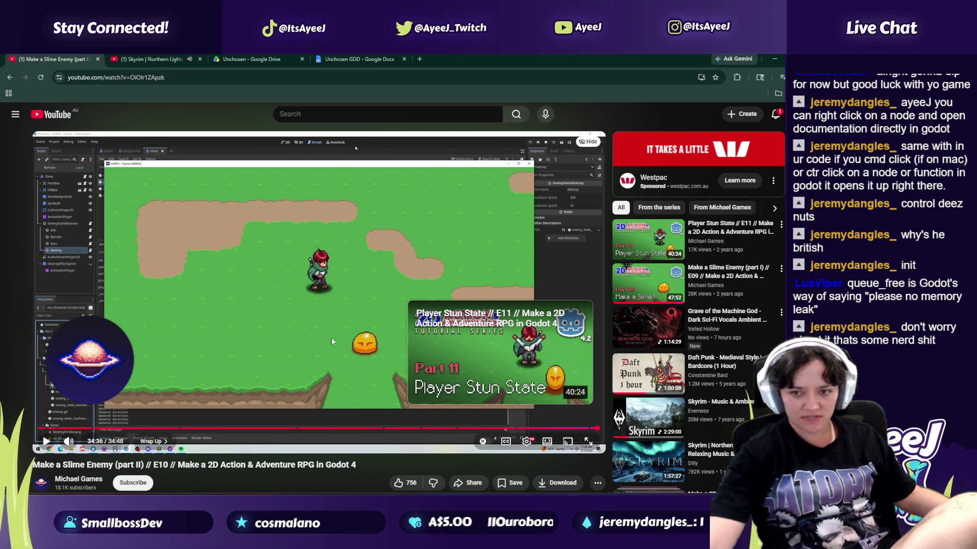
key("alt+Tab")
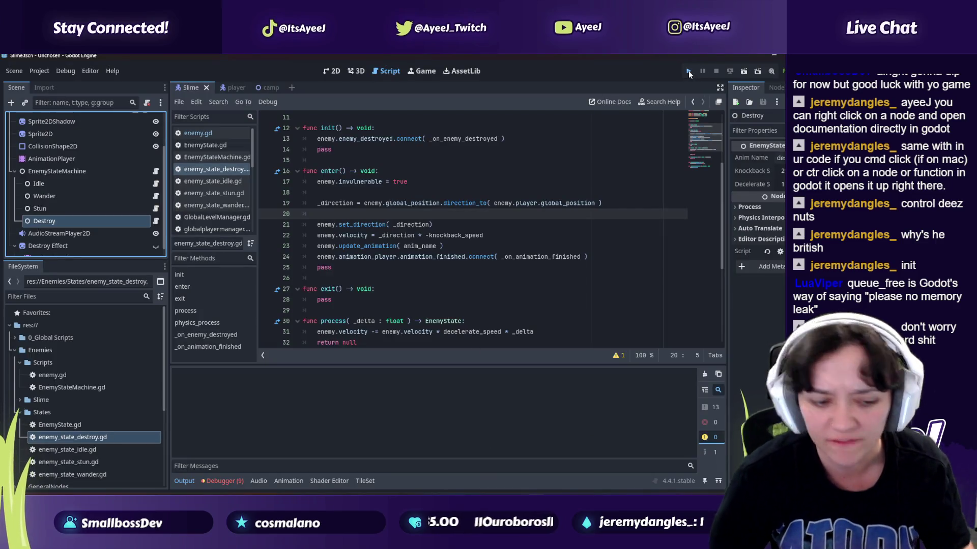
Step: Launch the game, walk down-left, and kill the orange slime
left_click(689, 71)
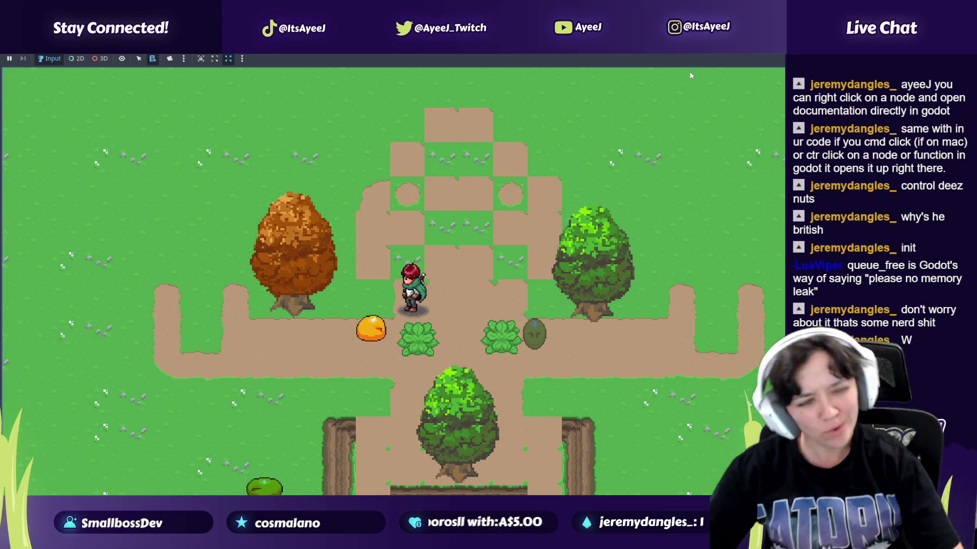
key("Left")
key("Down")
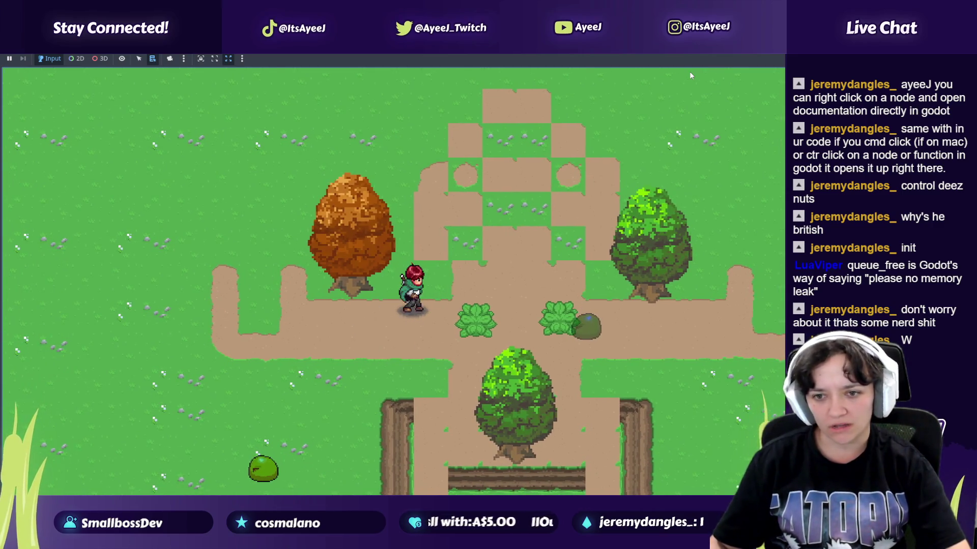
key("Right")
key("Down")
Step: Slash the bush, attack the green slime, then switch away from the game
key("space")
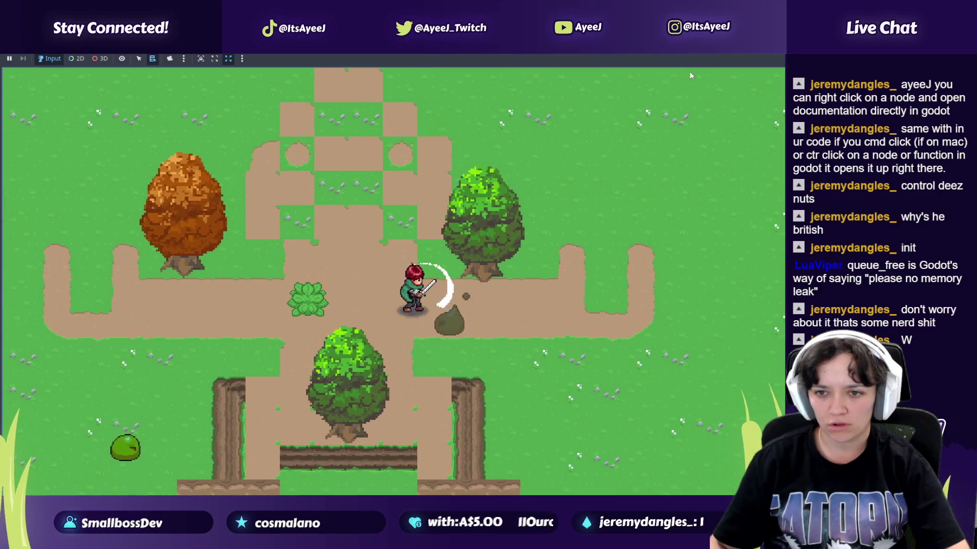
key("Right")
key("Down")
key("Left")
key("Down")
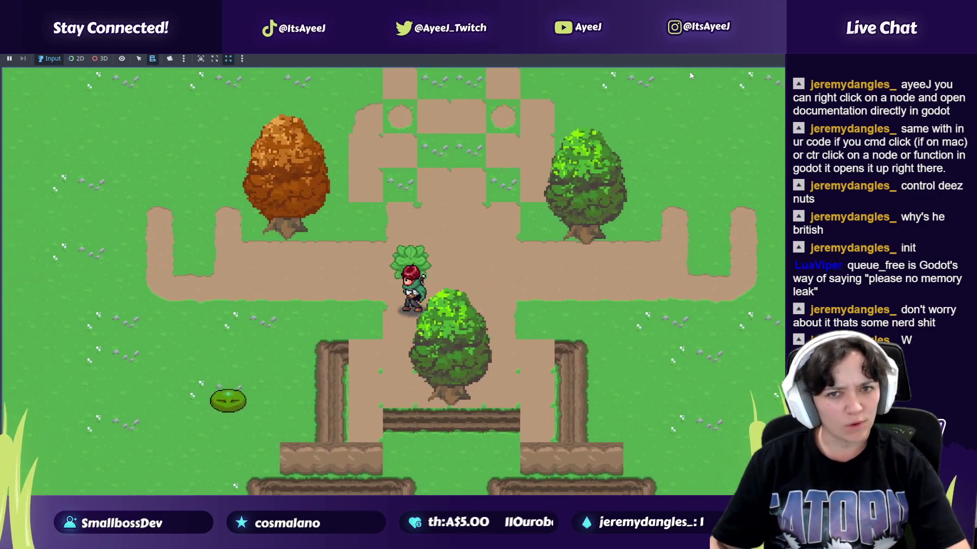
key("Left")
key("Down")
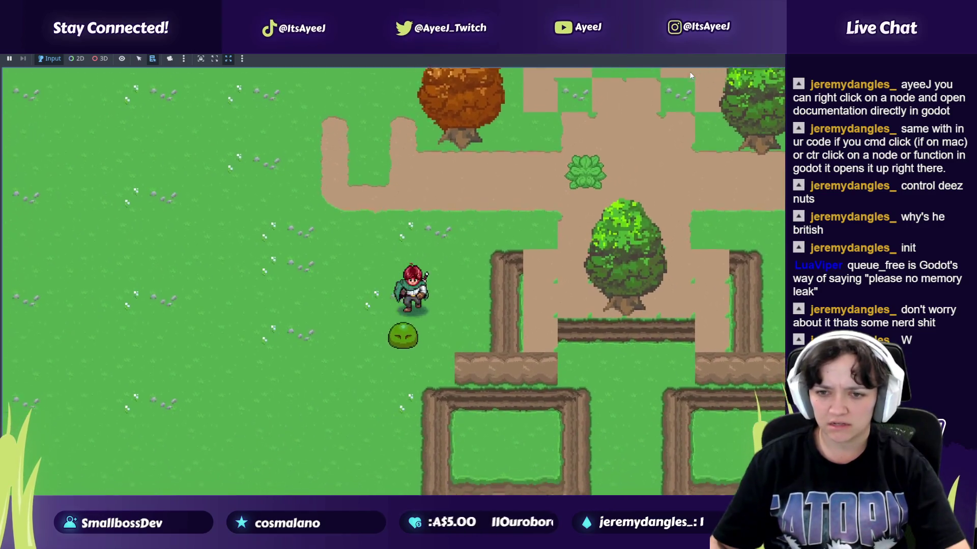
key("space")
key("Up")
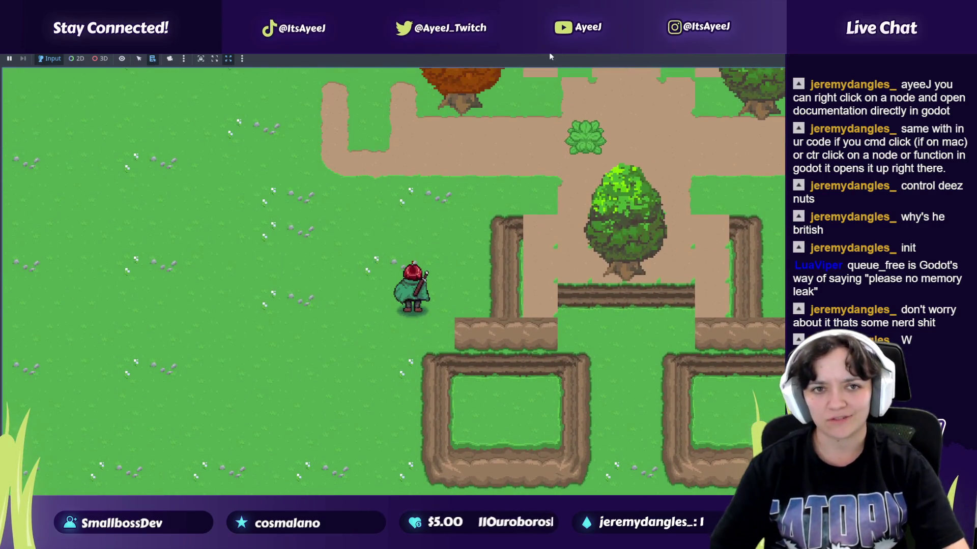
key("alt+Tab")
Step: Close the running game and look over the enemy.gd script
left_click(197, 241)
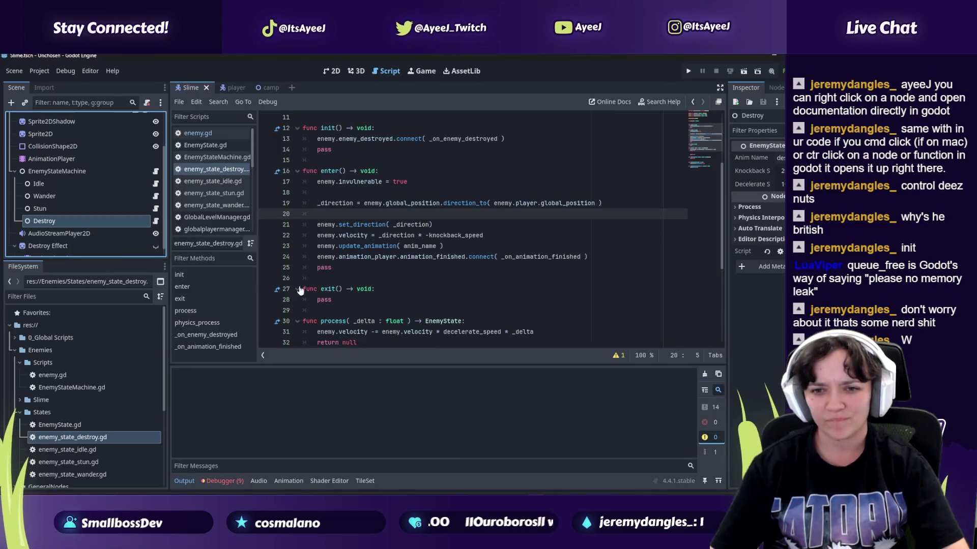
left_click(353, 202)
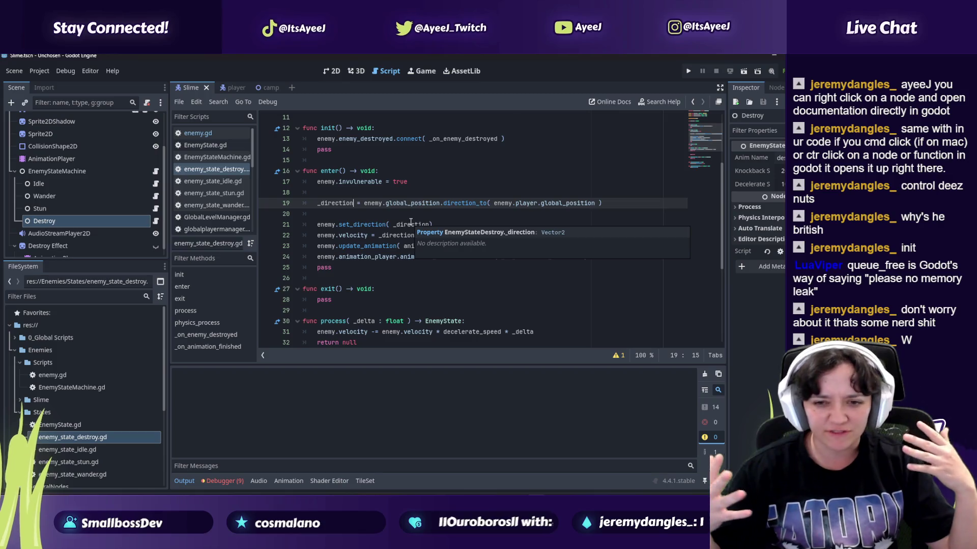
left_click(212, 133)
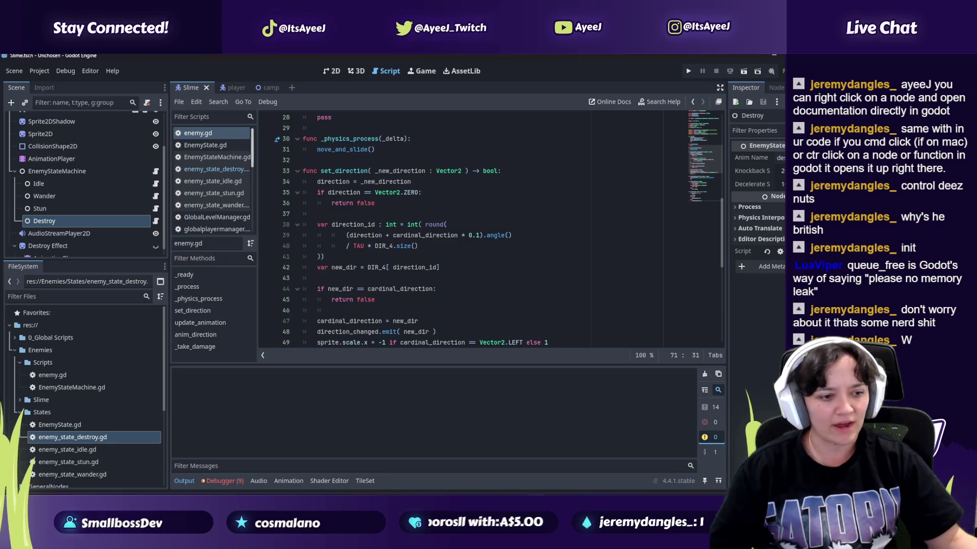
scroll(82, 409, "down", 5)
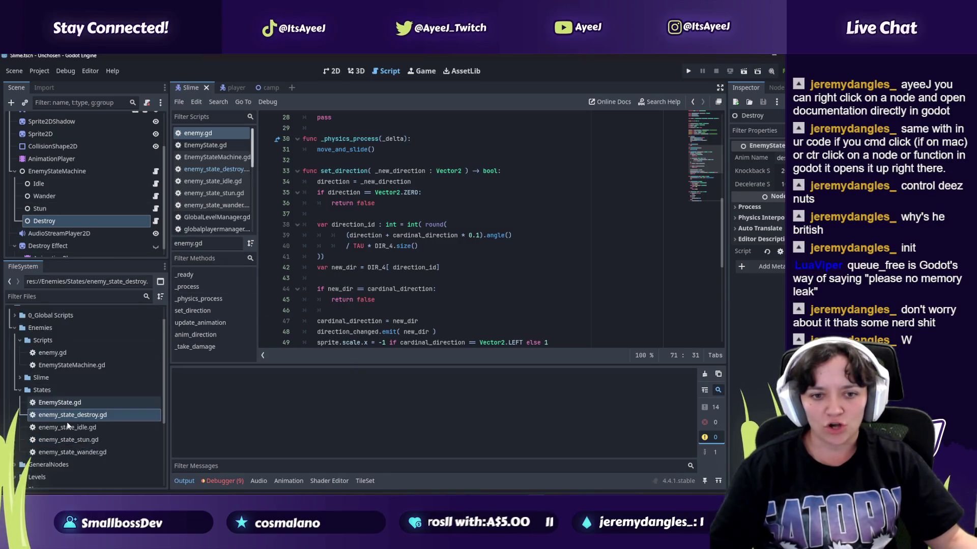
scroll(59, 433, "up", 5)
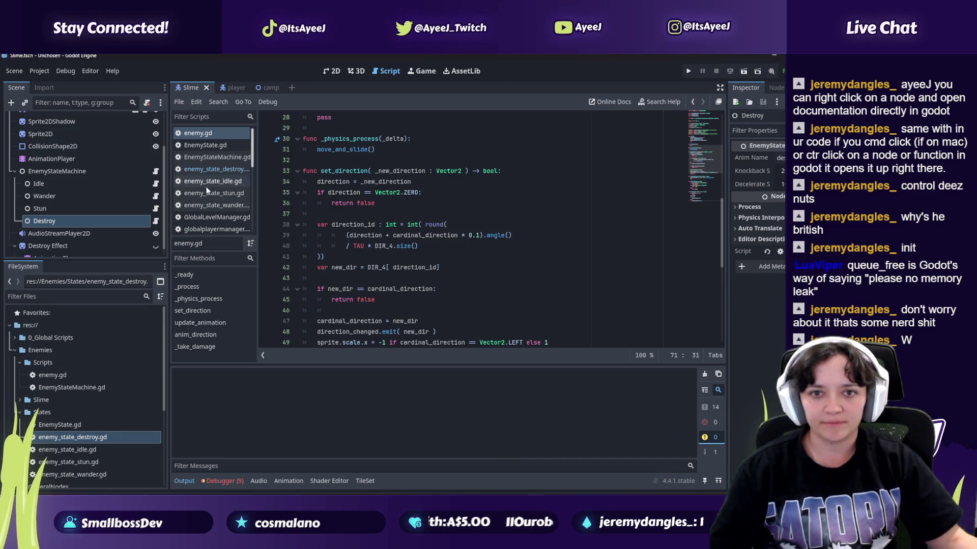
Step: Re-examine the set_direction call on line 21 of enemy_state_destroy.gd, then return to the tutorial
left_click(205, 169)
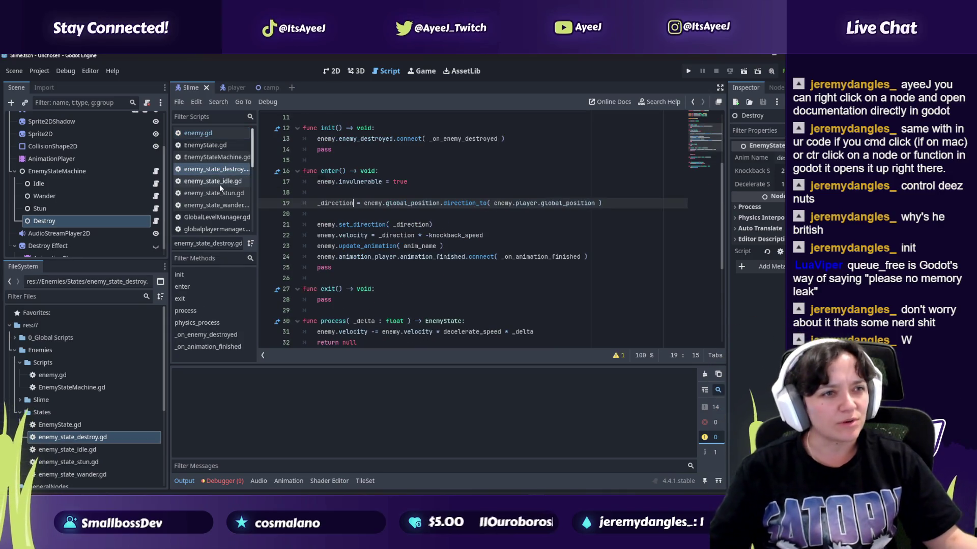
mouse_move(387, 231)
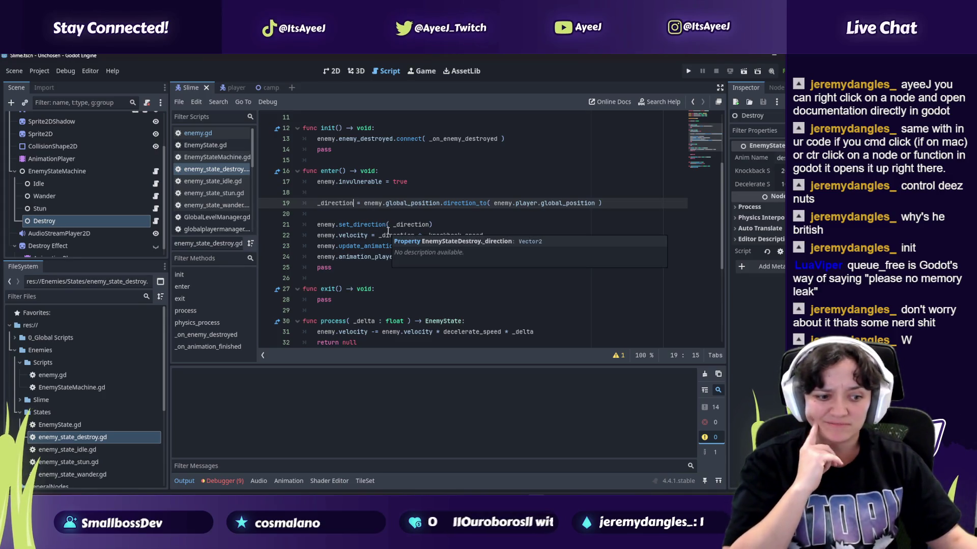
left_click(354, 224)
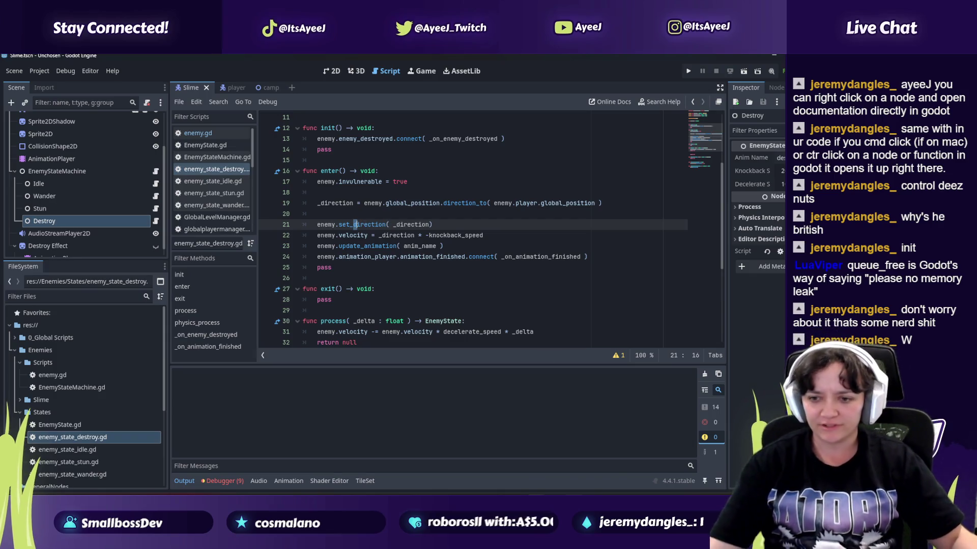
key("alt+Tab")
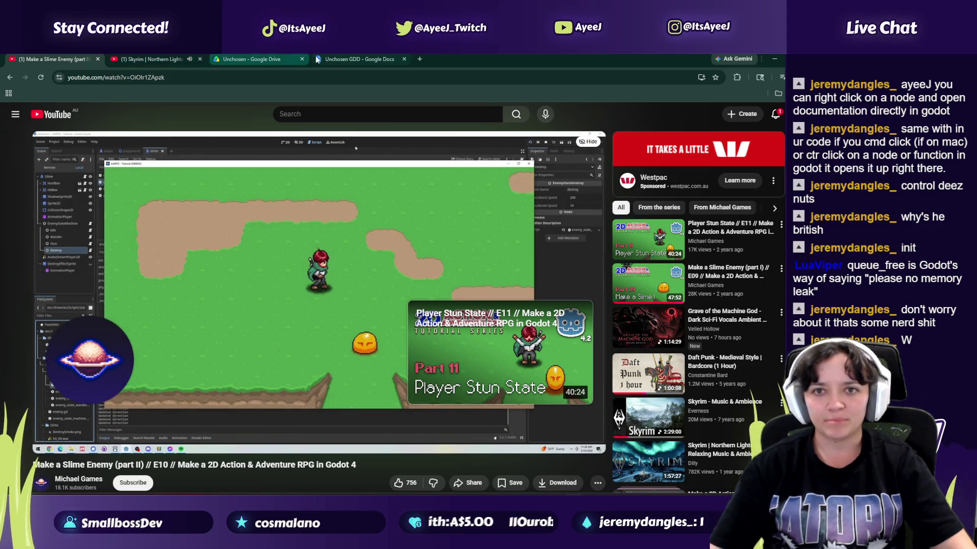
Step: Open the To-do list spreadsheet from the Unchosen Drive folder
left_click(350, 59)
left_click(250, 58)
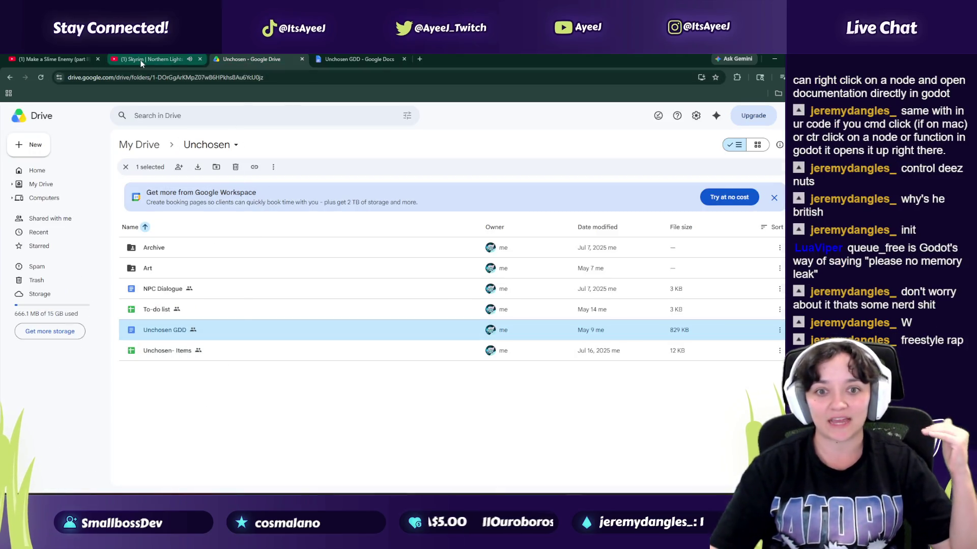
double_click(146, 308)
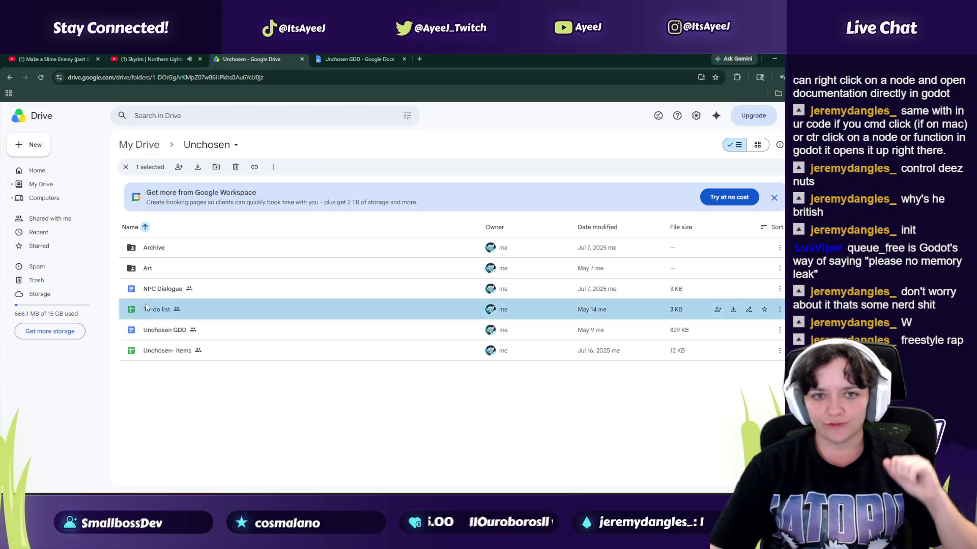
Step: Start the next tutorial episode, Player Stun State E11, and select its web address
left_click(38, 58)
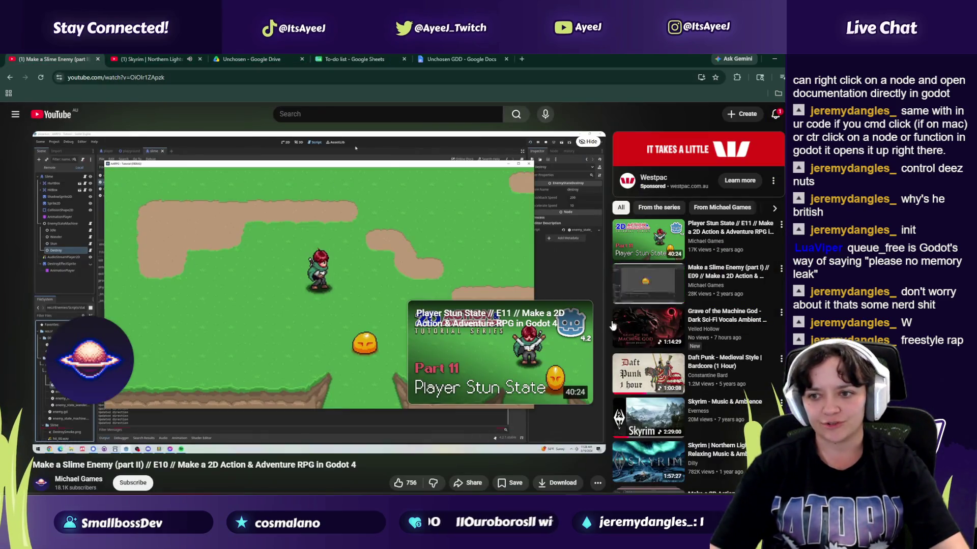
left_click(44, 442)
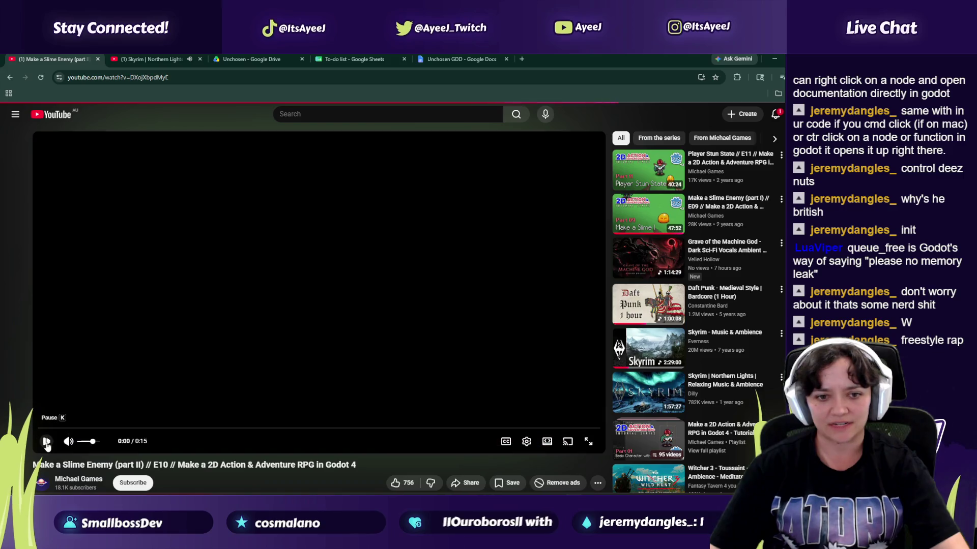
left_click(102, 78)
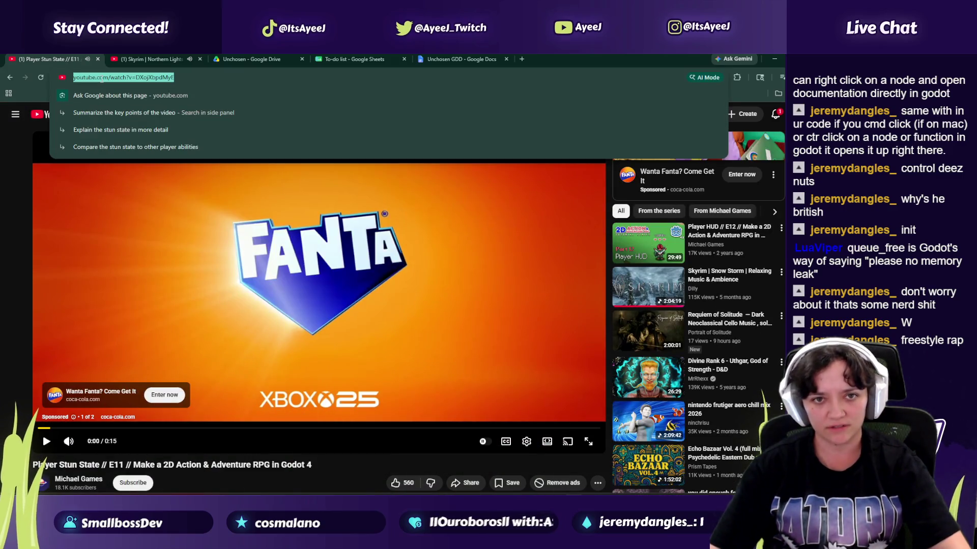
Step: Point the C8 episode link to the Player Stun State video and relabel it 'ep 11'
left_click(355, 59)
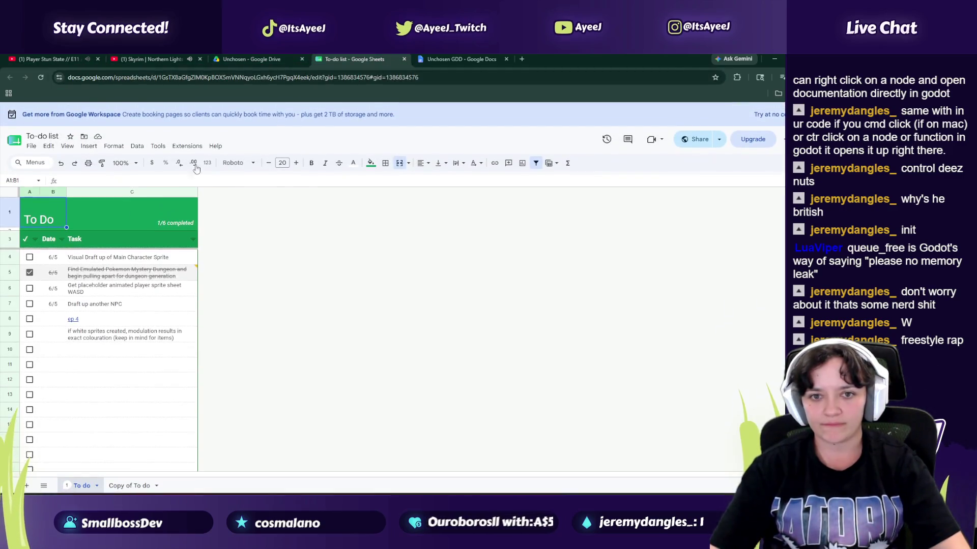
left_click(84, 323)
left_click(180, 330)
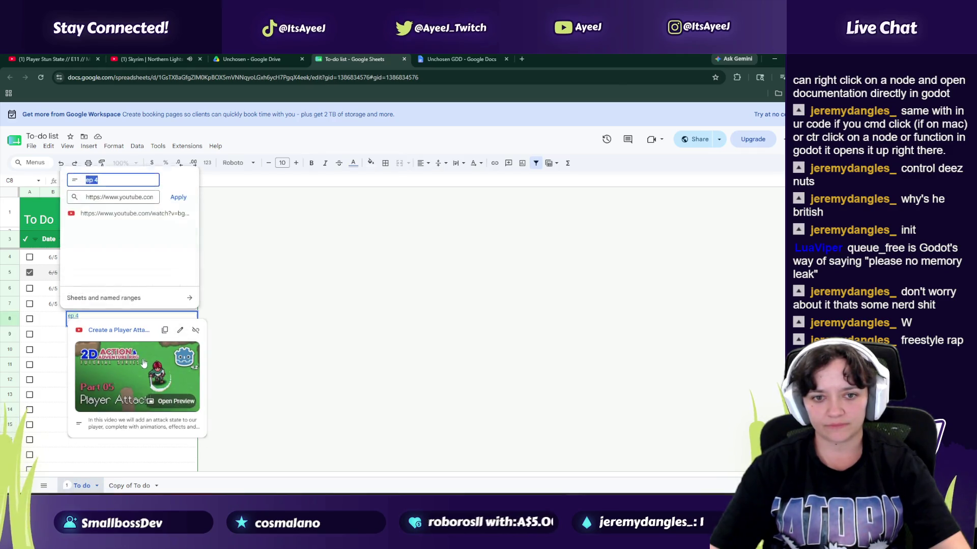
left_click(129, 190)
key("ctrl+a")
key("ctrl+v")
left_click(114, 174)
key("BackSpace")
type("11")
key("Return")
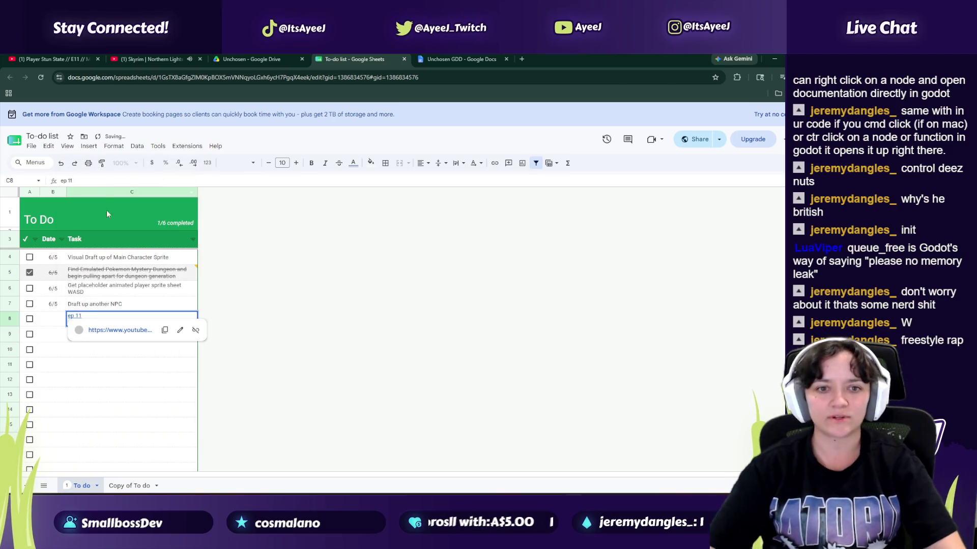
Step: Mark the placeholder sprite sheet task done and review the white sprites modulation note
key("Down")
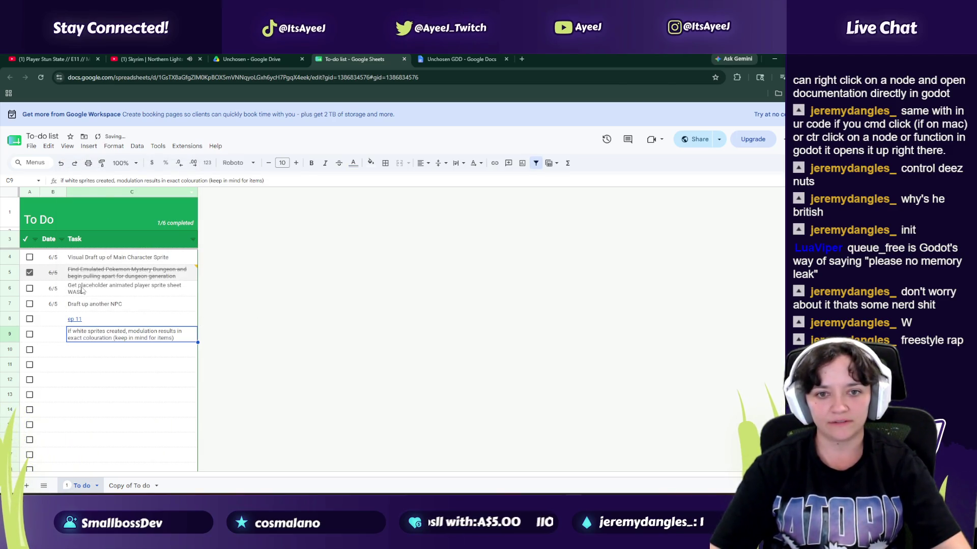
left_click(104, 292)
left_click(29, 289)
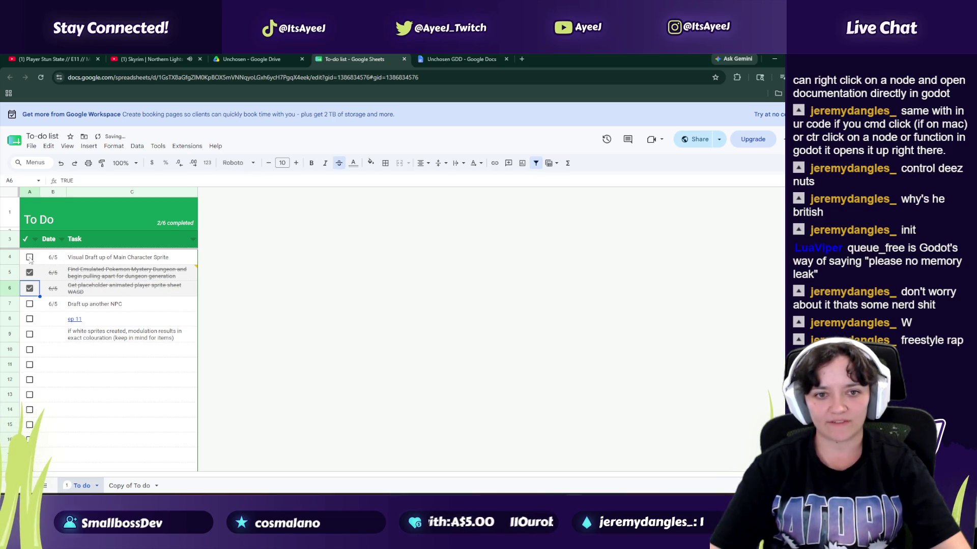
left_click(82, 334)
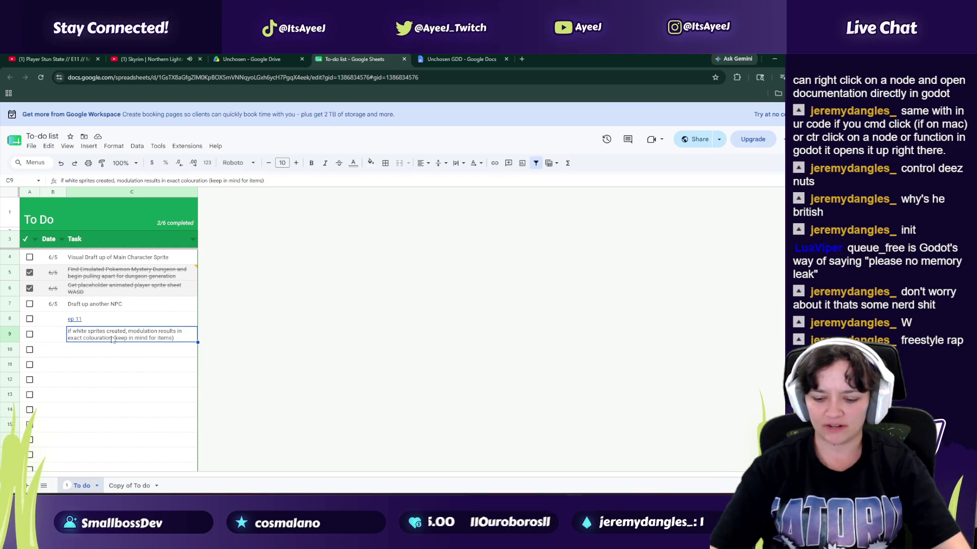
Step: Look over the Copy of To do sheet, then return to the Unchosen folder in Drive
left_click(130, 486)
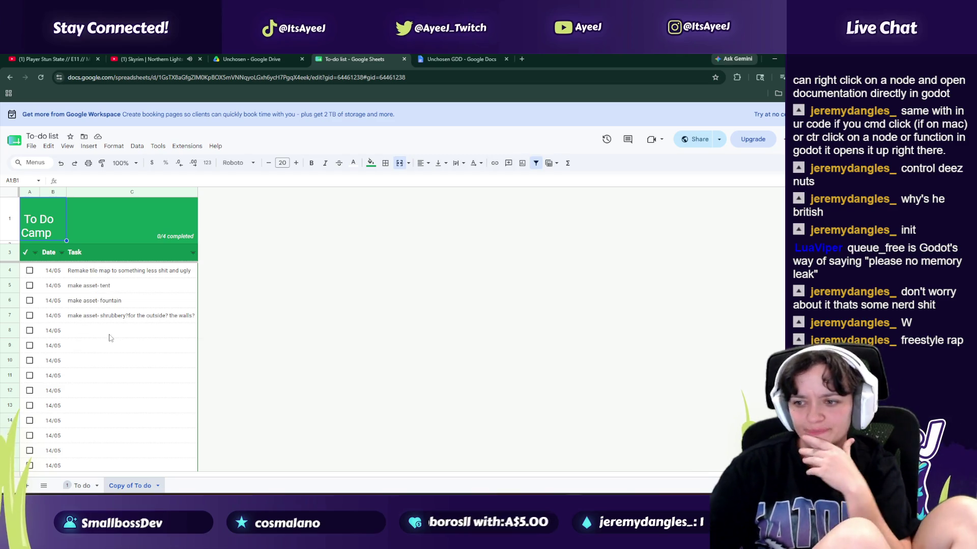
left_click(81, 486)
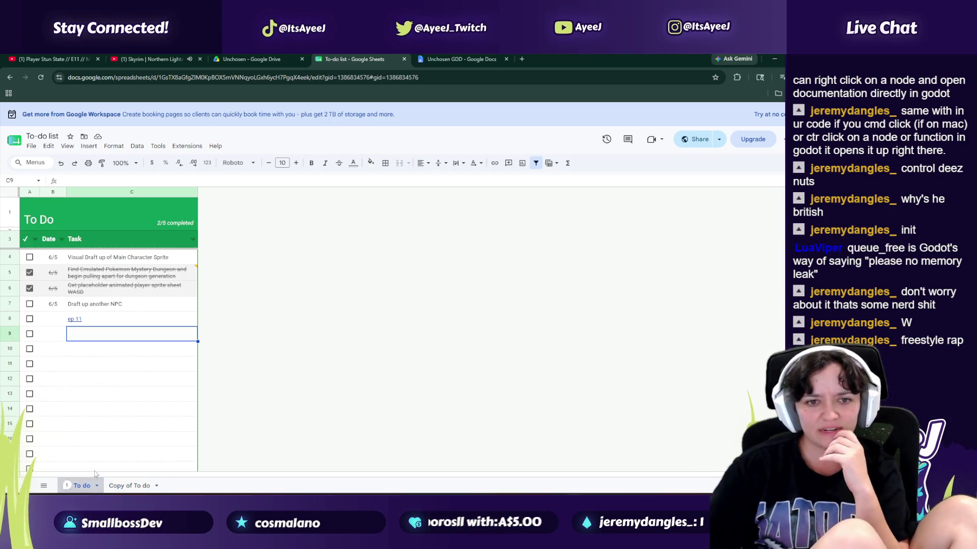
left_click(130, 486)
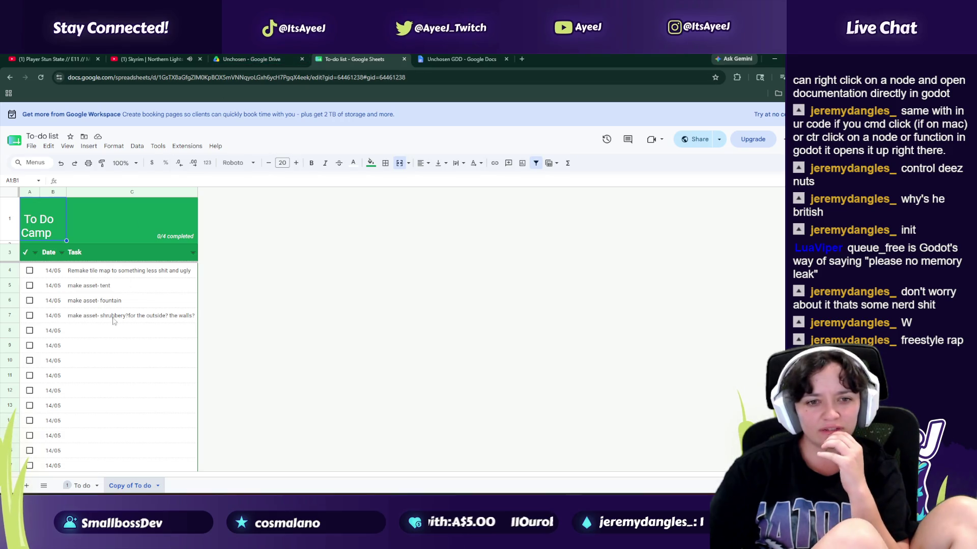
left_click(256, 57)
right_click(179, 381)
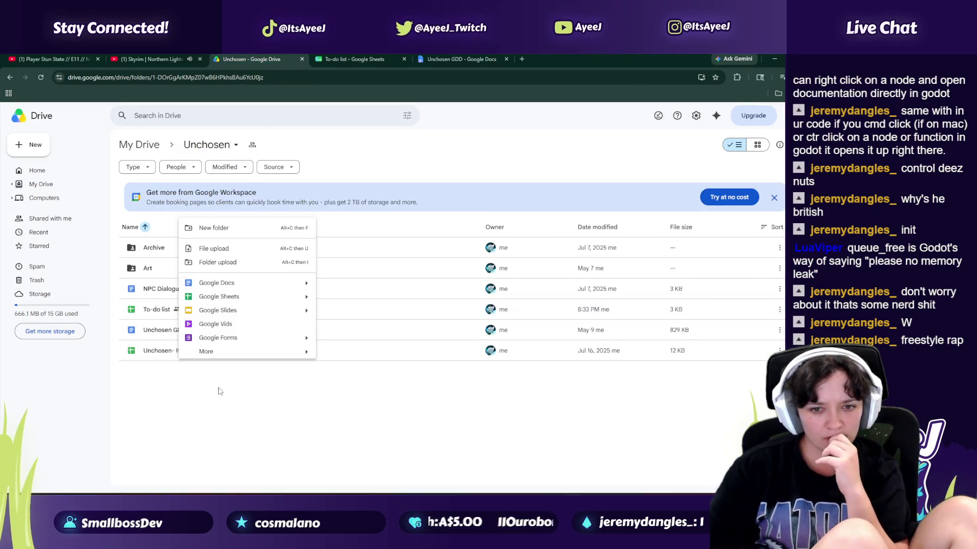
Step: Start a new Google Sheets file from a template in the shared Unchosen folder
mouse_move(306, 319)
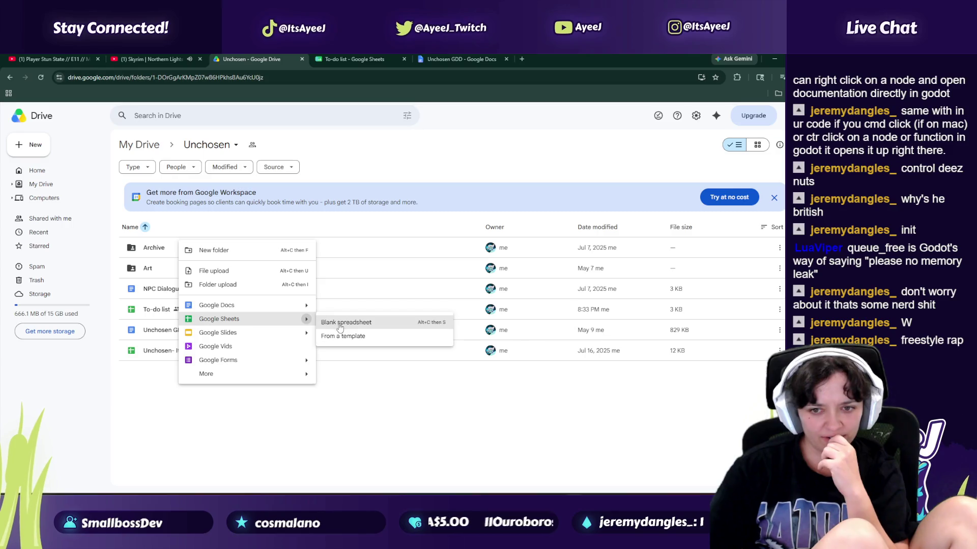
left_click(351, 322)
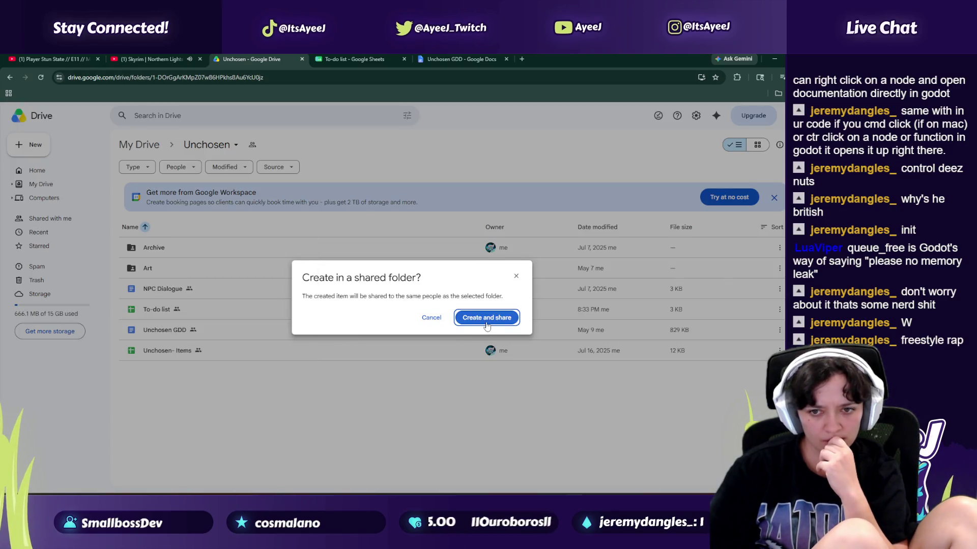
left_click(487, 318)
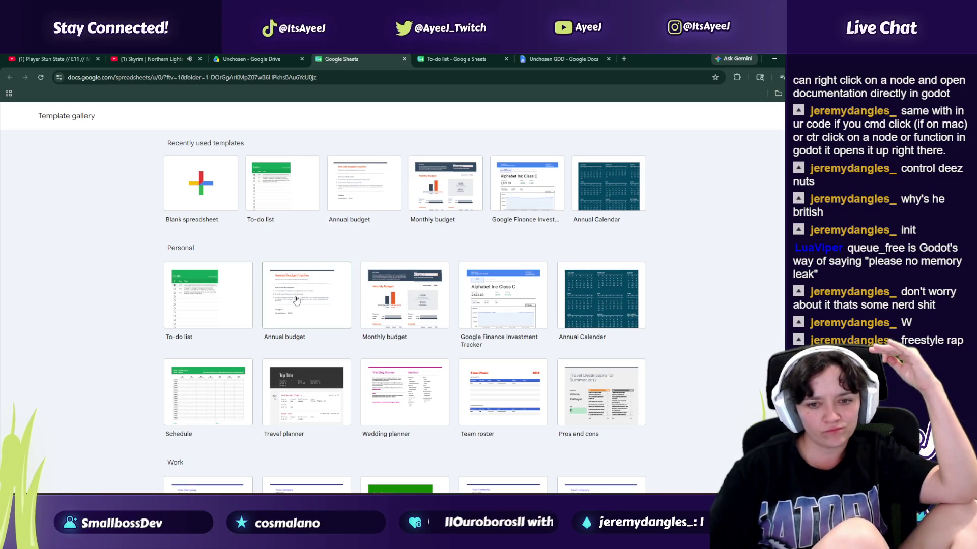
Step: Browse the template gallery for the To-do list template and close the old to-do list tab
scroll(296, 300, "down", 2)
scroll(299, 310, "down", 1)
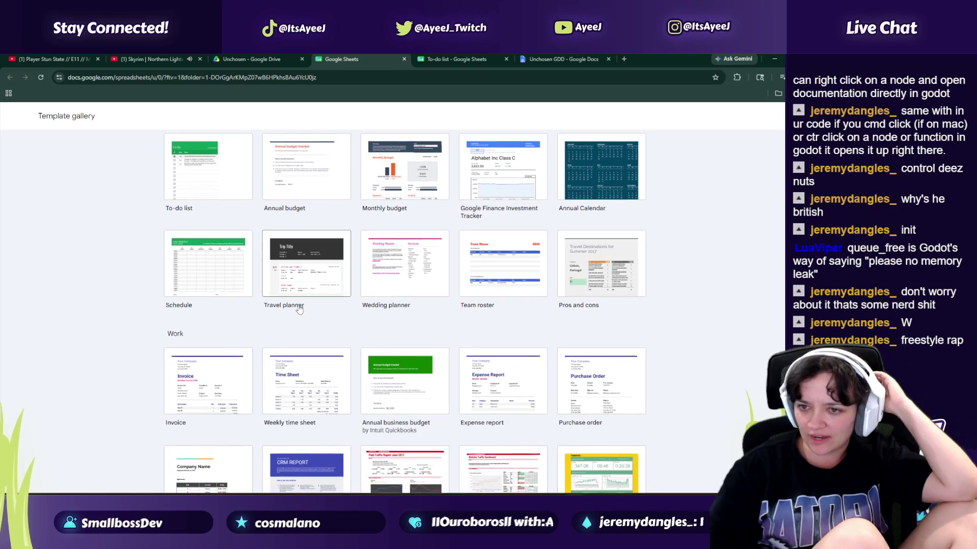
scroll(299, 309, "down", 4)
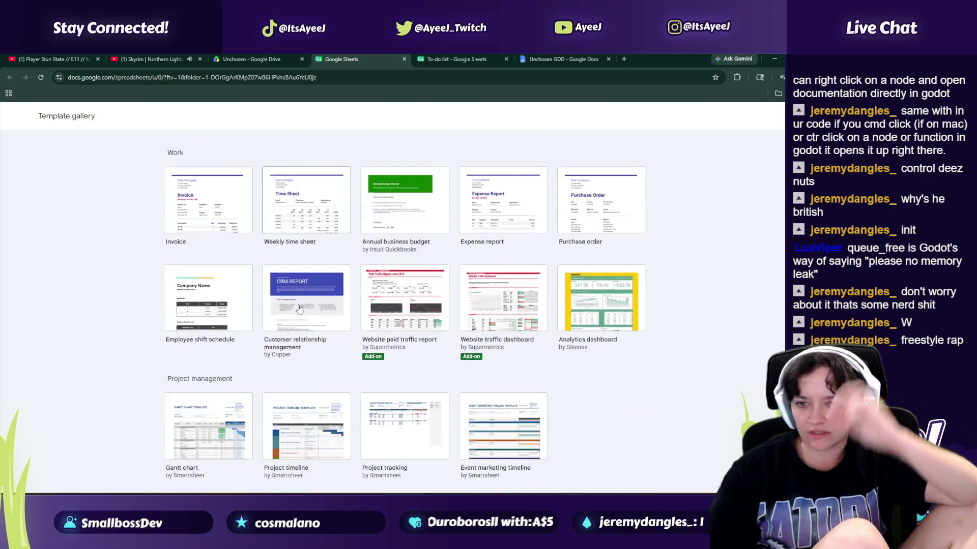
scroll(299, 310, "up", 1)
scroll(299, 310, "down", 3)
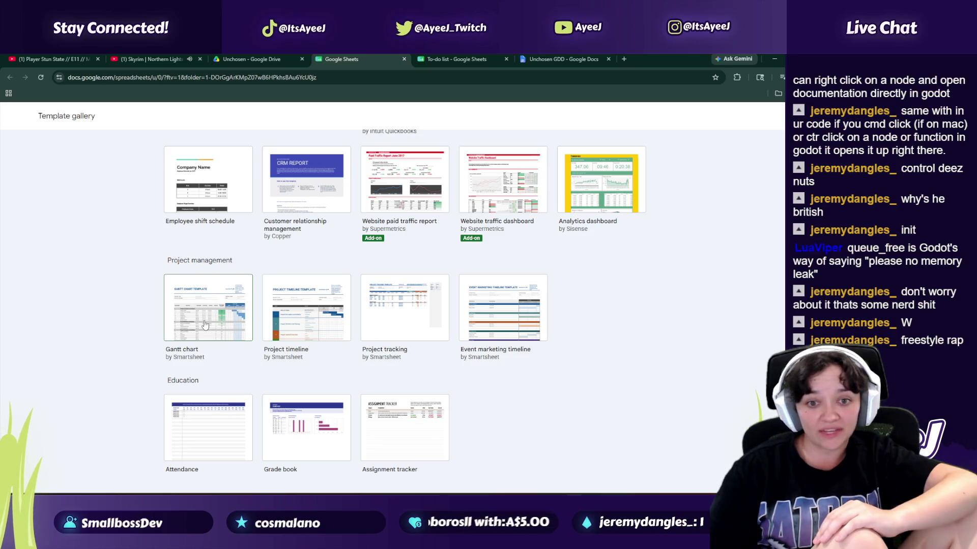
scroll(205, 324, "up", 1)
scroll(205, 325, "down", 1)
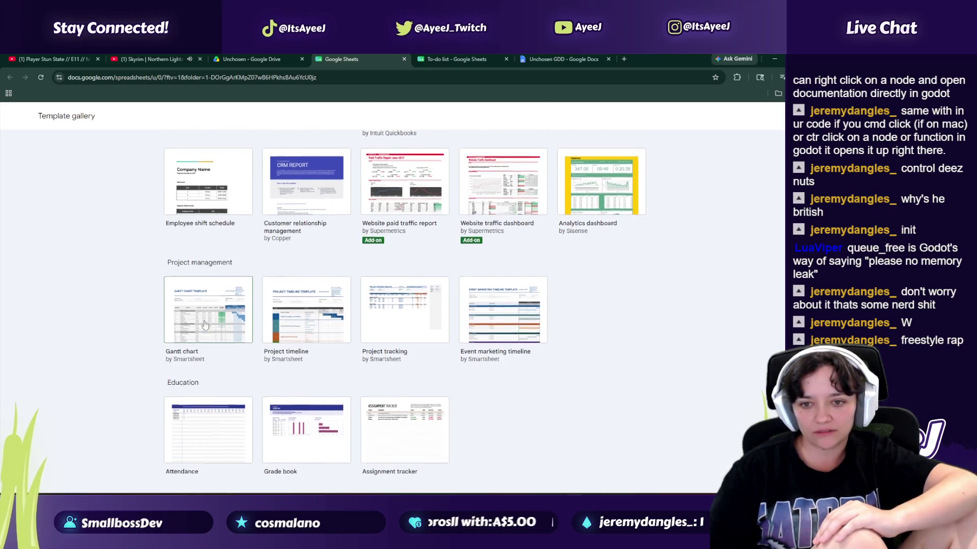
scroll(205, 324, "up", 10)
scroll(205, 324, "down", 1)
scroll(205, 325, "up", 1)
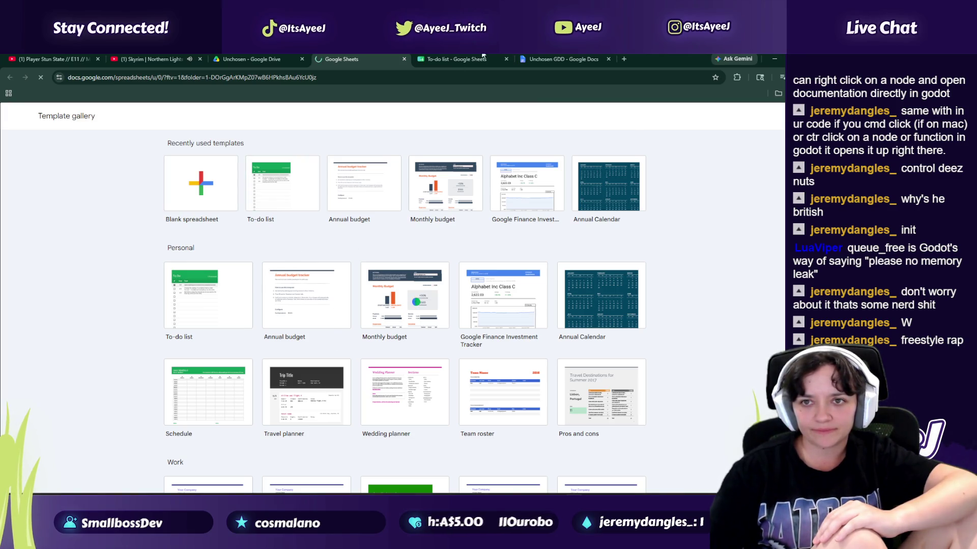
key("ctrl+w")
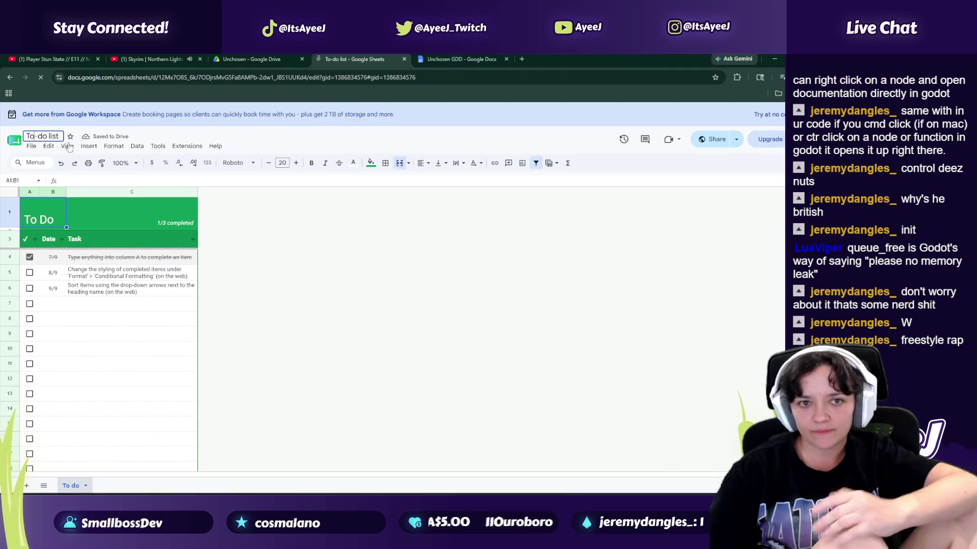
Step: Title the new spreadsheet 'Enemy To-do list', fixing the typo, and select sample tasks C4:C6
key("super")
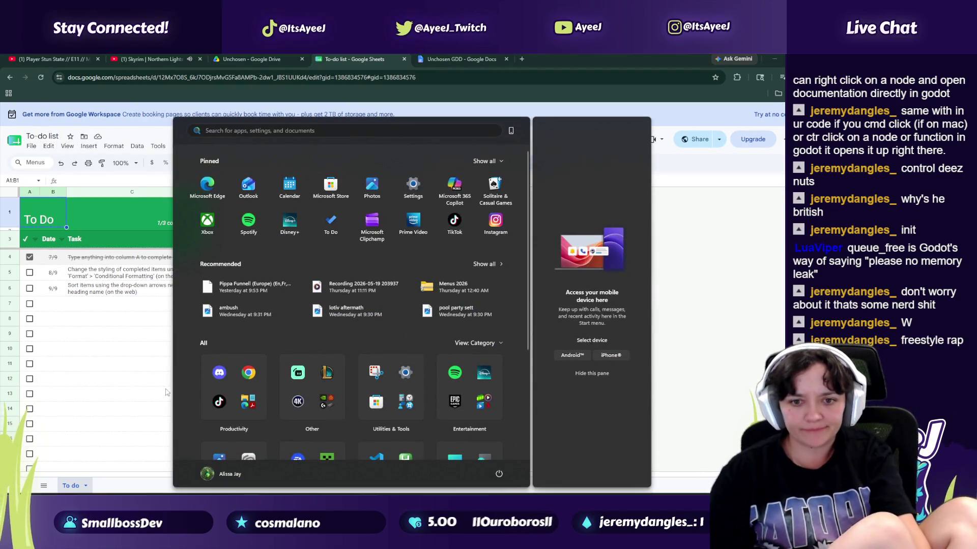
left_click(120, 364)
left_click(40, 135)
type("Enemy")
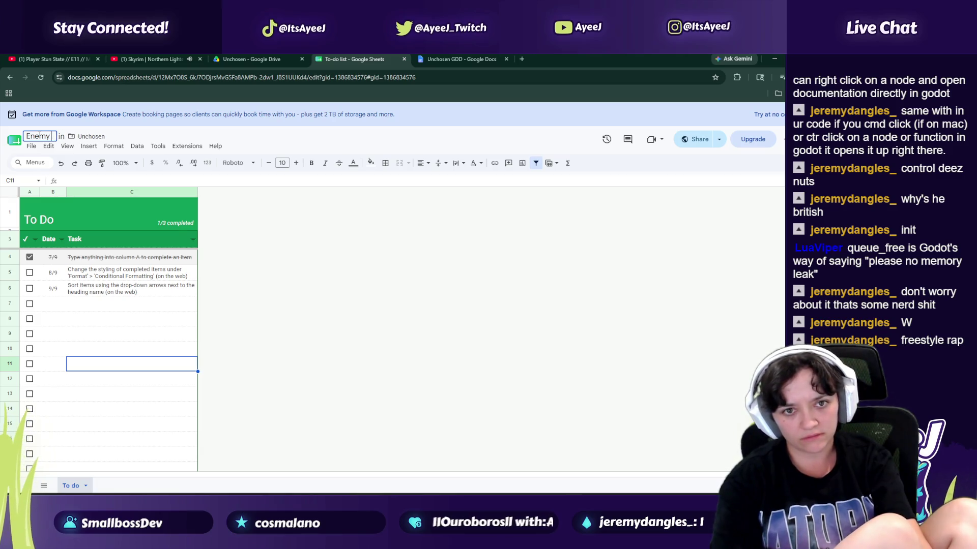
type(" To-do list")
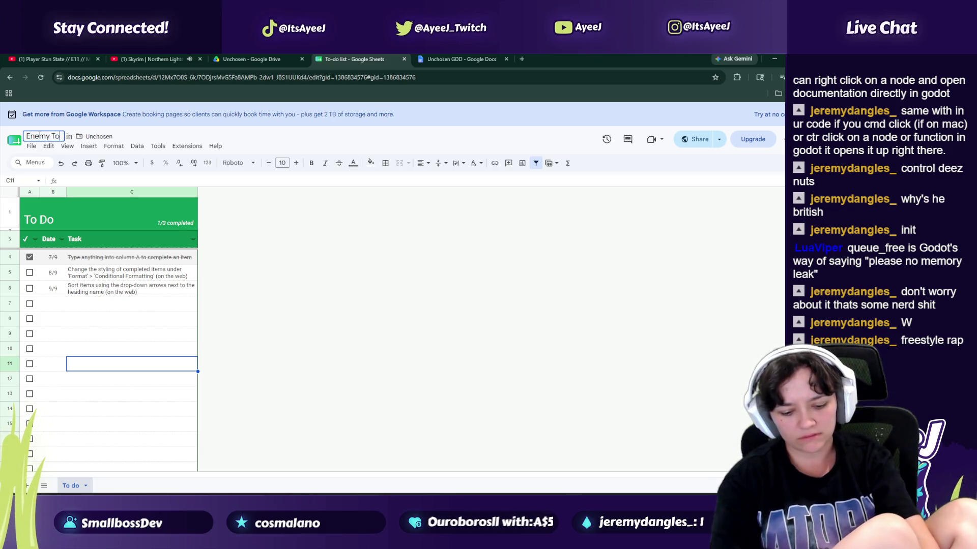
key("BackSpace")
key("BackSpace")
key("BackSpace")
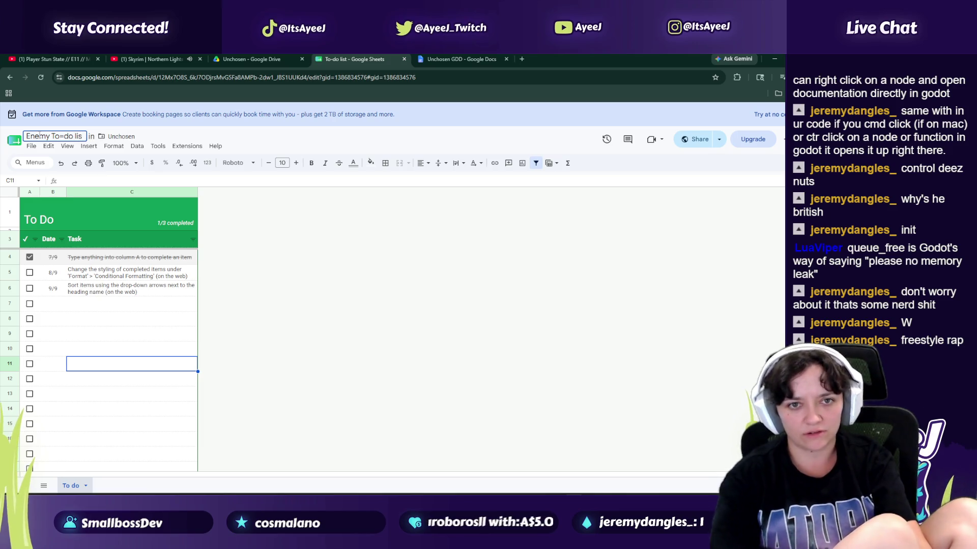
type("-do list")
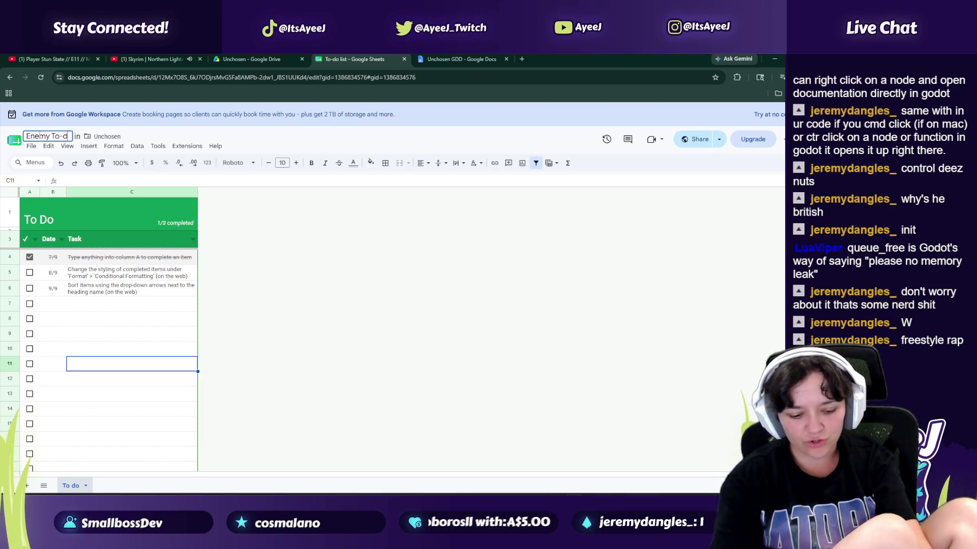
left_click_drag(112, 298, 89, 261)
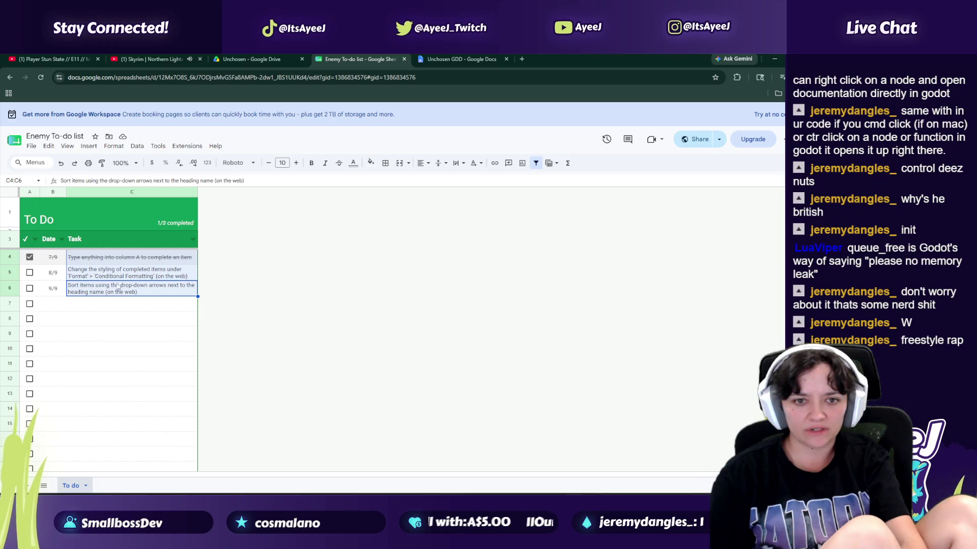
Step: Clear the sample tasks in C4:C6 and delete the Date column
key("Delete")
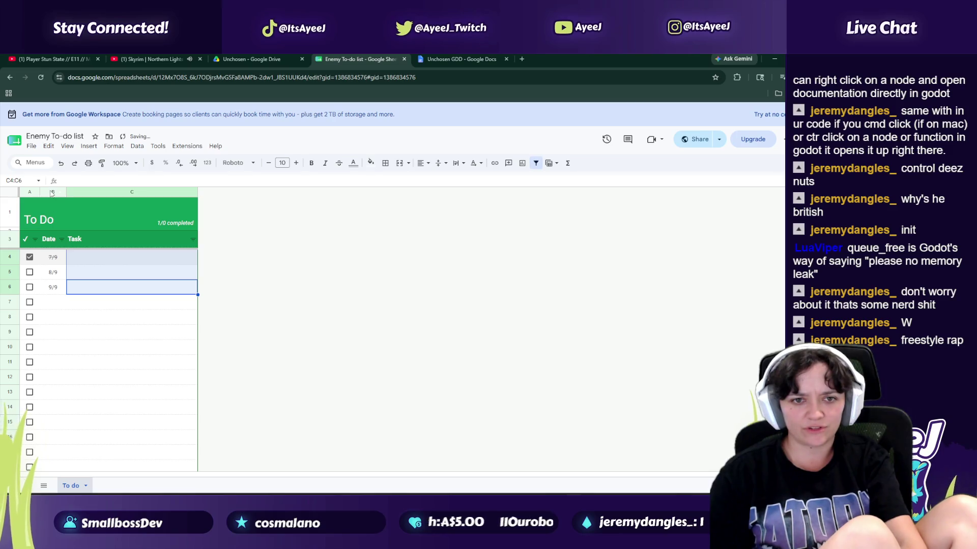
right_click(52, 194)
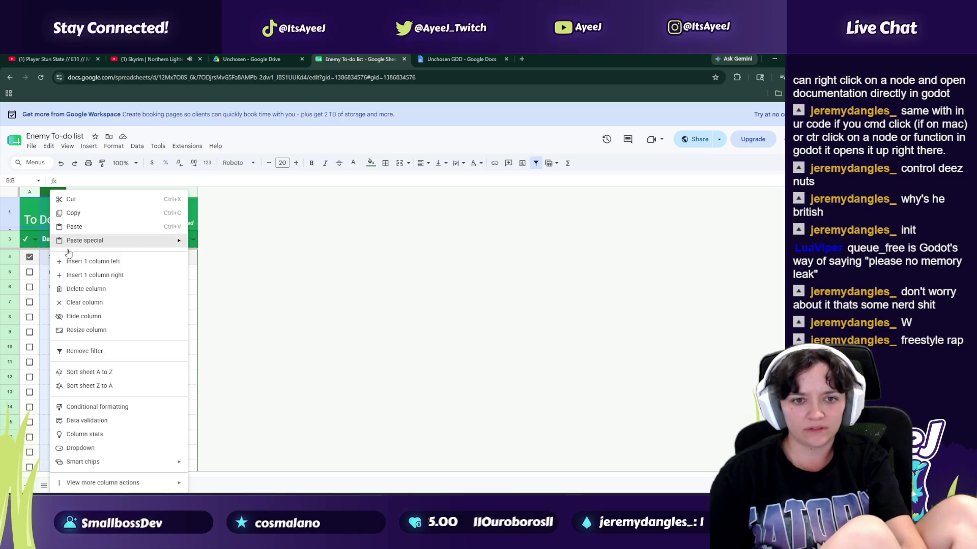
left_click(84, 288)
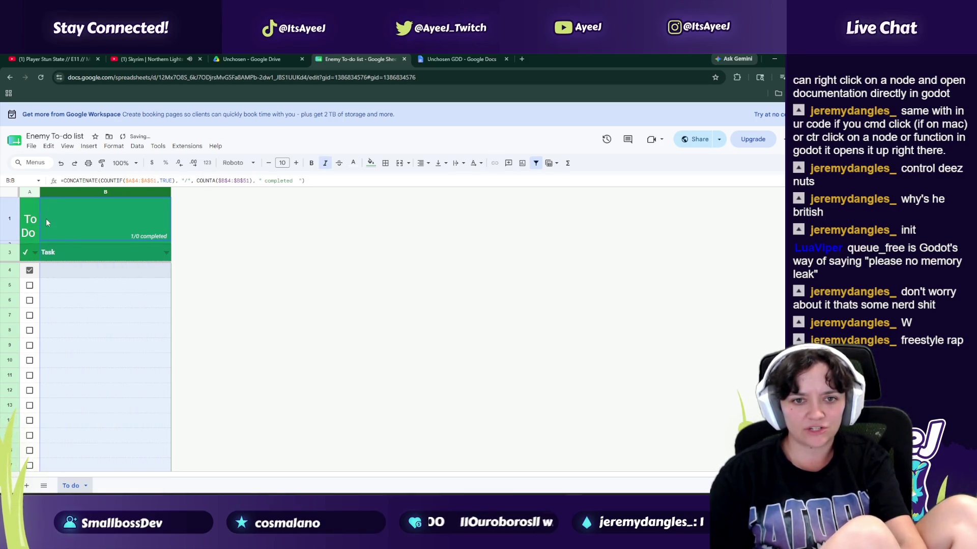
Step: Widen the checkbox column and fit row 1's height to the To Do heading
left_click_drag(38, 192, 59, 192)
left_click_drag(10, 227, 10, 221)
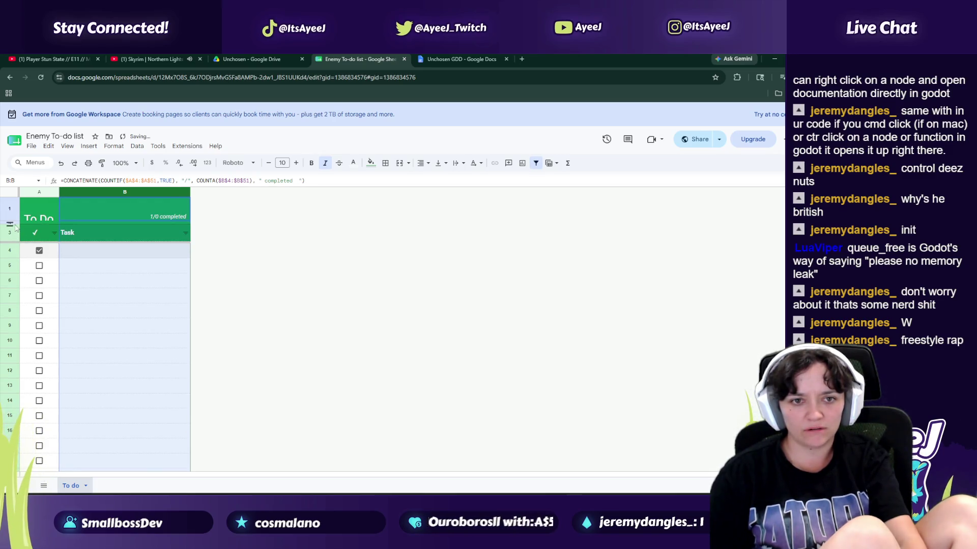
double_click(10, 224)
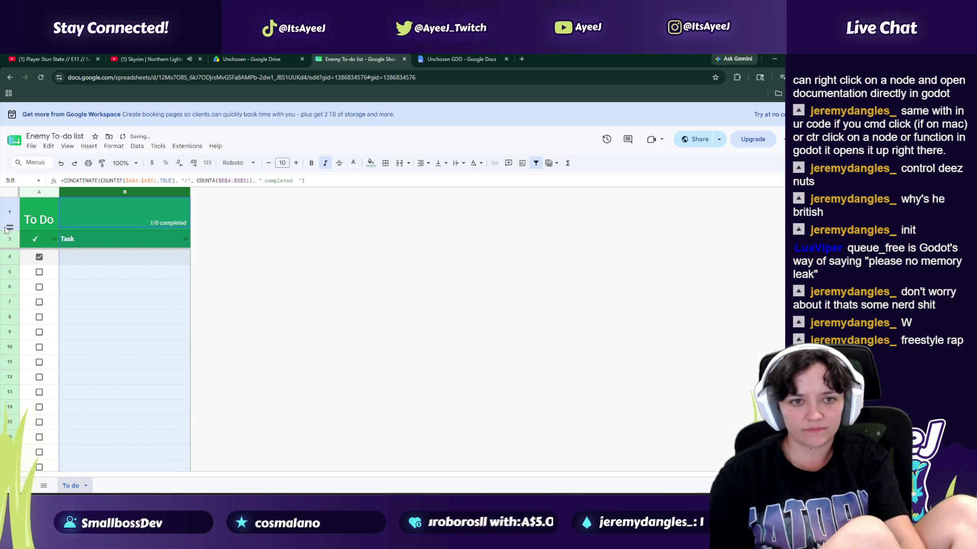
left_click(6, 224)
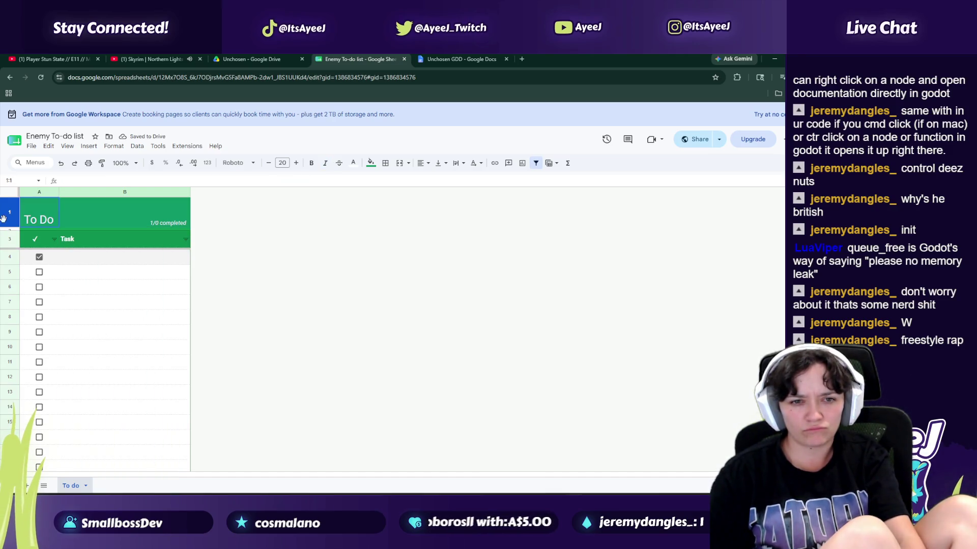
left_click_drag(10, 224, 13, 218)
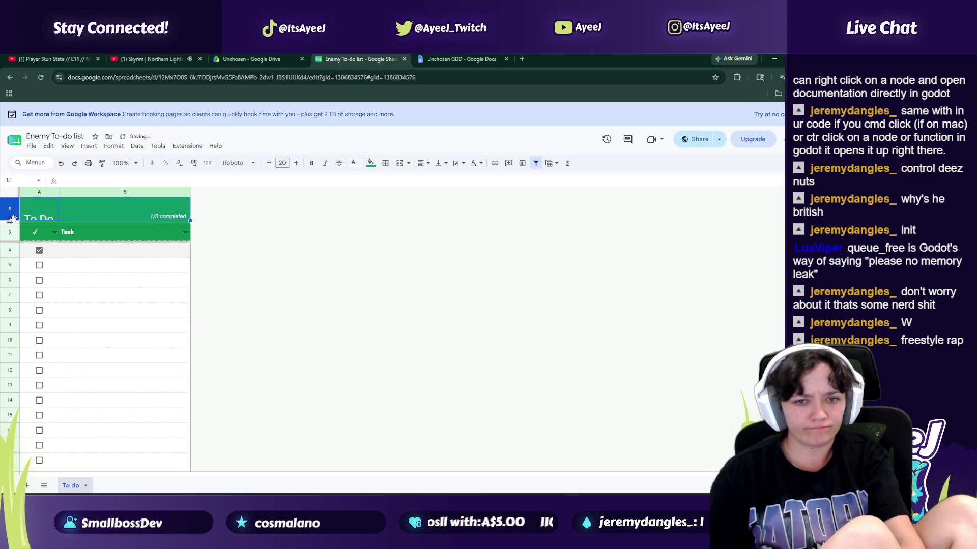
double_click(12, 218)
left_click(94, 261)
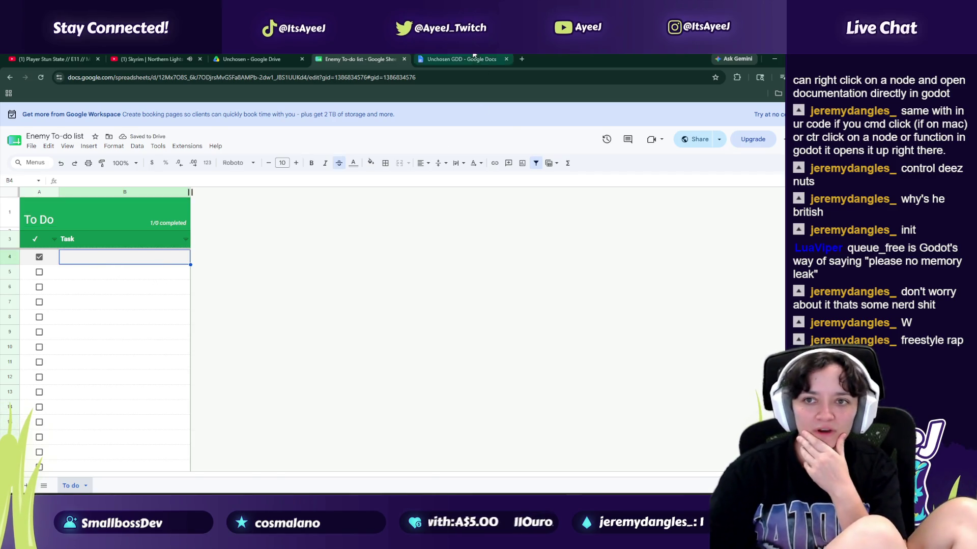
left_click(458, 59)
Step: Select the Ash Gnawers description in the Unchosen GDD and return to the Enemy To-do list
scroll(63, 269, "up", 1)
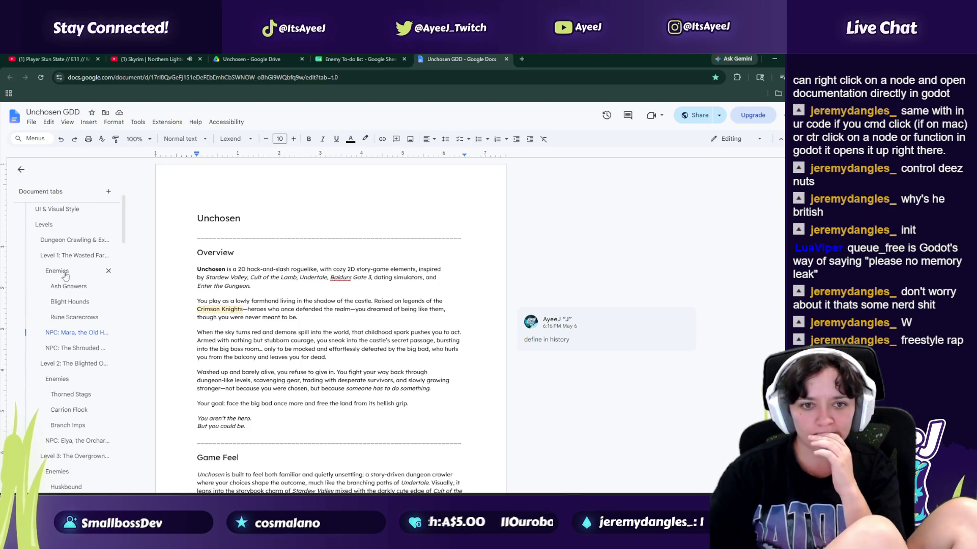
left_click(68, 290)
scroll(242, 244, "up", 1)
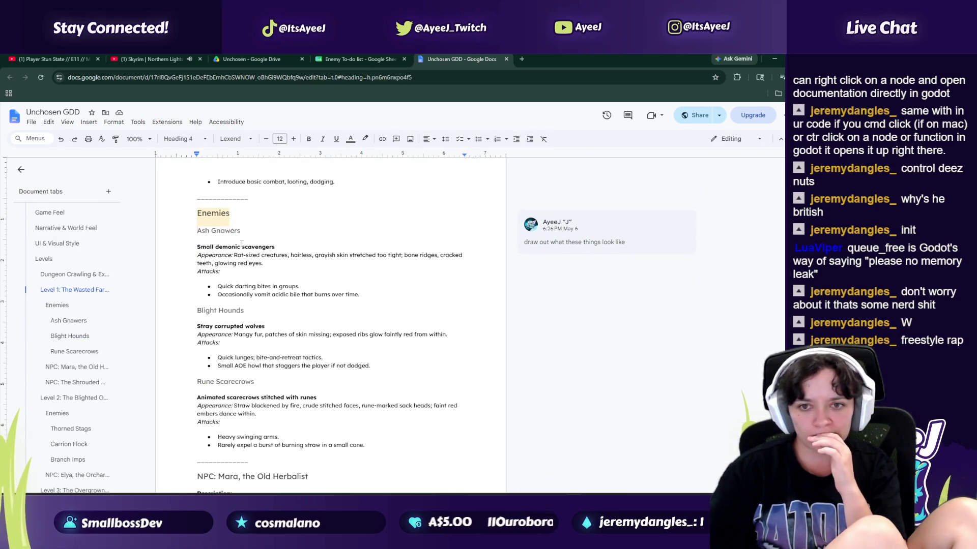
triple_click(210, 260)
left_click(200, 231)
mouse_move(200, 230)
left_mouse_down()
mouse_move(239, 356)
mouse_move(302, 315)
mouse_move(362, 299)
left_mouse_up()
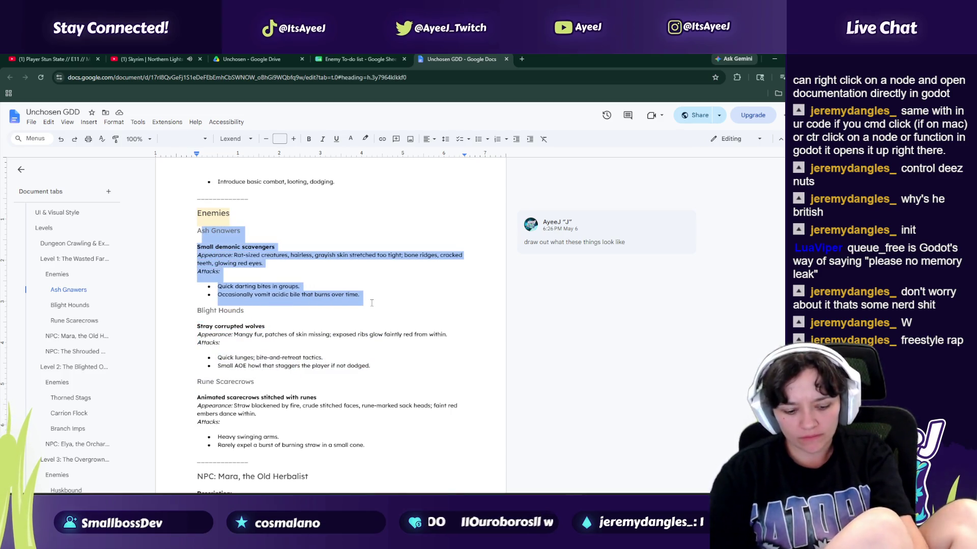
left_click(320, 56)
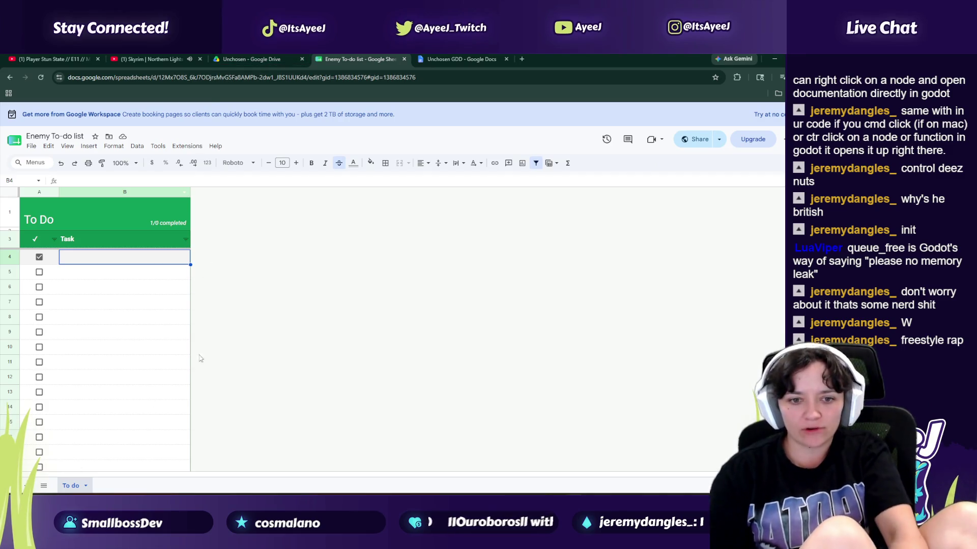
Step: Paste the Ash Gnawers description into cell B6
key("shift+Down")
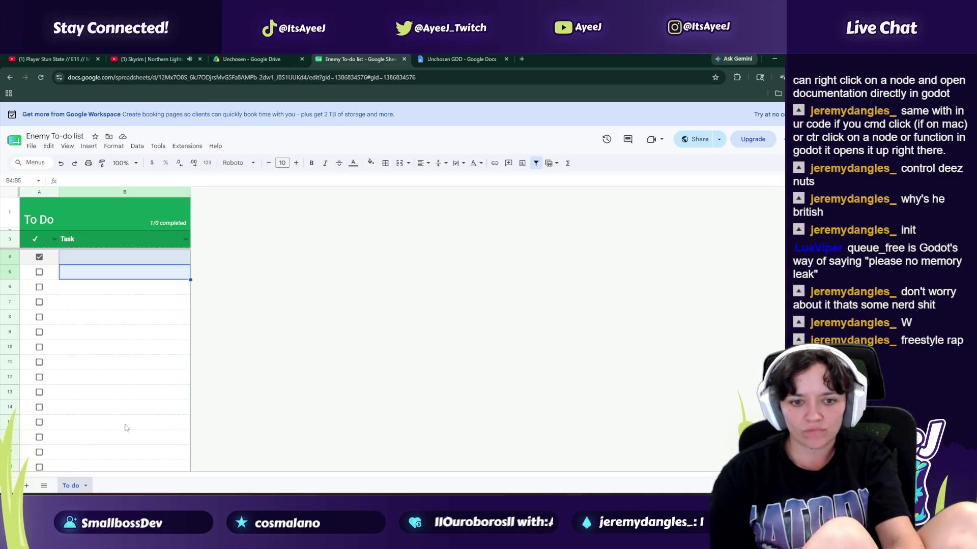
left_click(97, 287)
key("ctrl+v")
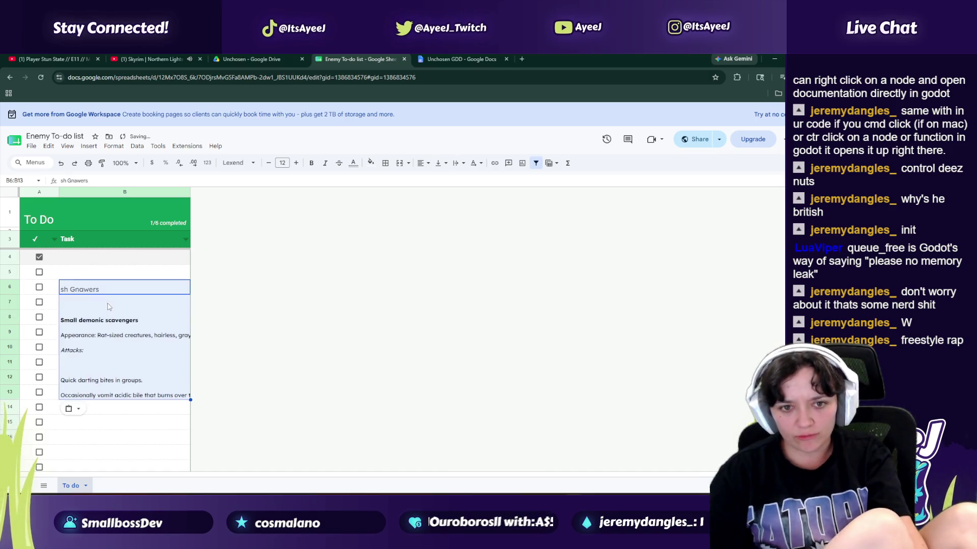
Step: Enter unchecked tasks 'Ash Gnawer' in B4 and 'Build Sprite Sheet' in B5
left_click(80, 260)
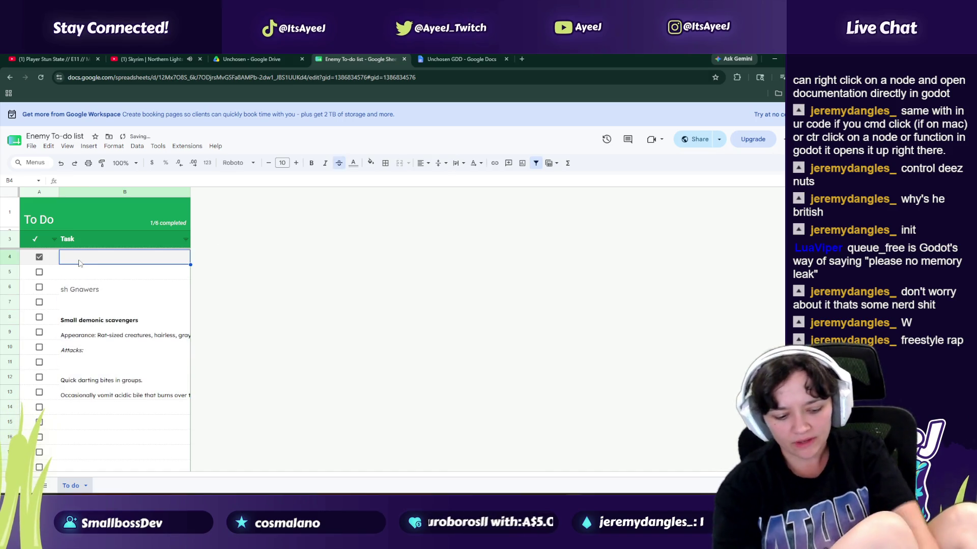
type("Build Sp")
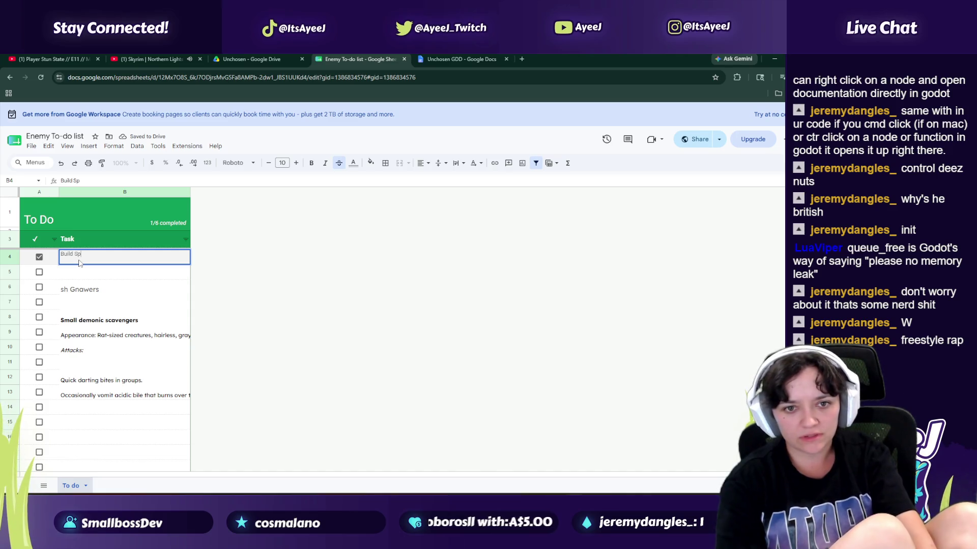
key("BackSpace")
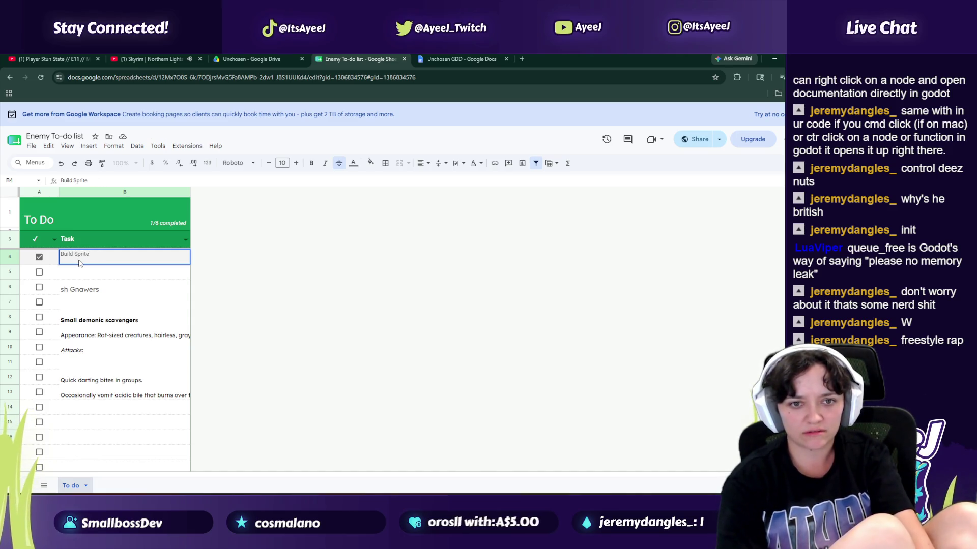
key("BackSpace")
key("BackSpace")
key("BackSpace")
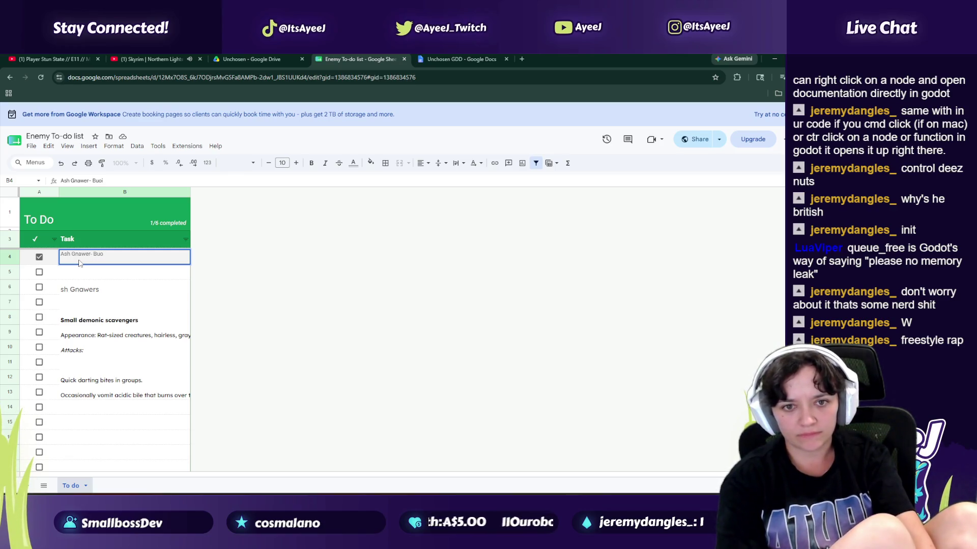
type("Ash Gnawer")
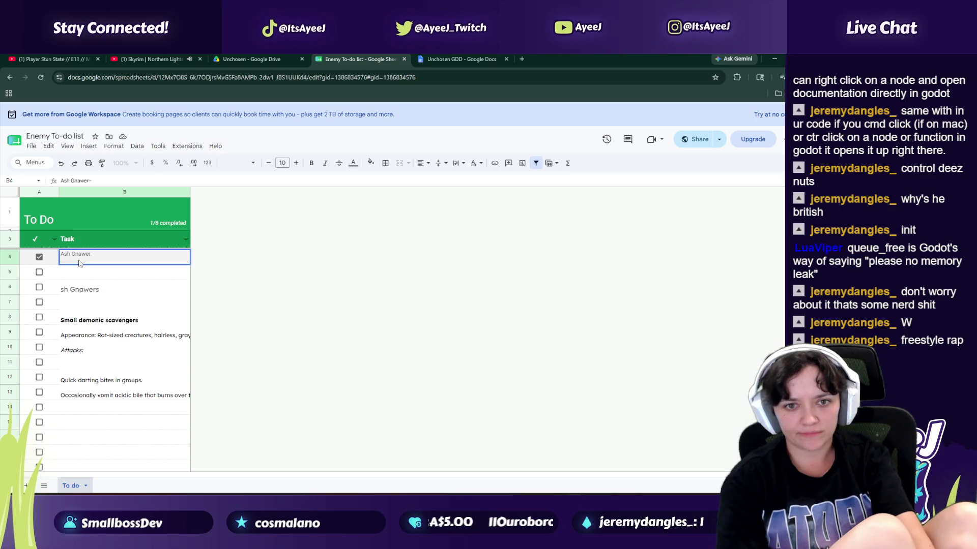
key("Return")
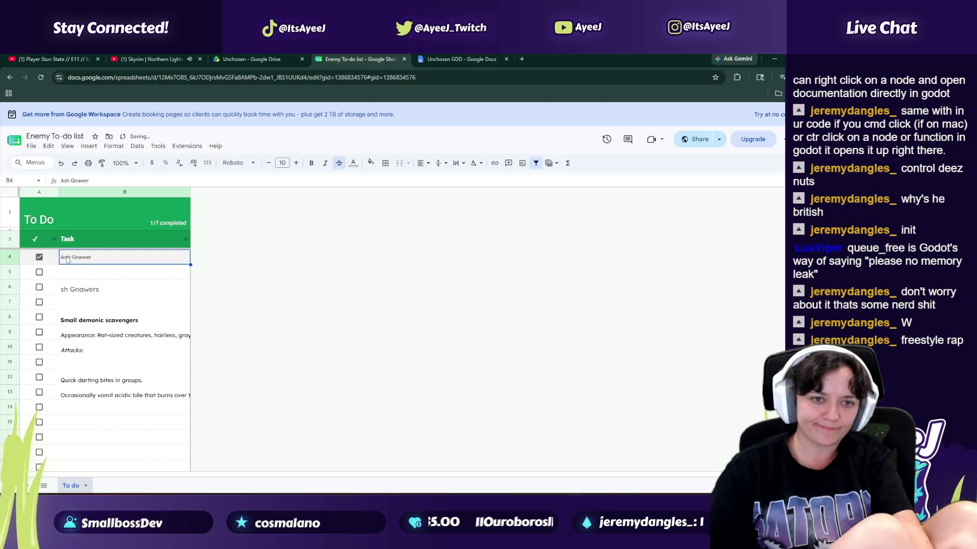
left_click(38, 258)
left_click(88, 275)
type("Bu")
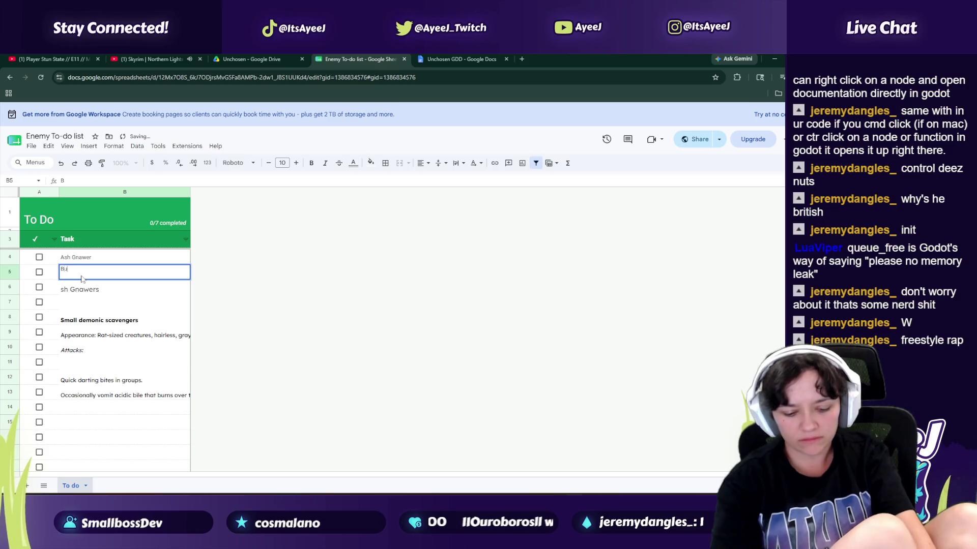
type(" sp")
type("prite Sh")
type("eed")
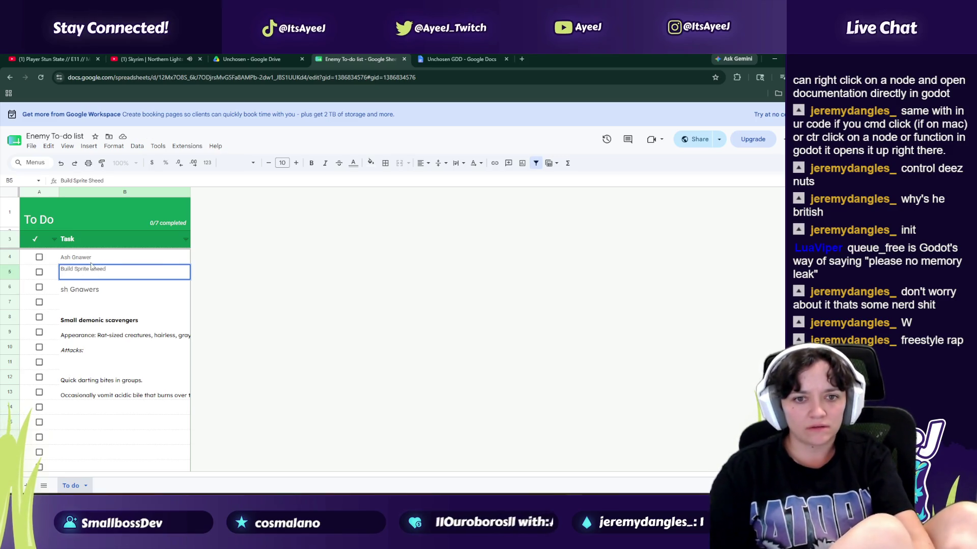
left_click(22, 219)
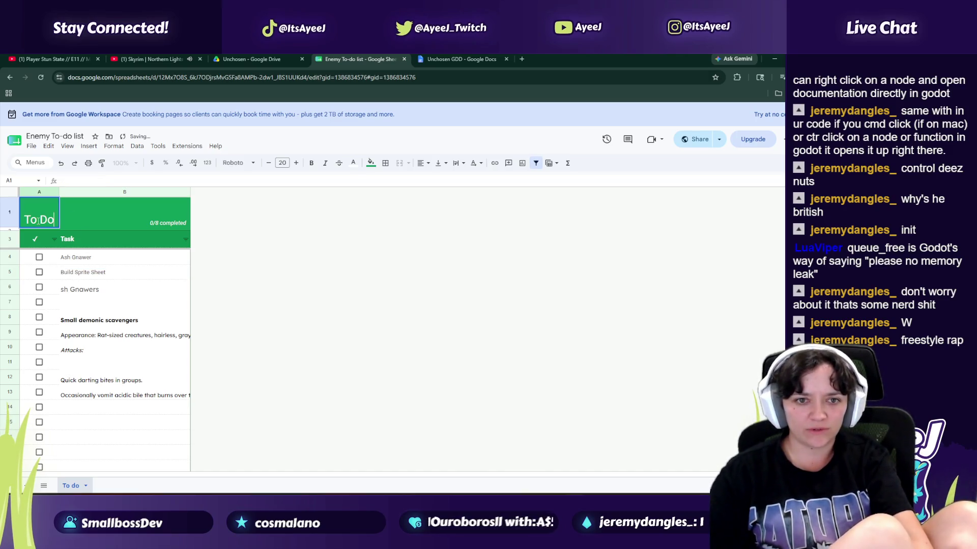
Step: Retitle the header 'Ash Gnawer', widen column A, and delete the task entries in column B
double_click(33, 218)
key("BackSpace")
key("BackSpace")
key("BackSpace")
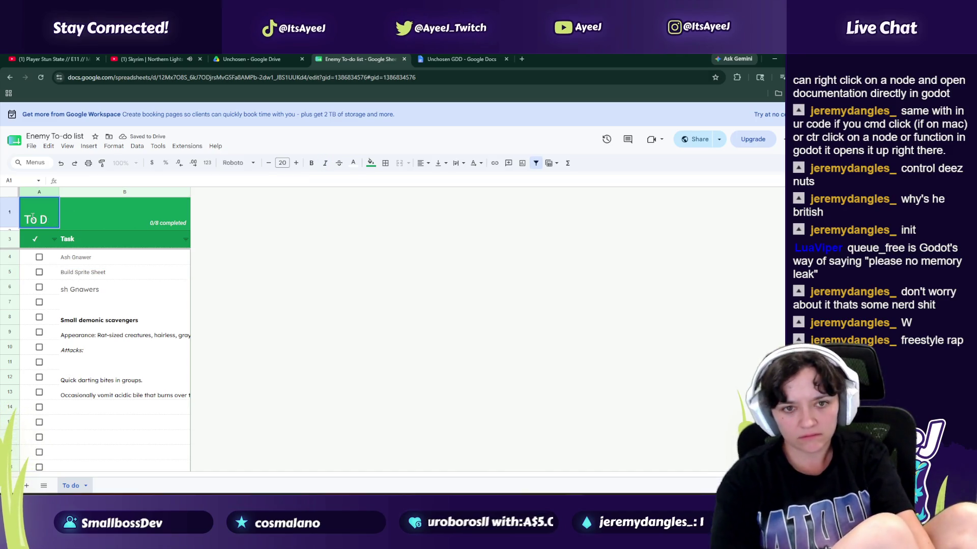
type("ASh")
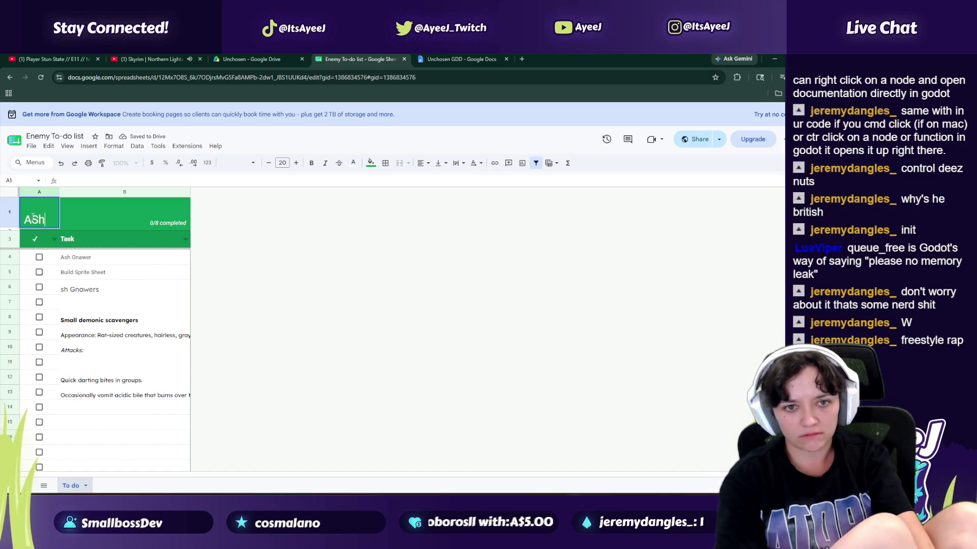
type("sh Gnawer")
left_click(81, 257)
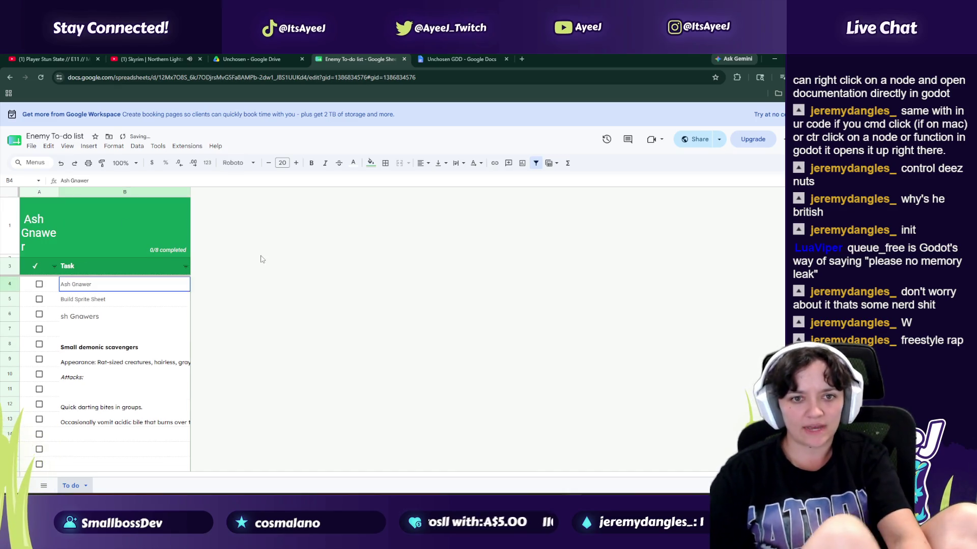
left_click_drag(59, 192, 81, 192)
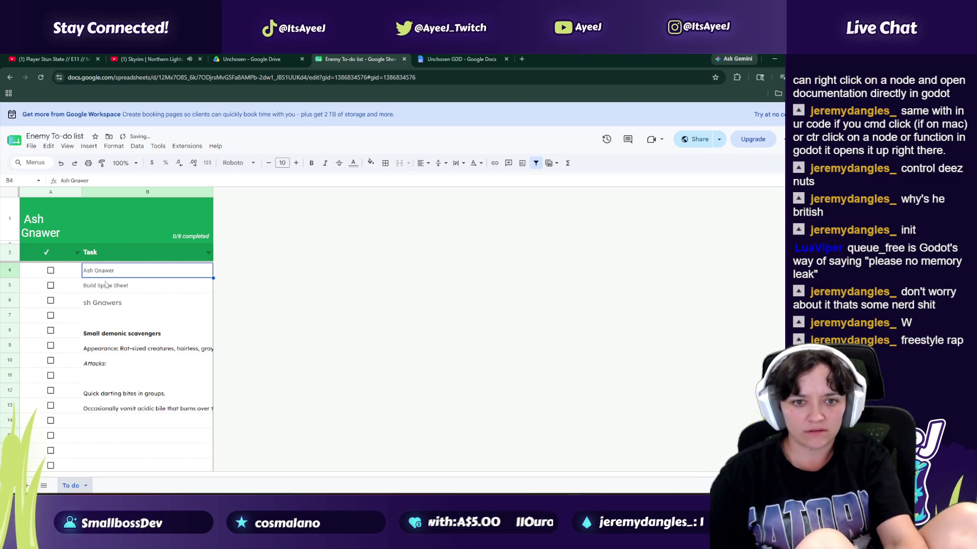
mouse_move(102, 303)
left_mouse_down()
mouse_move(94, 272)
mouse_move(131, 399)
left_mouse_up()
key("Down")
key("Delete")
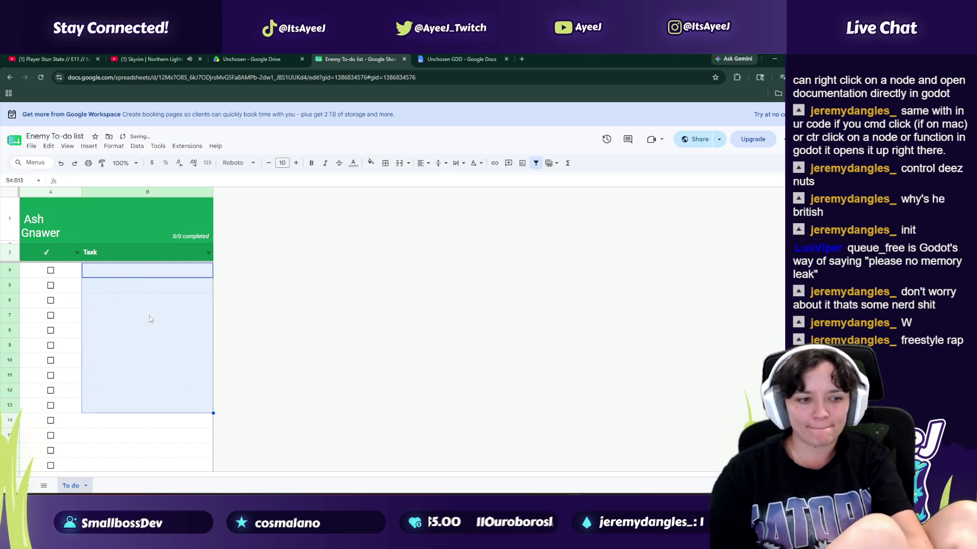
Step: Change the header title to 'Level 1' and adjust column B's width
double_click(35, 219)
key("BackSpace")
key("BackSpace")
key("BackSpace")
type("Level 1")
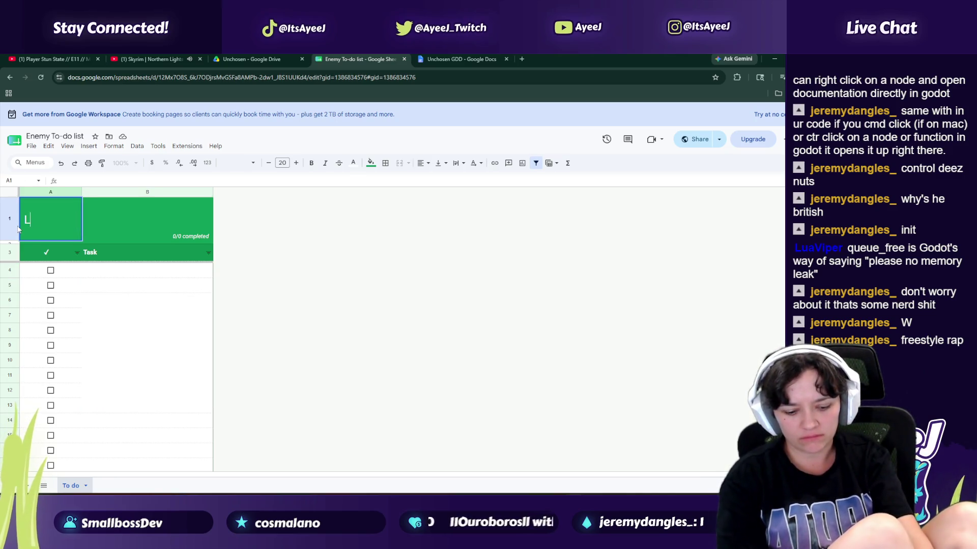
key("Return")
mouse_move(214, 191)
left_mouse_down()
mouse_move(183, 192)
mouse_move(215, 191)
left_mouse_up()
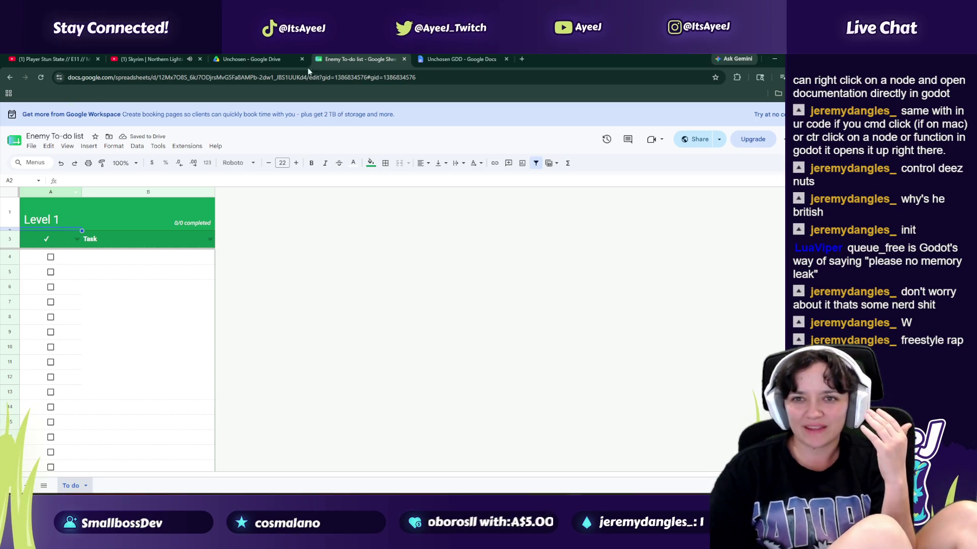
Step: Close the Enemy To-do list spreadsheet and move it to the trash in Drive
left_click(227, 61)
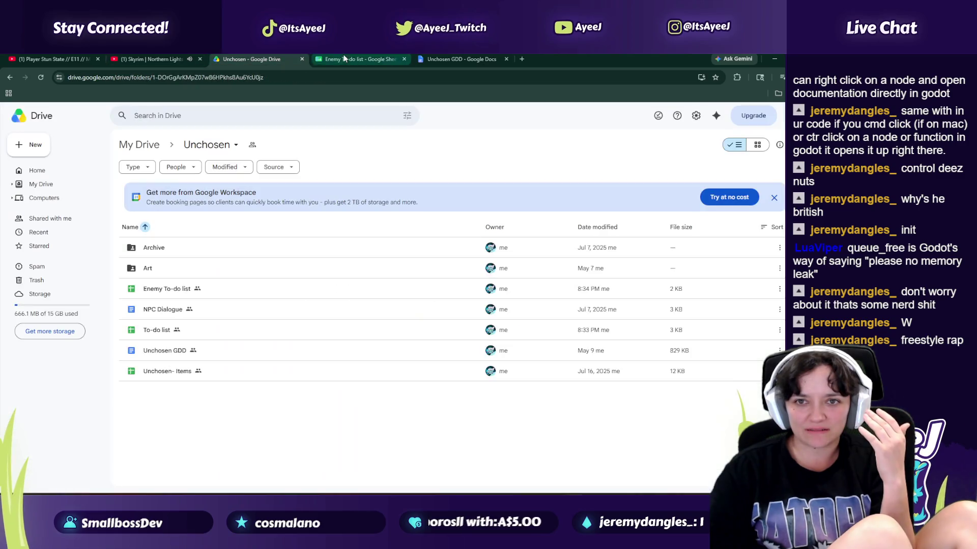
left_click(404, 59)
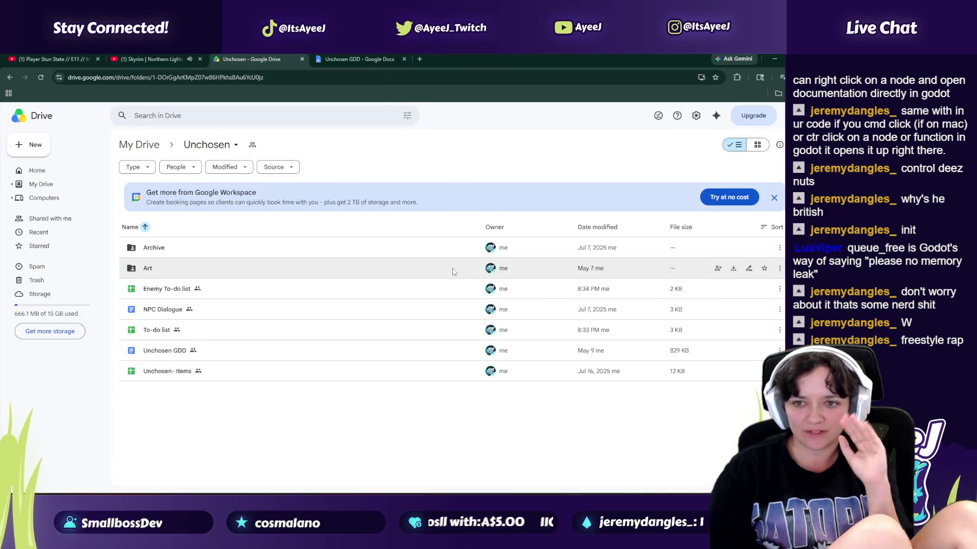
left_click(782, 289)
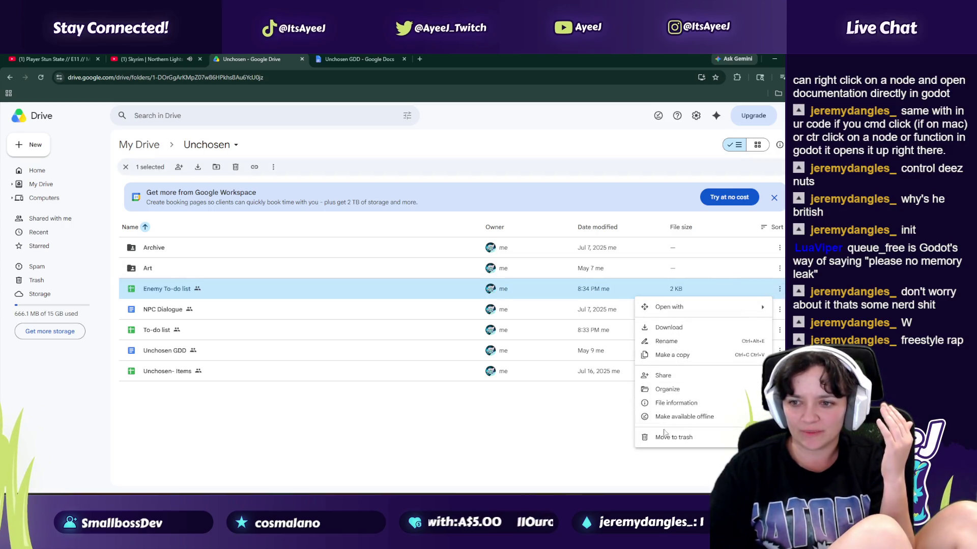
left_click(663, 438)
Step: Create a new blank spreadsheet in the shared Unchosen folder
right_click(238, 382)
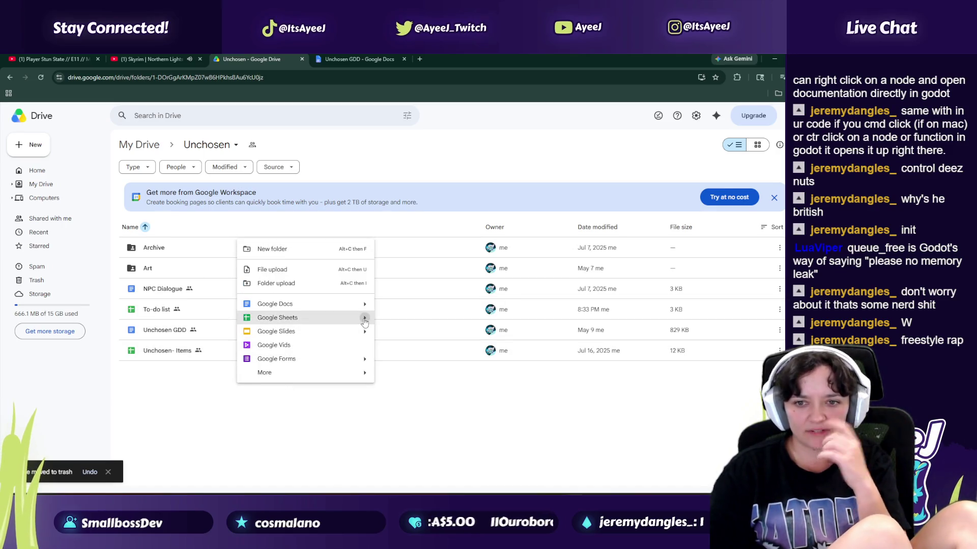
mouse_move(363, 319)
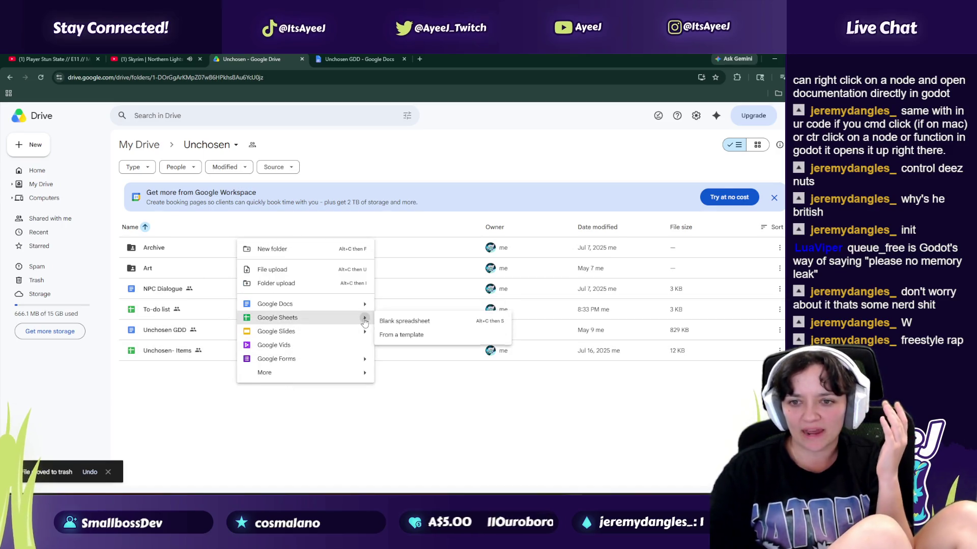
left_click(399, 322)
left_click(433, 326)
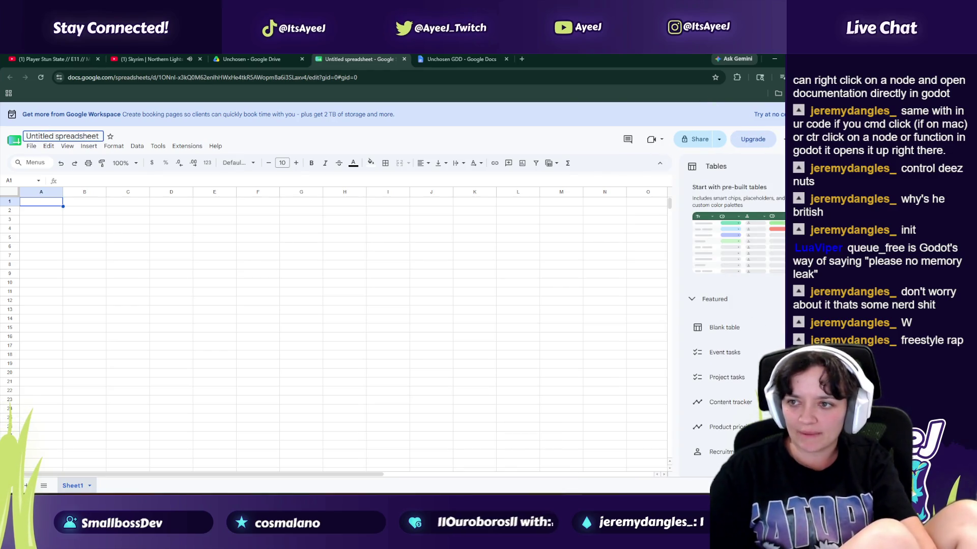
Step: Rename the untitled spreadsheet to 'Level to do list'
left_click(56, 137)
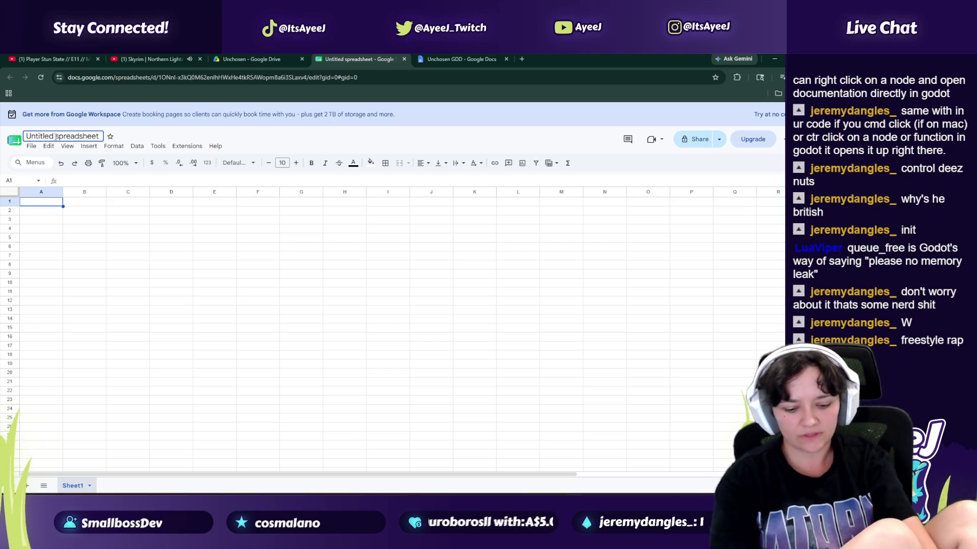
triple_click(56, 137)
key("BackSpace")
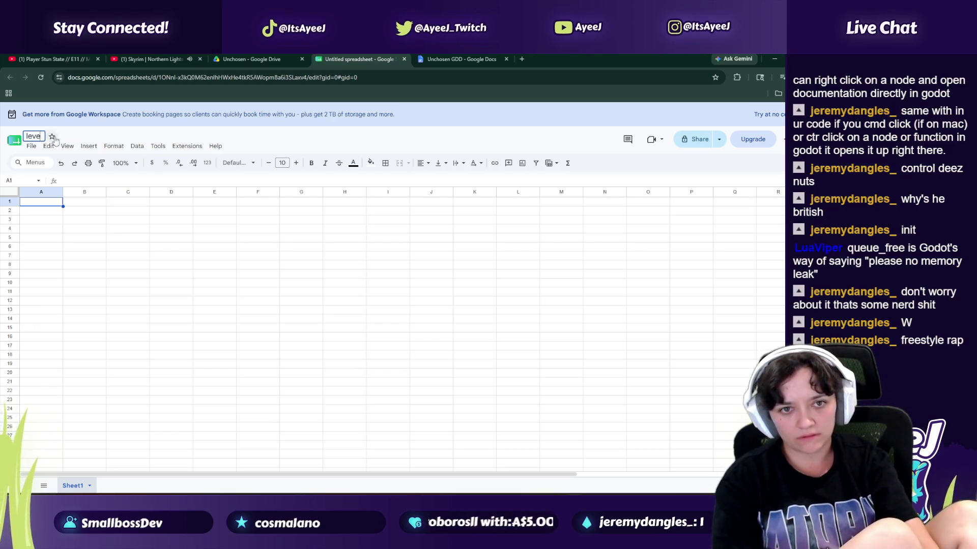
type("Level to")
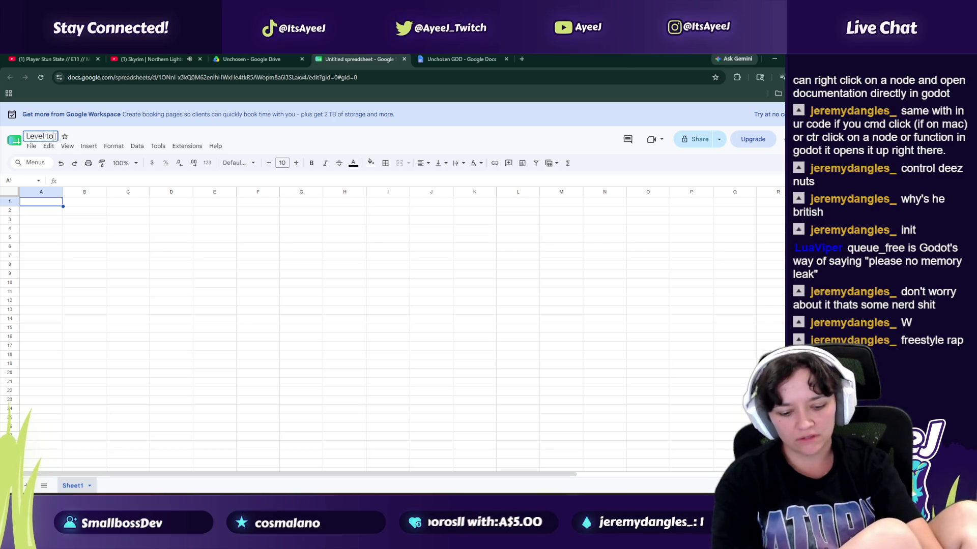
type(" do list")
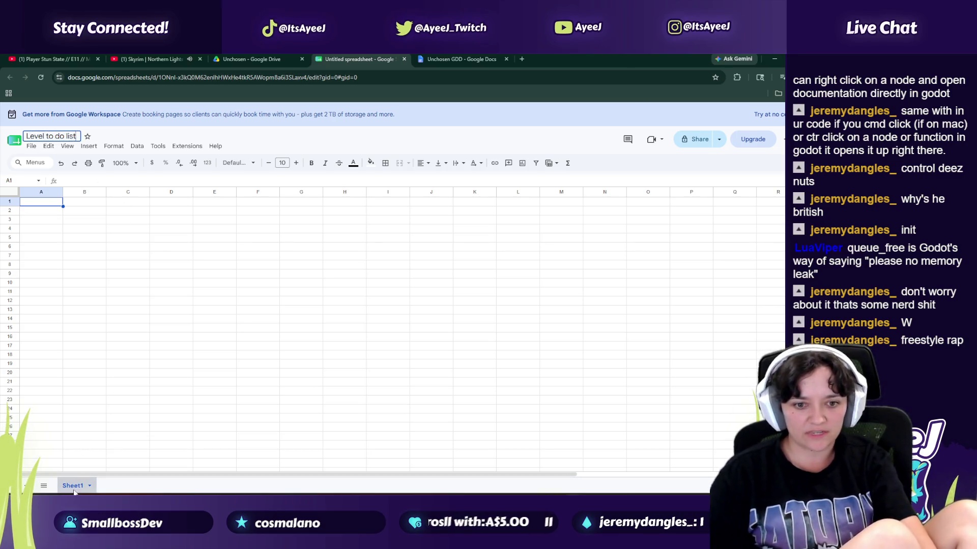
Step: Rename Sheet1 to 'Level 1' and start typing 'Ash' in A1
double_click(76, 486)
type("Level 1")
key("Return")
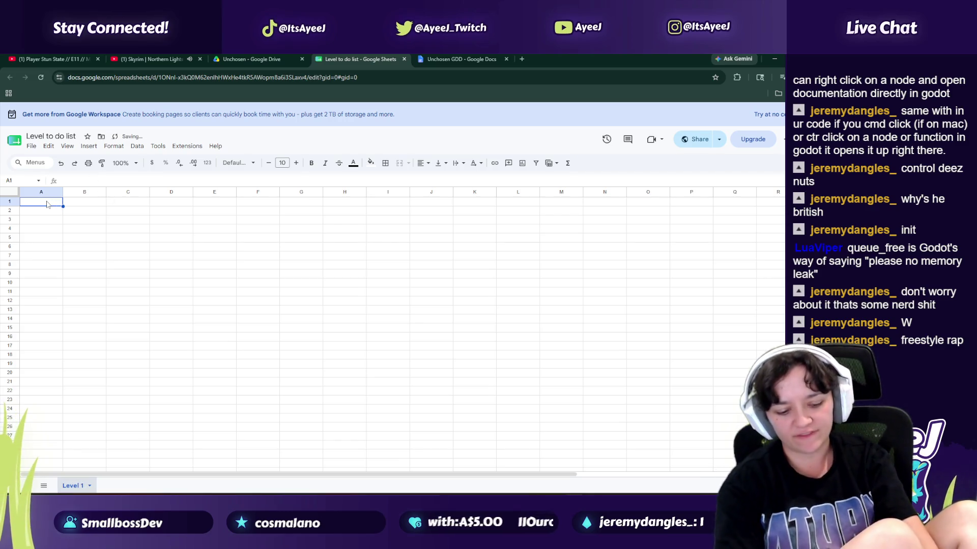
type("Ash Gnawer")
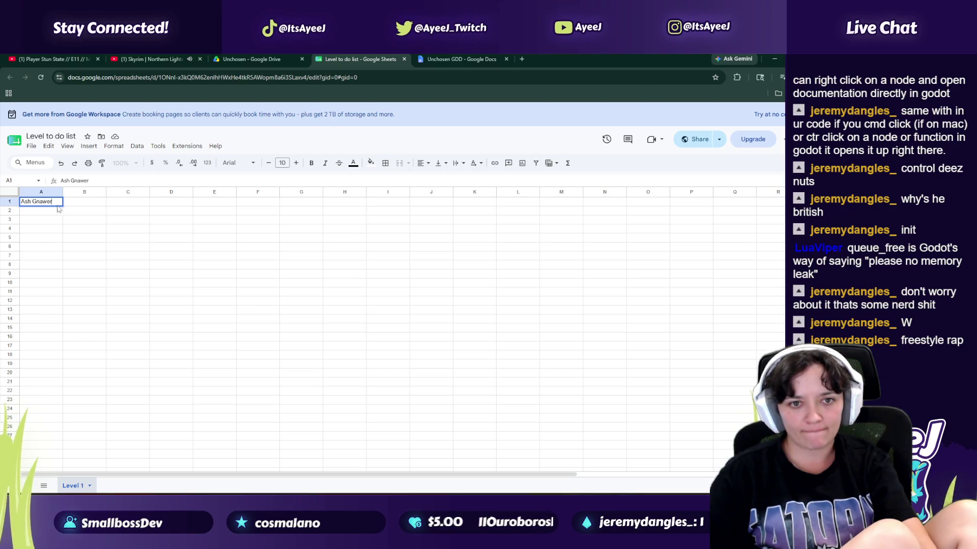
key("ctrl+Tab")
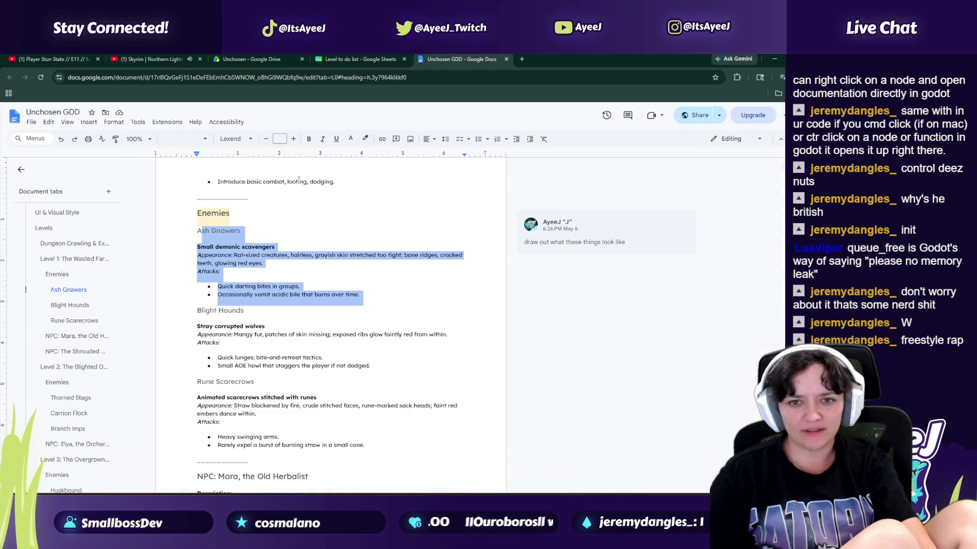
Step: Review the Ash Gnawers description and acidic bile attack lines in the GDD
left_click(245, 230)
mouse_move(210, 242)
left_mouse_down()
mouse_move(275, 257)
mouse_move(197, 256)
left_mouse_up()
left_click(330, 257)
left_click_drag(232, 285, 311, 296)
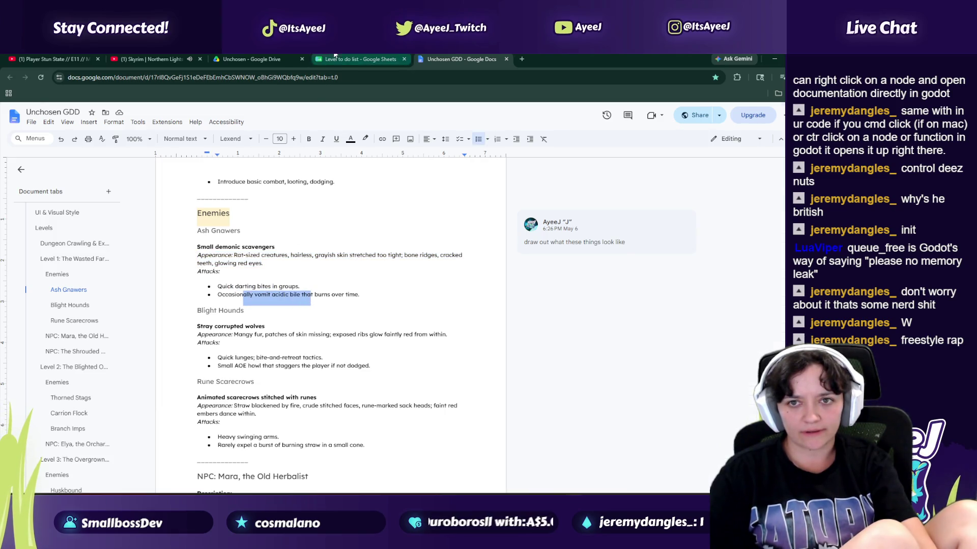
Step: Return to the Level to do list spreadsheet and commit 'Ash Gnawer' in A1
left_click(336, 59)
left_click(152, 59)
left_click(252, 59)
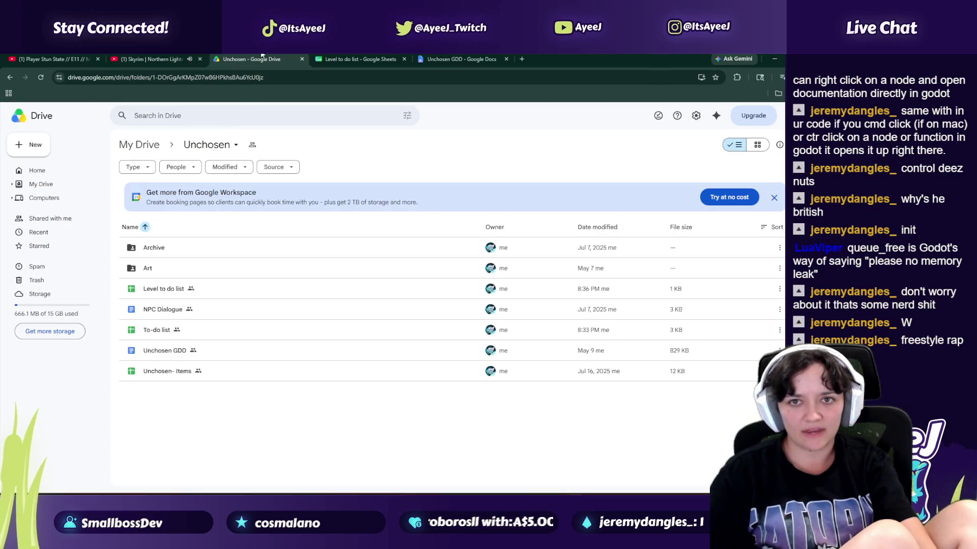
left_click(360, 59)
left_click(82, 206)
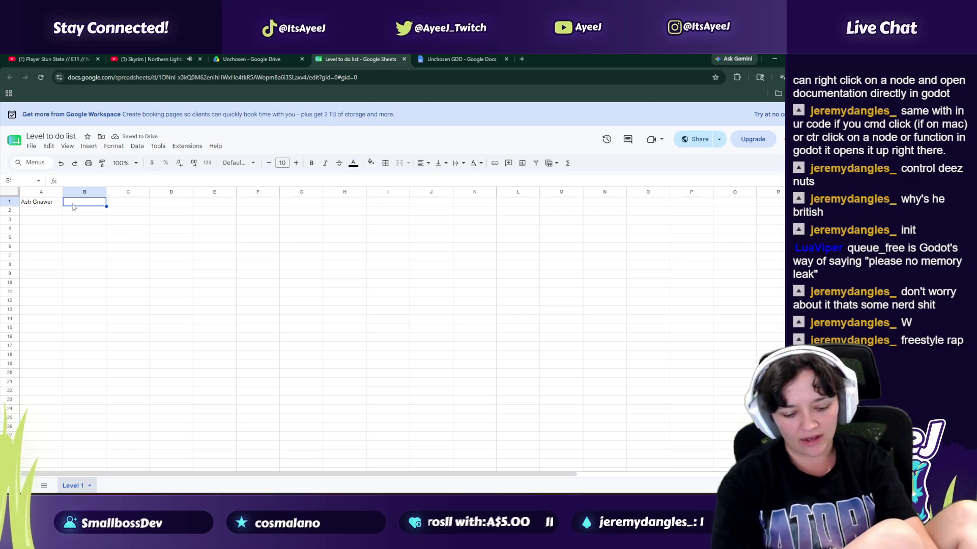
Step: Enter 'Sprite Sheet' in A2, with Idle and Down in column B beside it
key("Return")
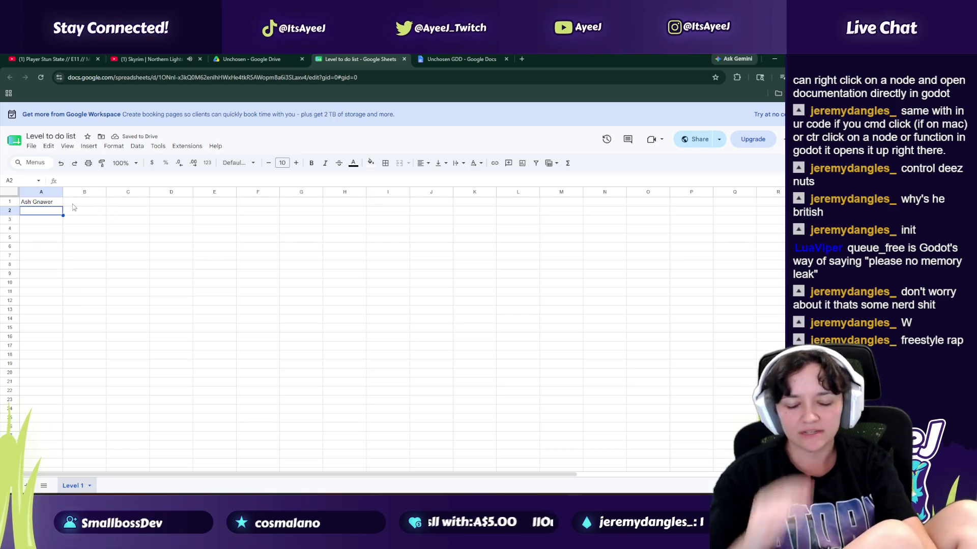
type("Sprite")
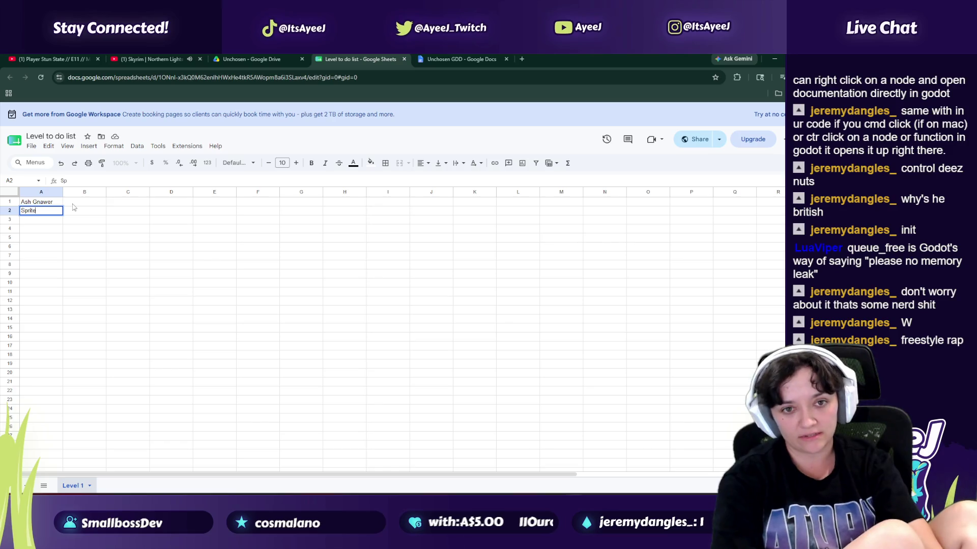
type(" Sheet")
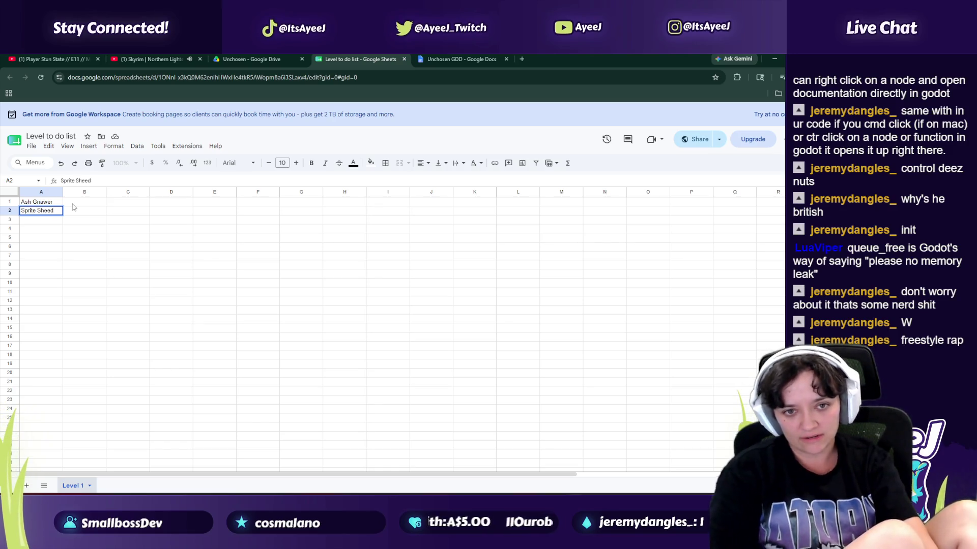
key("Tab")
type("Idle")
key("Return")
type("Down")
key("Return")
Step: Add Up above Down and Side below it in column B, then switch to Godot
key("Up")
type("L")
key("BackSpace")
type("Up")
key("Return")
key("Down")
type("Le")
key("BackSpace")
key("BackSpace")
type("Side")
key("Return")
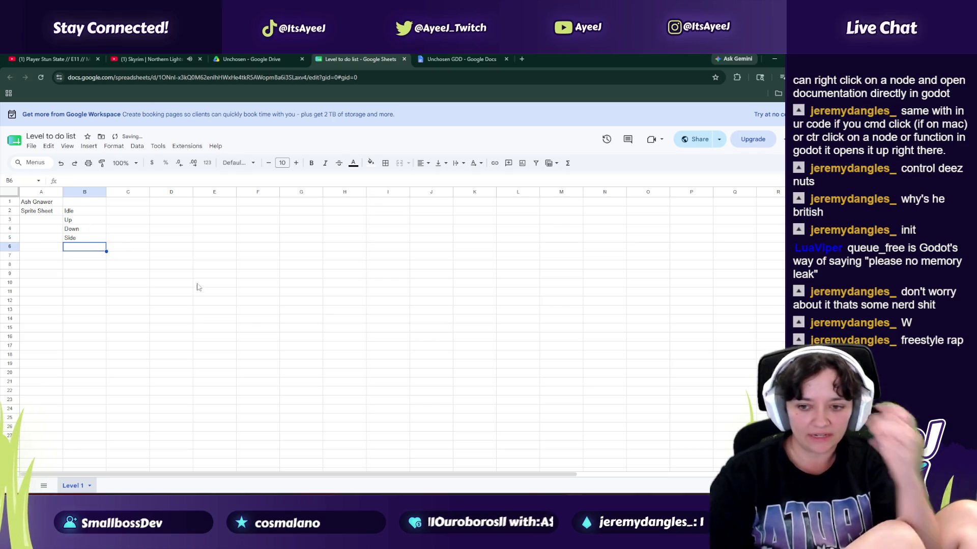
key("alt+Tab")
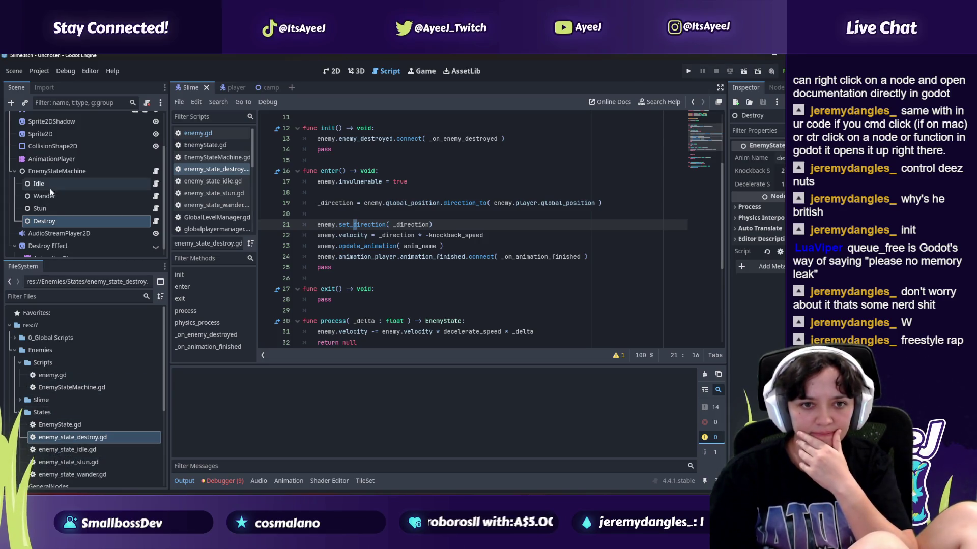
Step: Inspect the Slime AnimationPlayer's animation list and the Slime (1).png sprite sheet
left_click(42, 158)
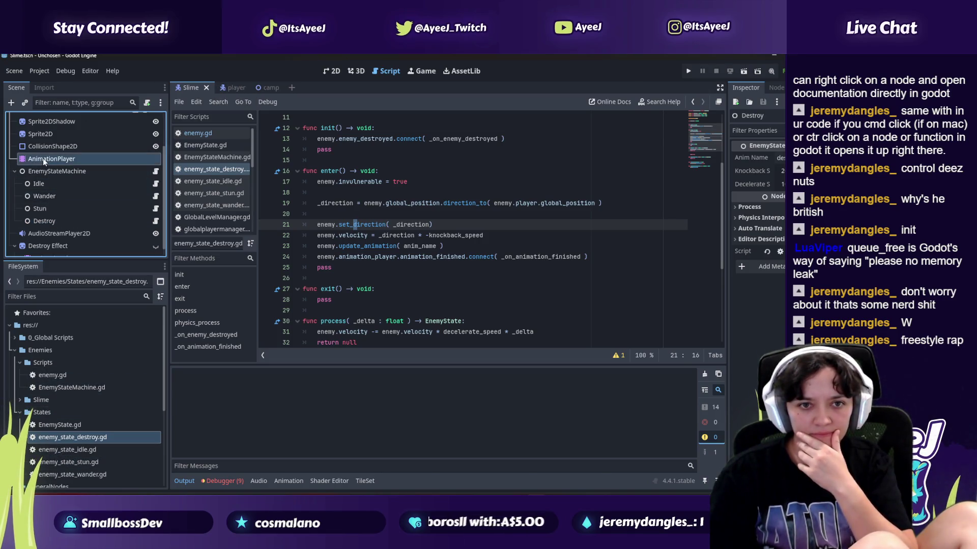
left_click(344, 378)
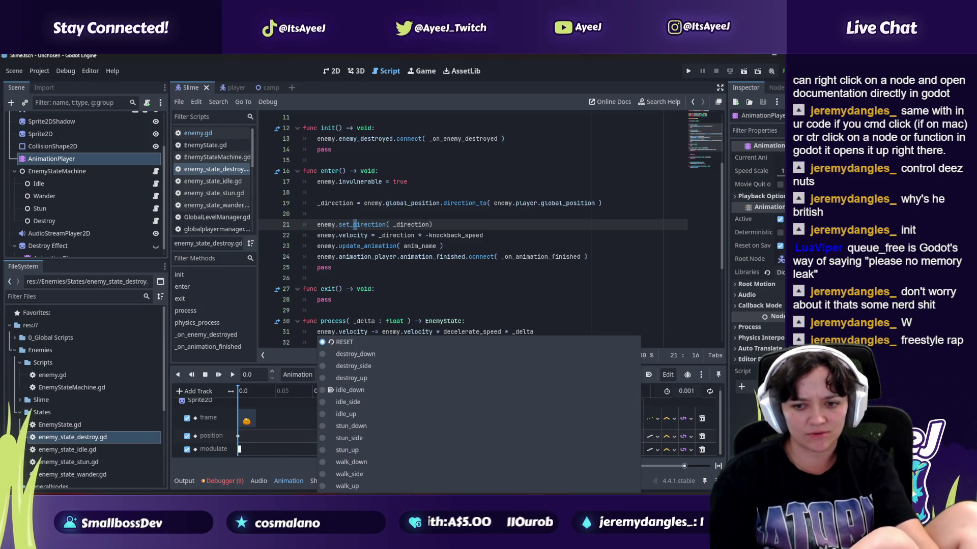
key("Escape")
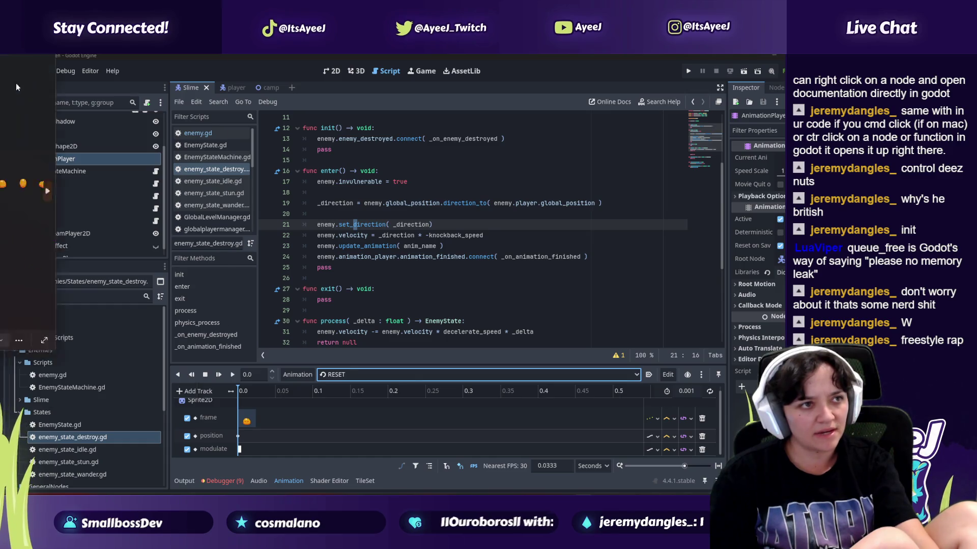
key("alt+Tab")
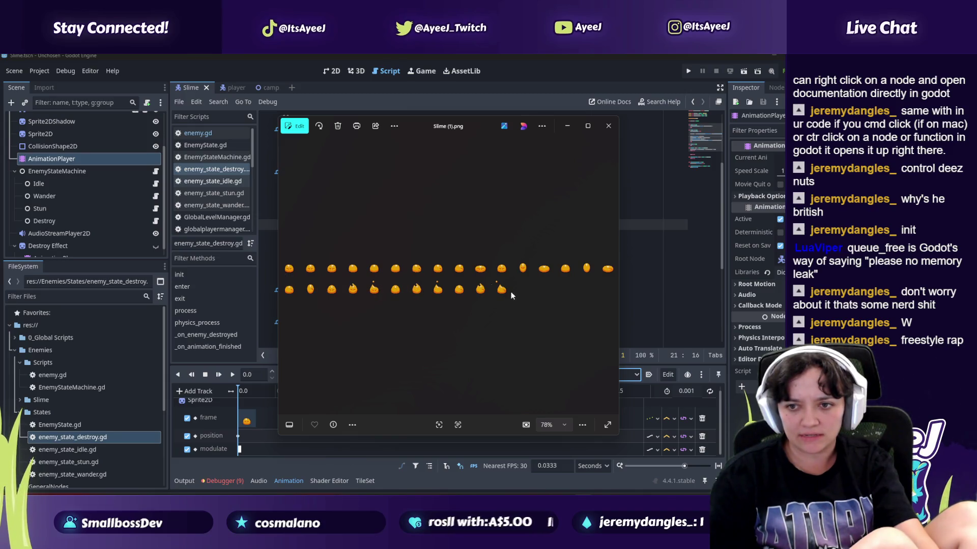
left_click(608, 125)
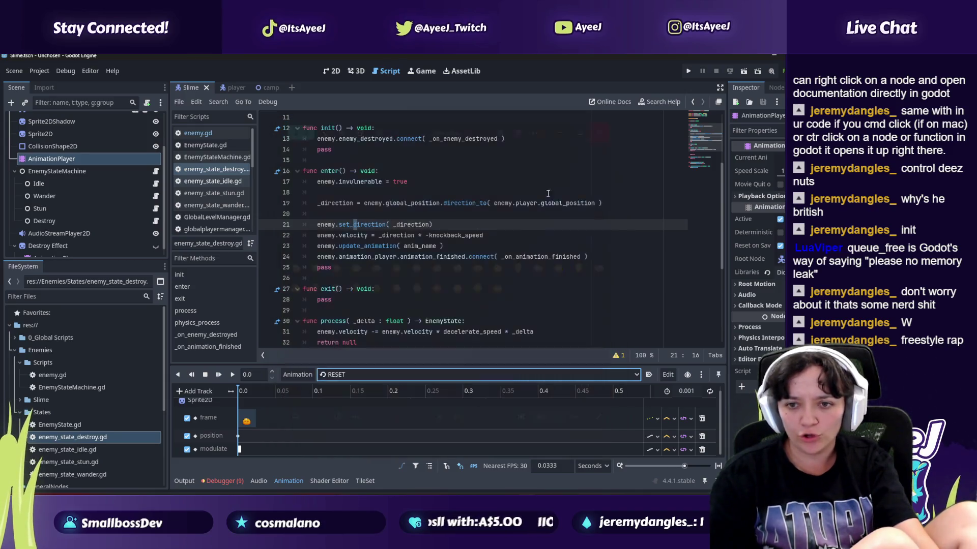
left_click(371, 374)
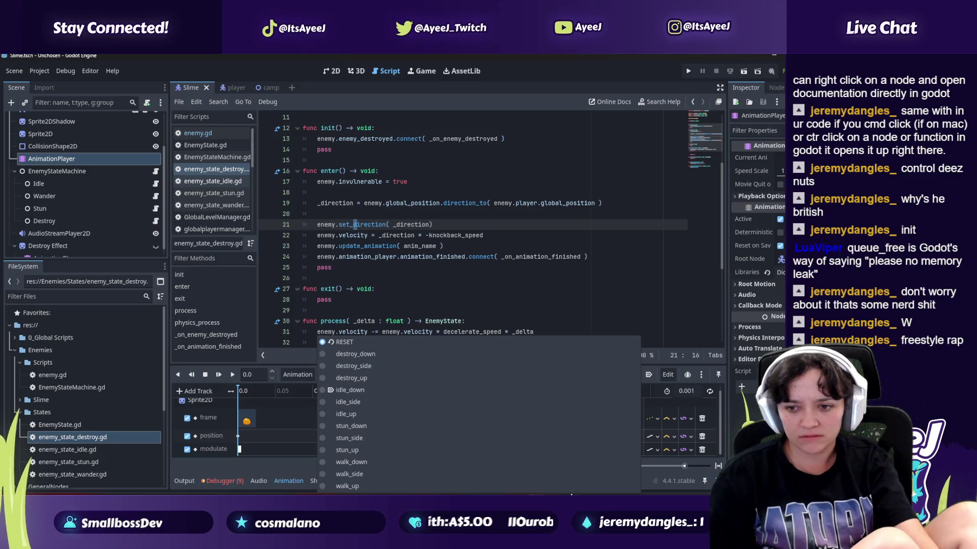
key("alt+Tab")
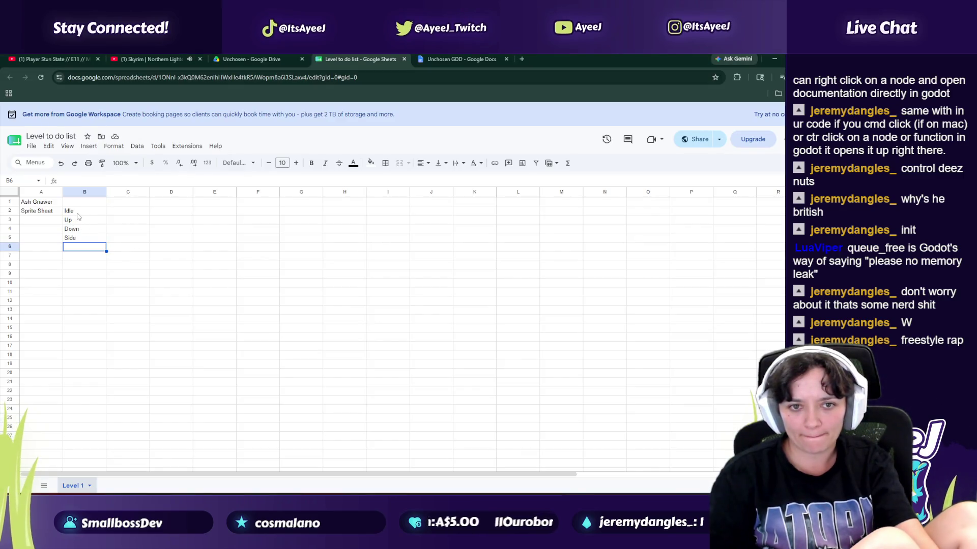
Step: Fill C2:C5 with Walk, Up, Down and Side
left_click(126, 212)
type("Walk")
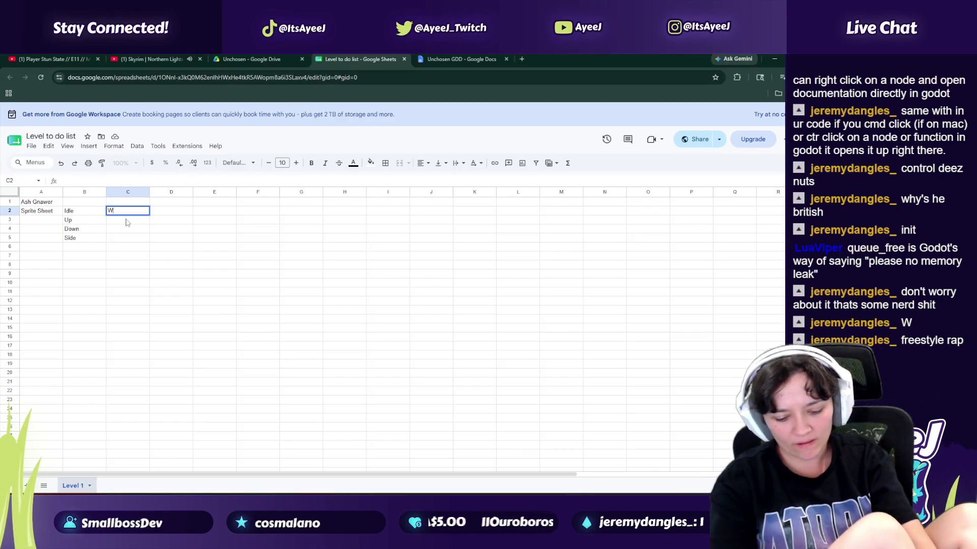
key("Return")
type("Up")
key("Return")
type("Down")
key("Return")
type("Side")
key("Up")
key("Up")
key("Up")
Step: Fill D2:D5 with Hurt, Up, Down and Side
key("Right")
type("Hurt")
key("Return")
type("Up")
key("Return")
type("Down")
key("Return")
type("Side")
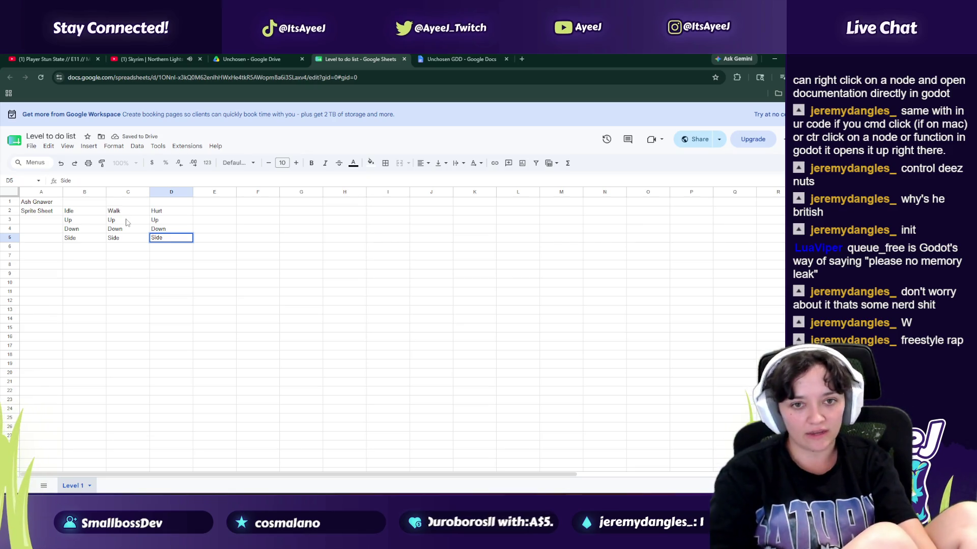
key("Left")
key("Left")
key("Up")
key("Up")
key("Up")
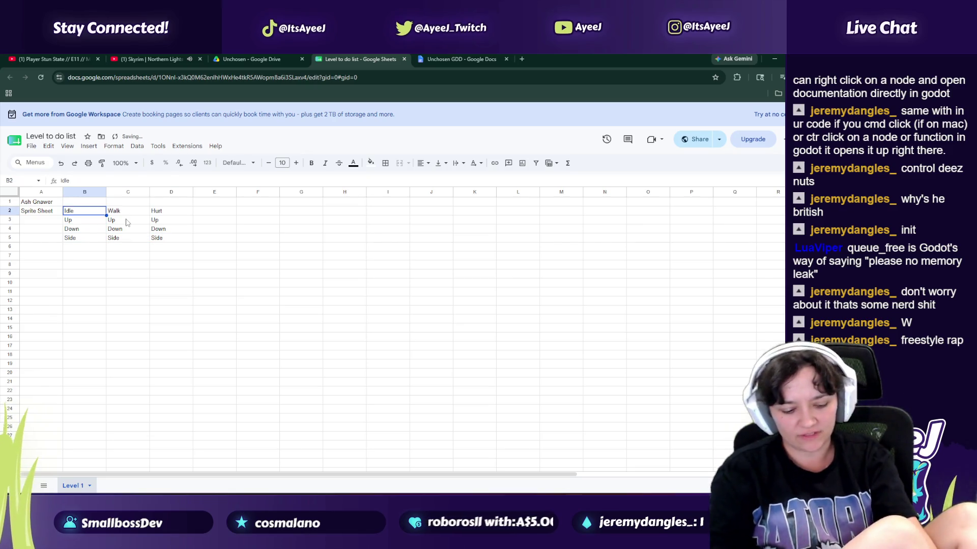
Step: Move the B2:D5 animation table to start at A3, then begin a new entry in A8
left_click_drag(90, 213, 169, 238)
key("ctrl+c")
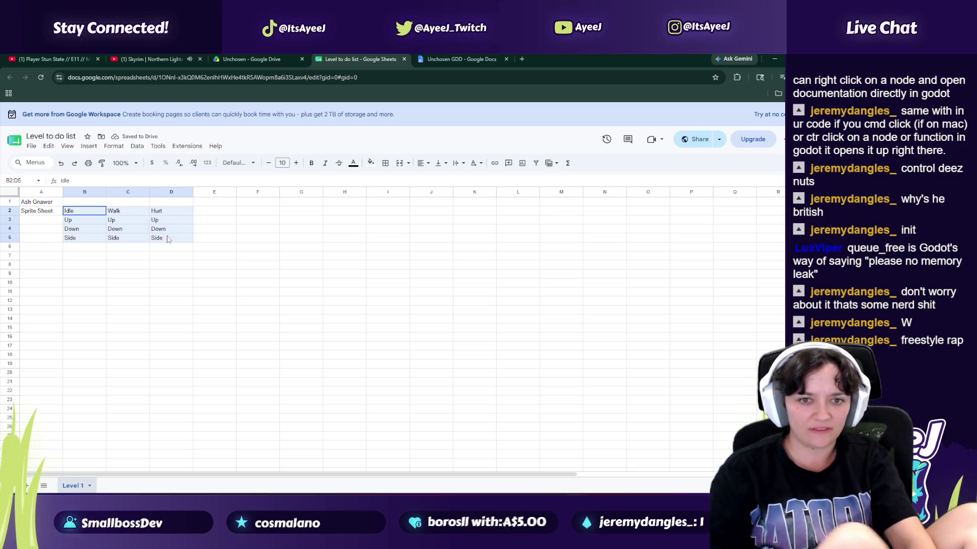
left_click(34, 217)
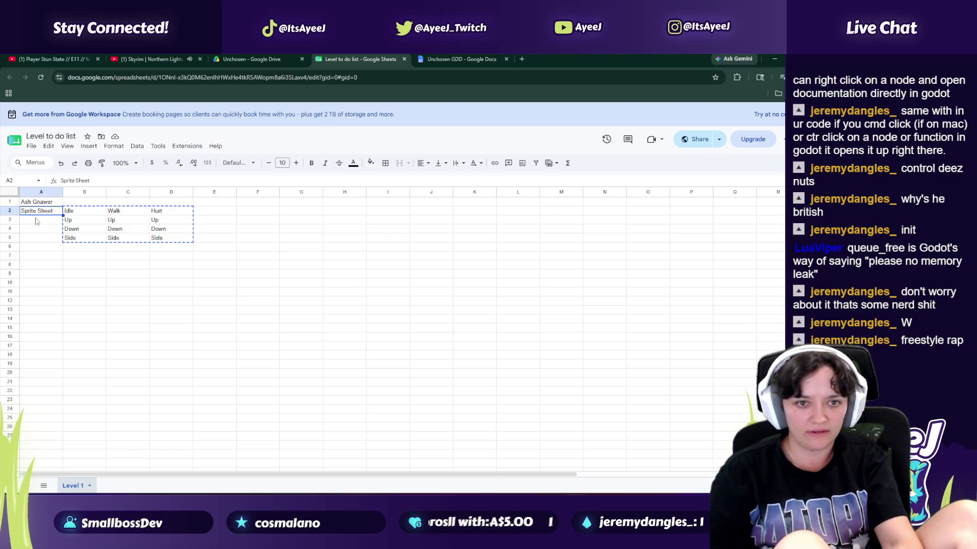
key("ctrl+v")
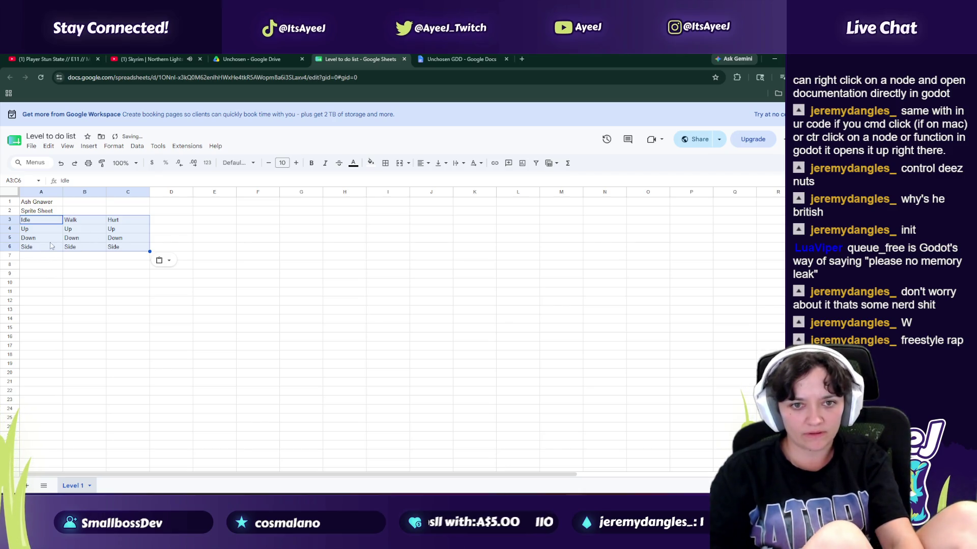
left_click(56, 258)
left_click(49, 269)
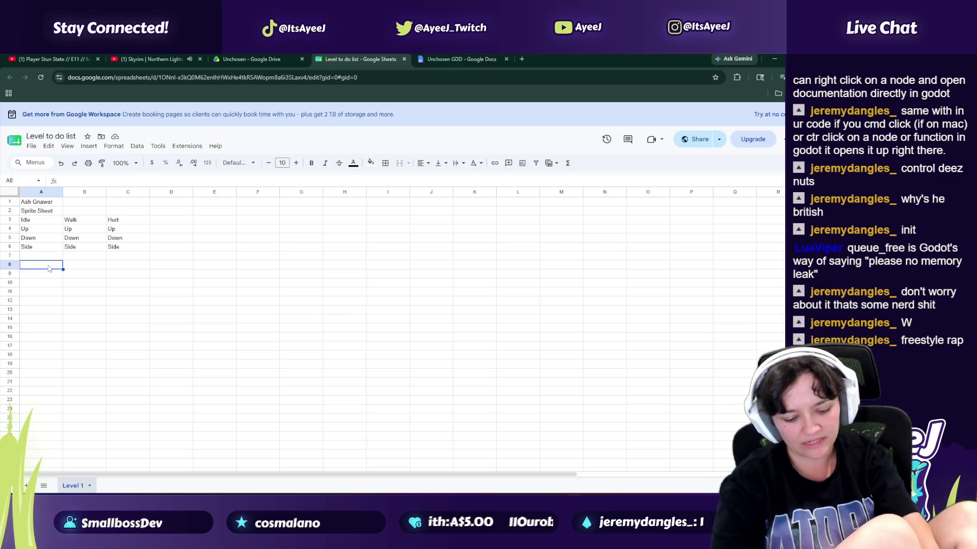
type("Enemy Ai")
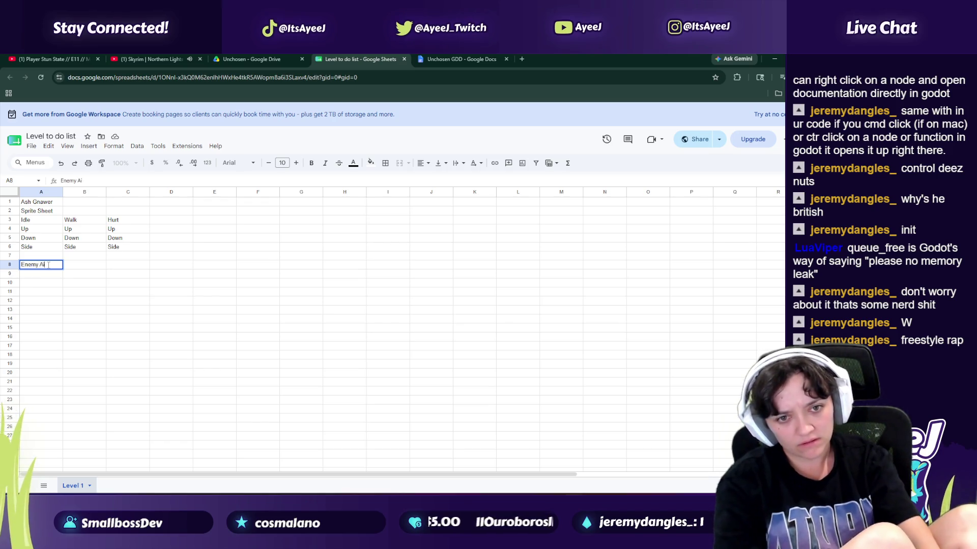
type("emy AI")
Step: List Enemy Ai tasks: Pathfind to the player, Pathfind to other Ash Gnawers, Stay around other Ash Gnawers
key("Return")
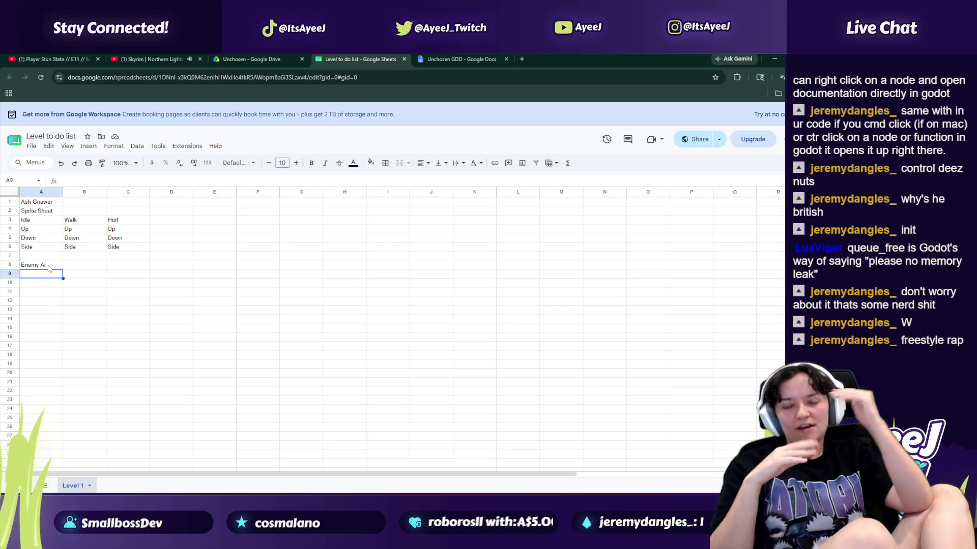
type("Pathfind")
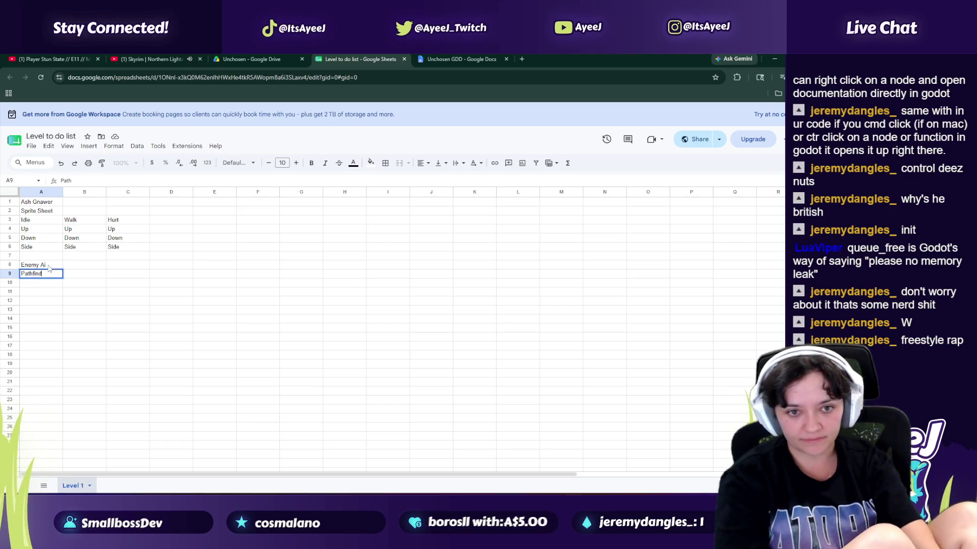
type(" to the player")
key("Return")
type("Pathfind to other Ash Gnawers")
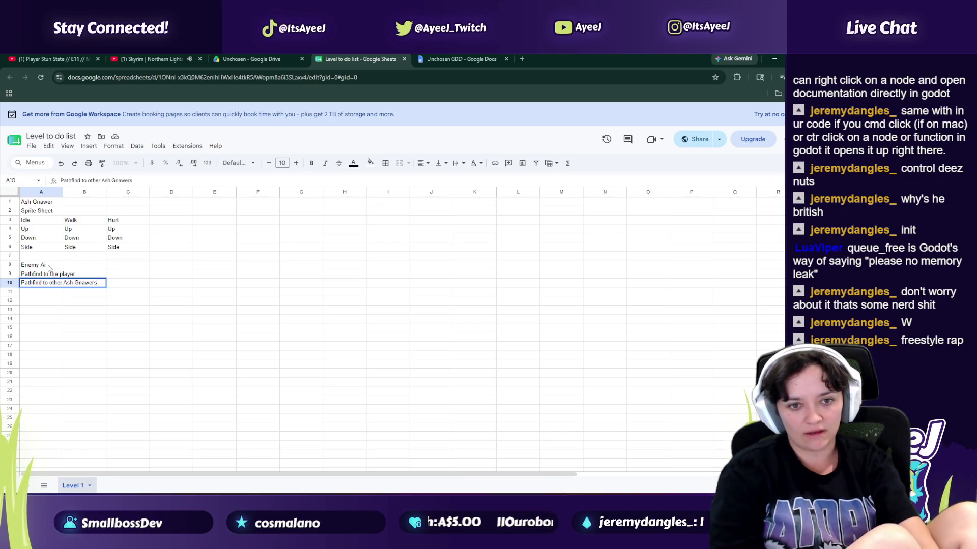
key("ctrl+Return")
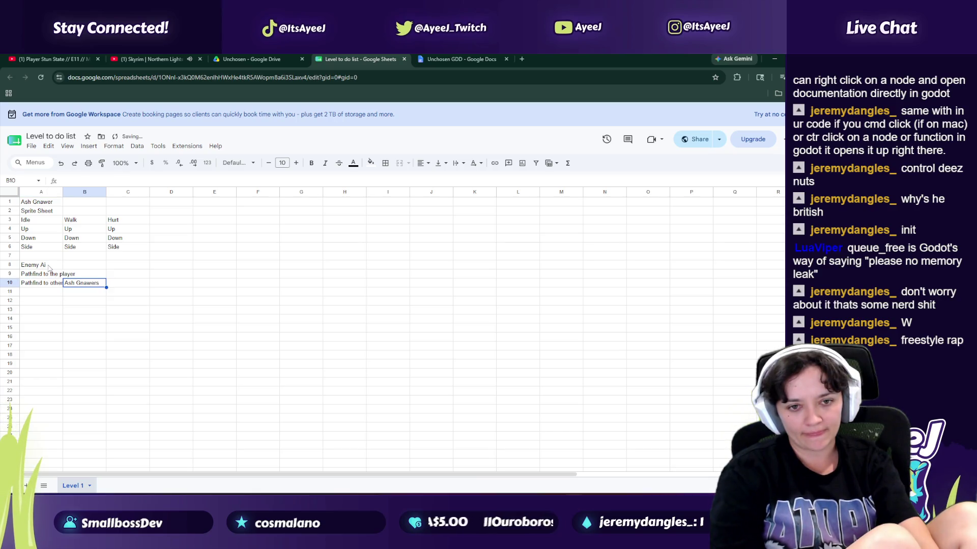
key("Down")
type("Stay around ot")
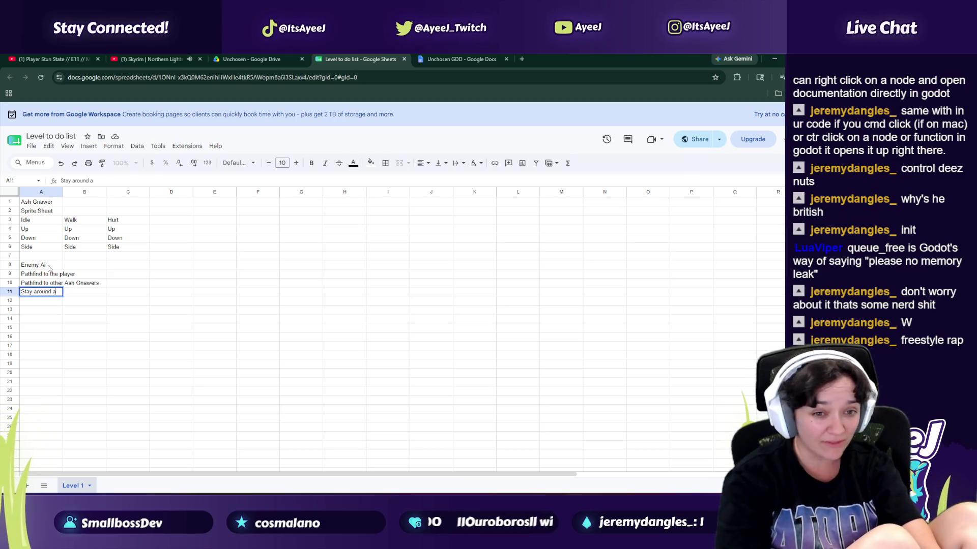
type("her Ash Gnawer")
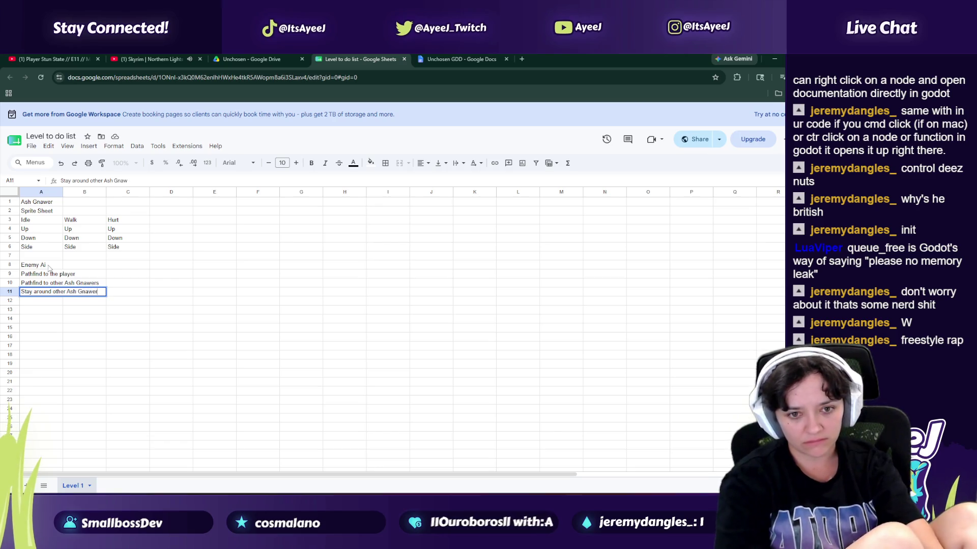
type("s")
key("Return")
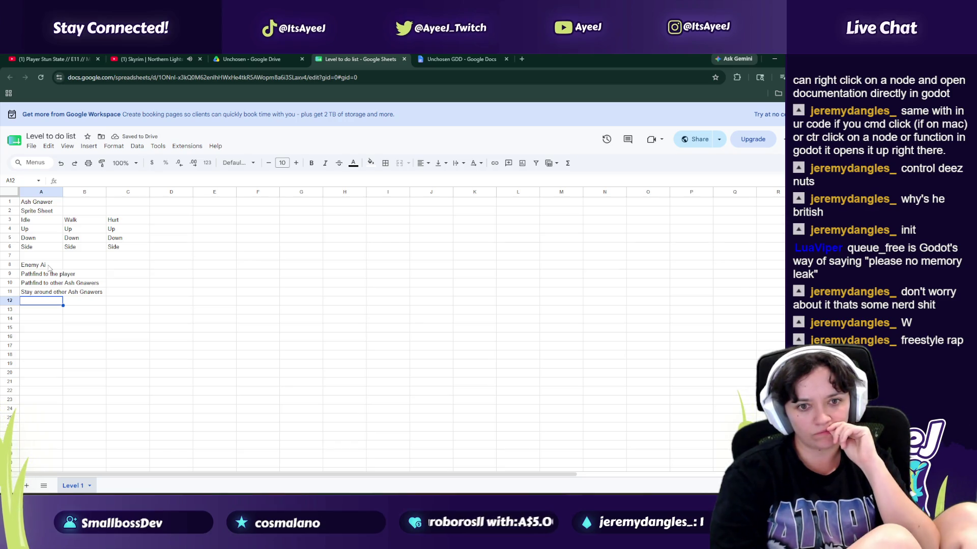
Step: Insert a blank row above row 10
key("Up")
key("Up")
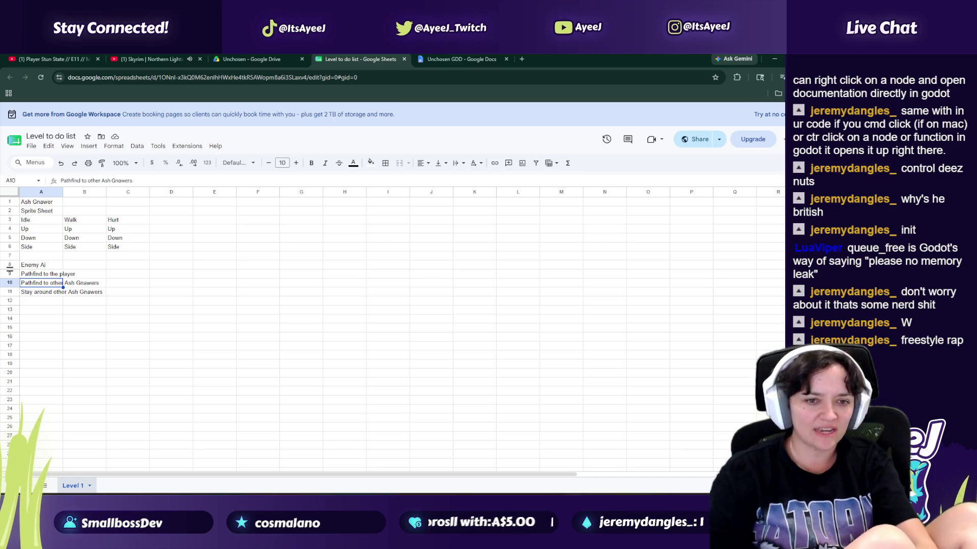
right_click(10, 284)
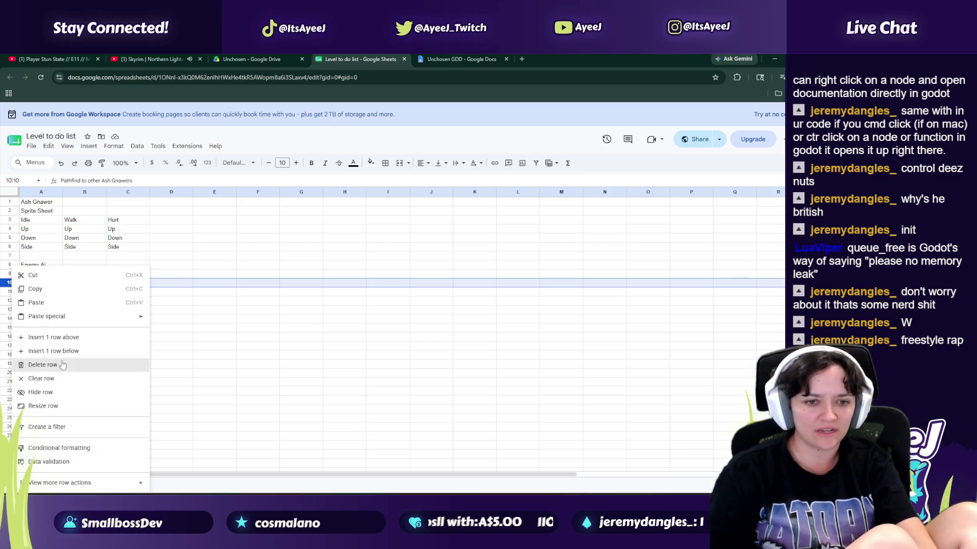
left_click(46, 338)
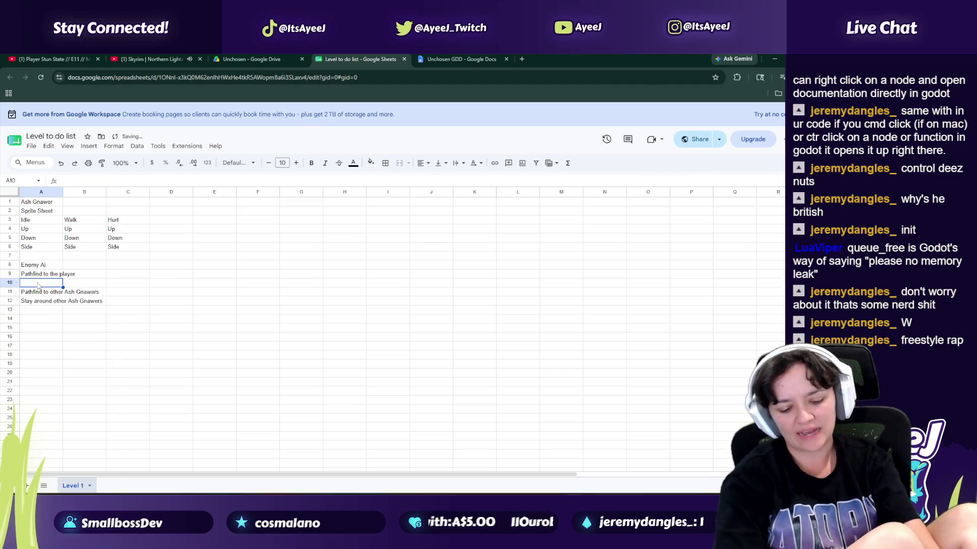
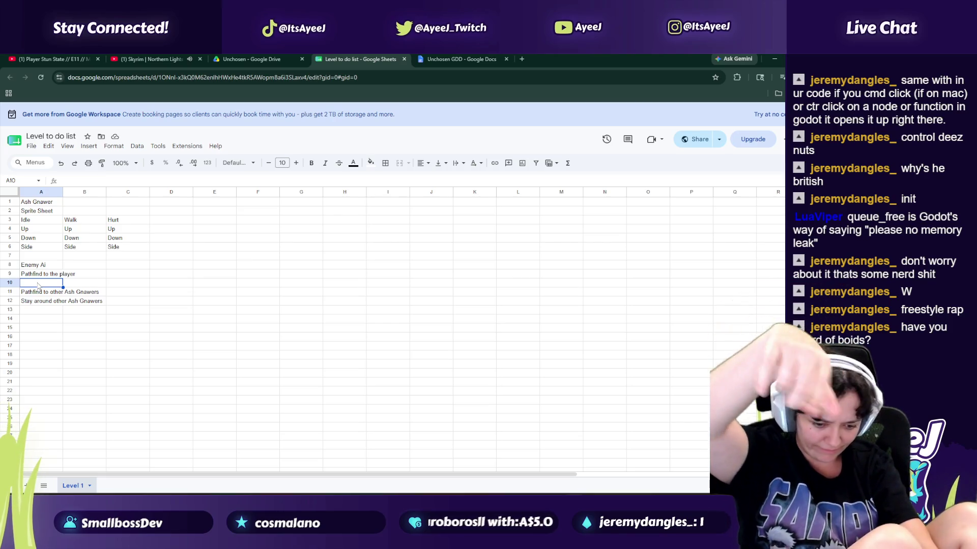
Step: Enter the note 'Wander randomly until certain radius of other ash gnawer' in A10
type("Wander ra")
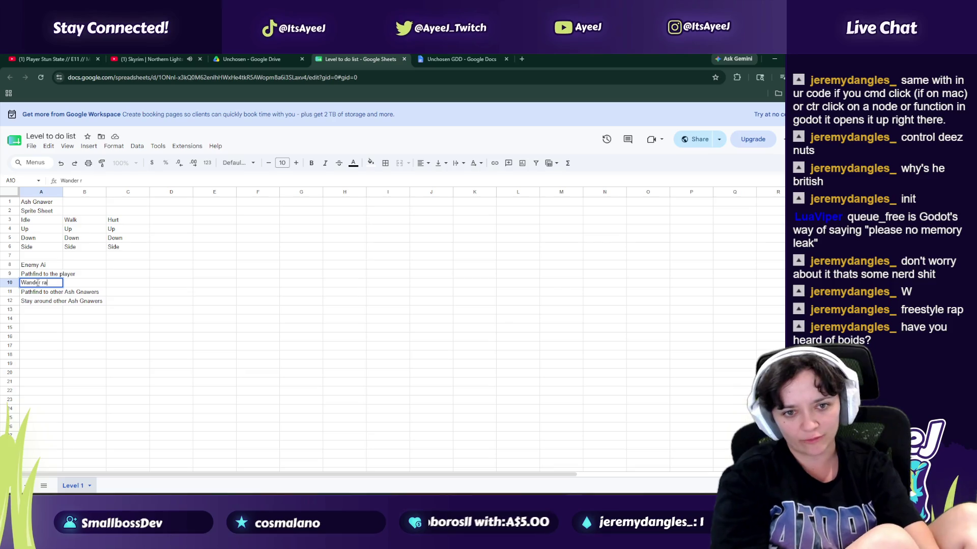
type("ndmly until")
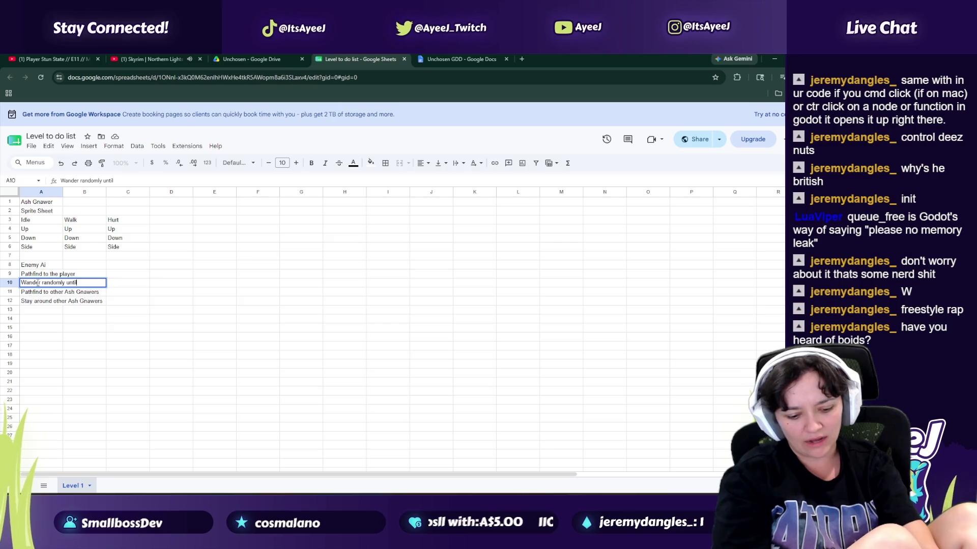
type(" certain ra")
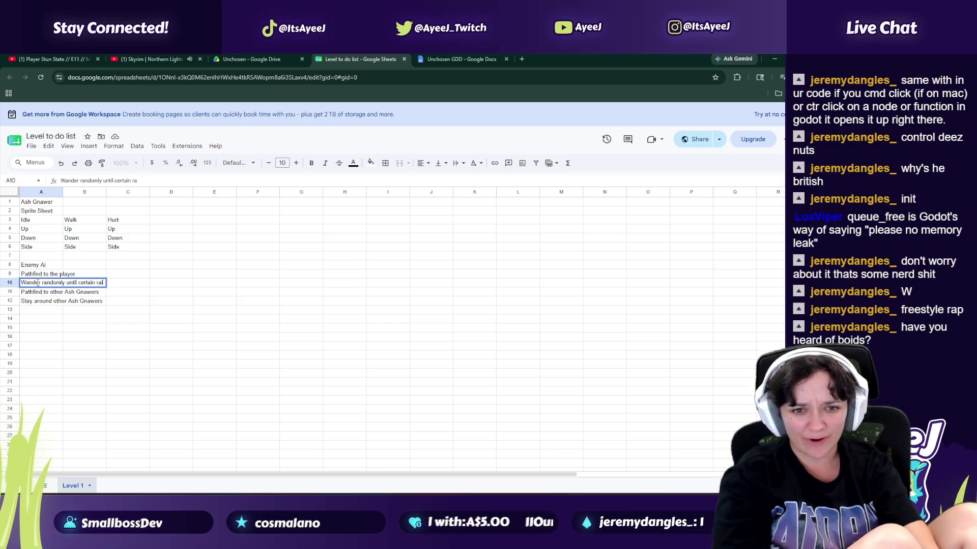
type("diau")
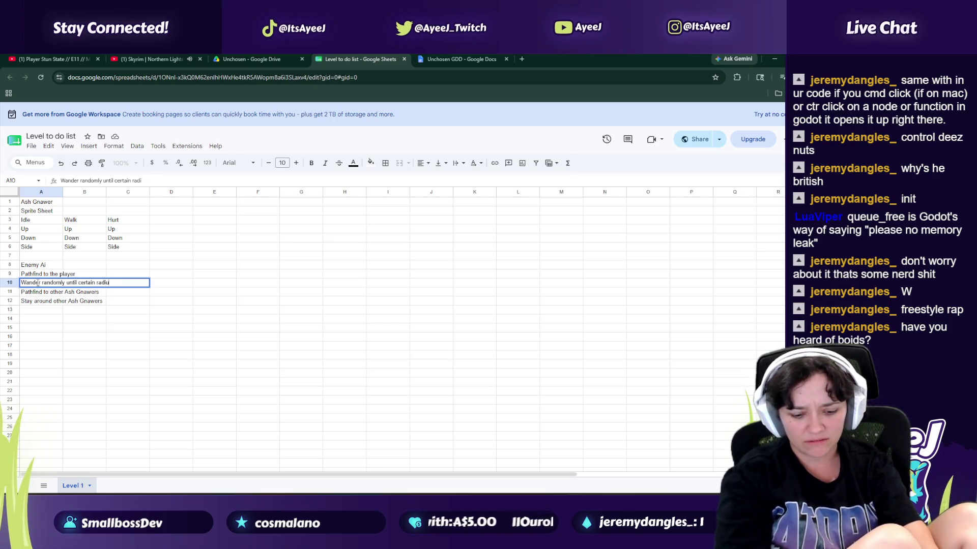
type("f otehr")
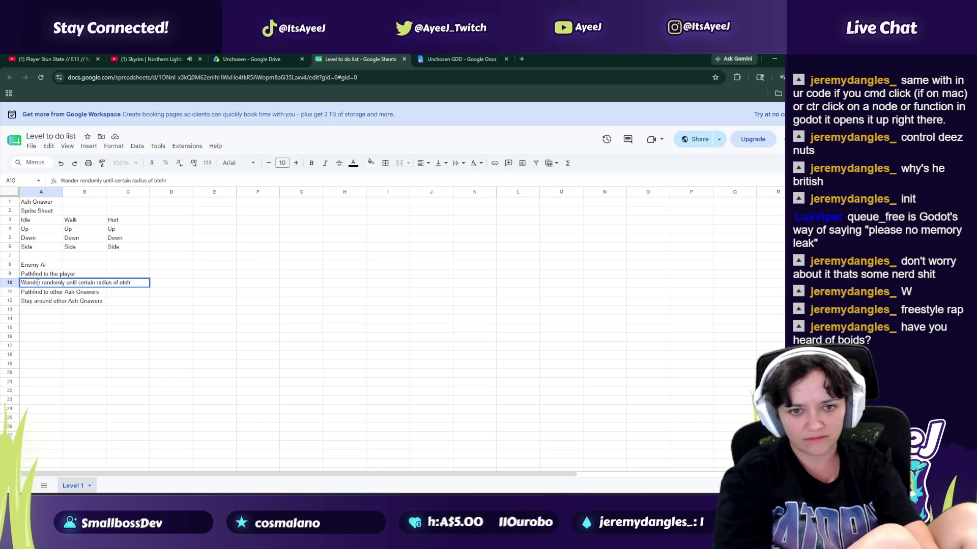
type("ash gnawe")
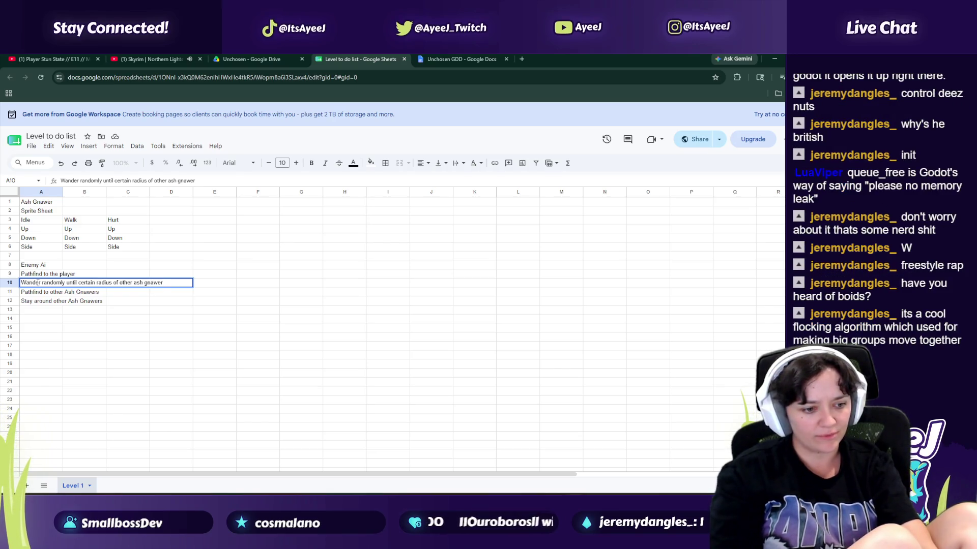
key("Return")
key("Up")
key("Up")
key("Right")
key("Right")
key("Up")
key("Left")
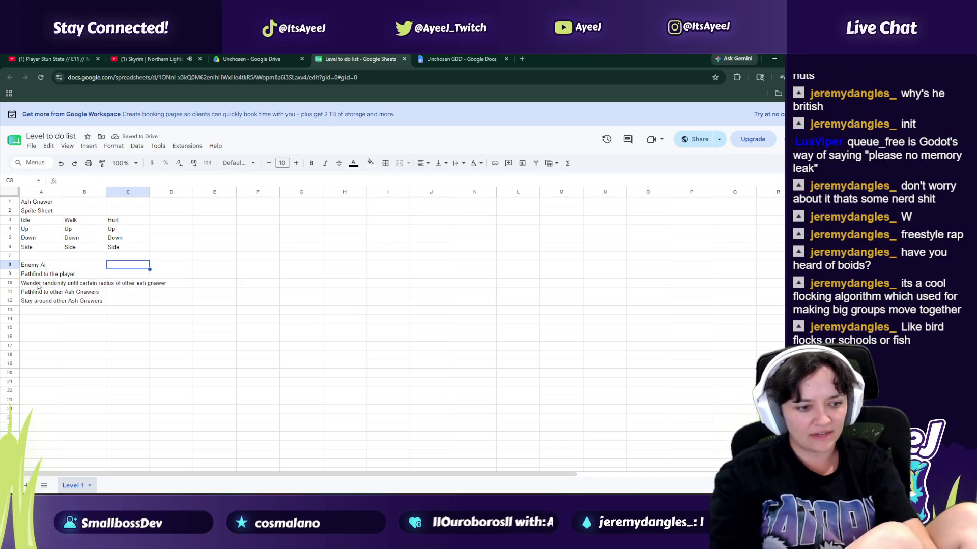
Step: Enter '(boids)' in C8 beside the Enemy Ai heading
key("Right")
type("(")
type("biods")
key("BackSpace")
key("BackSpace")
key("BackSpace")
type("oids")
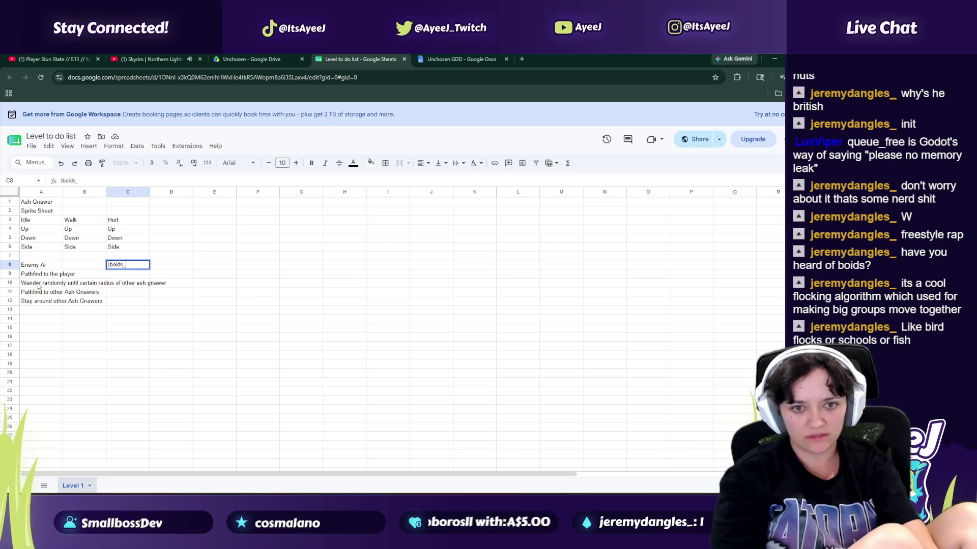
type(")")
key("Return")
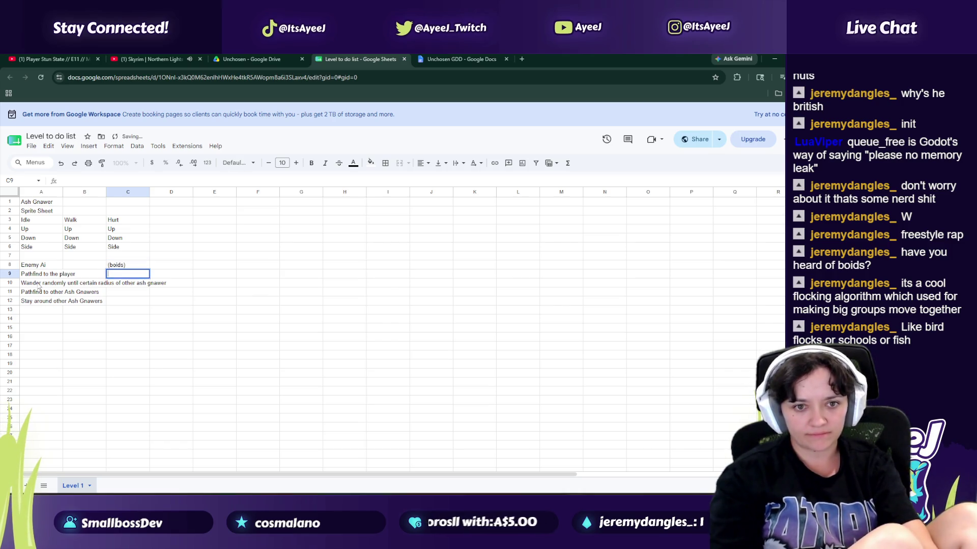
key("Down")
key("Left")
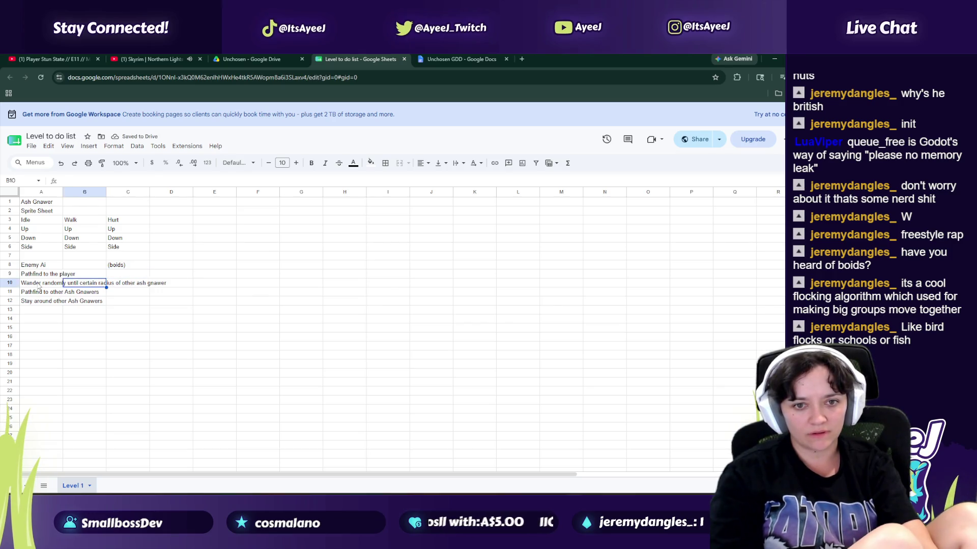
key("Left")
Step: Reselect the wander note in A10 and highlight its 'certain radius of other ash gnawer' wording
key("Right")
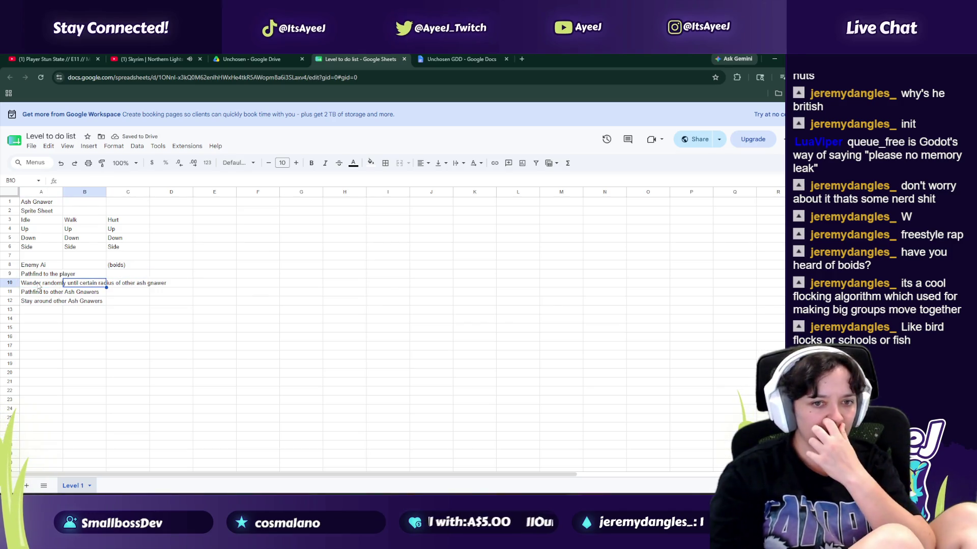
left_click(40, 287)
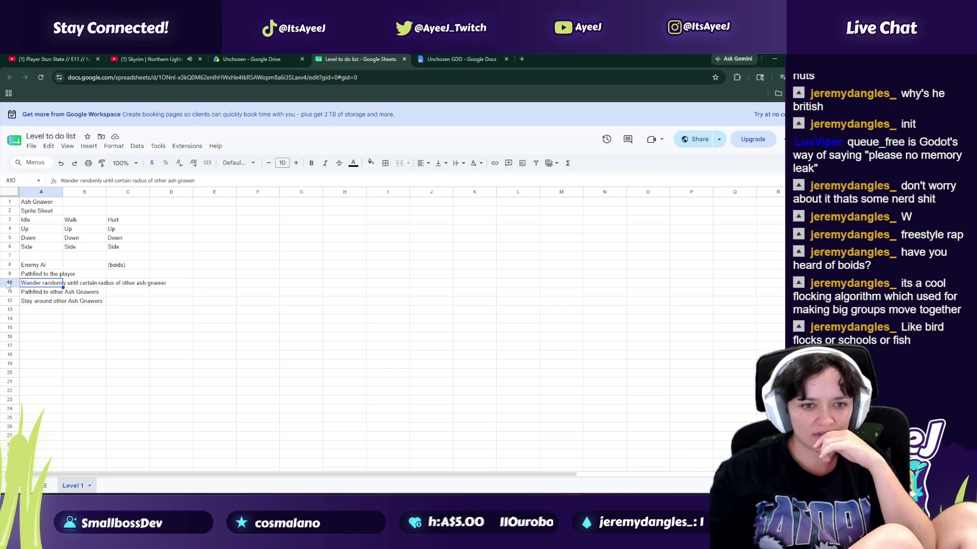
left_click(94, 286)
left_click(60, 284)
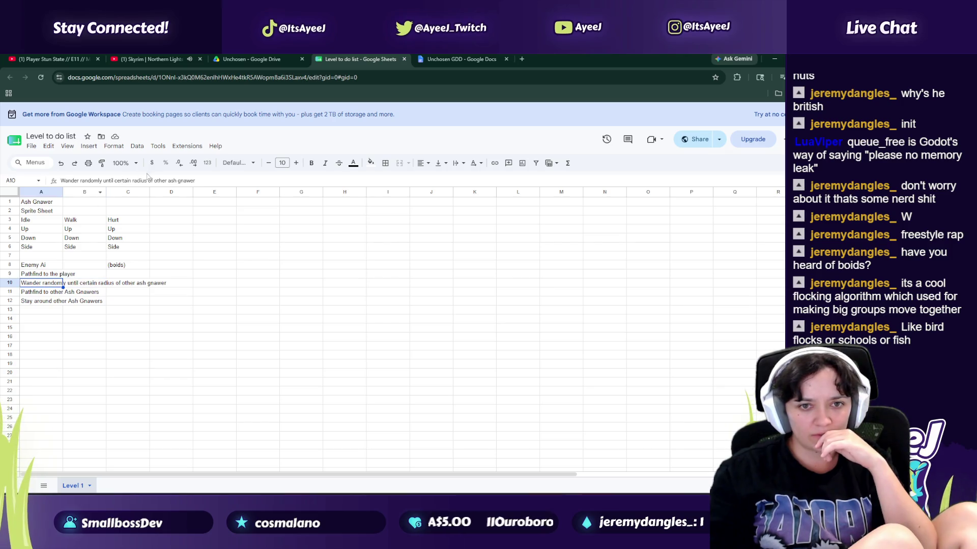
left_click_drag(203, 180, 115, 181)
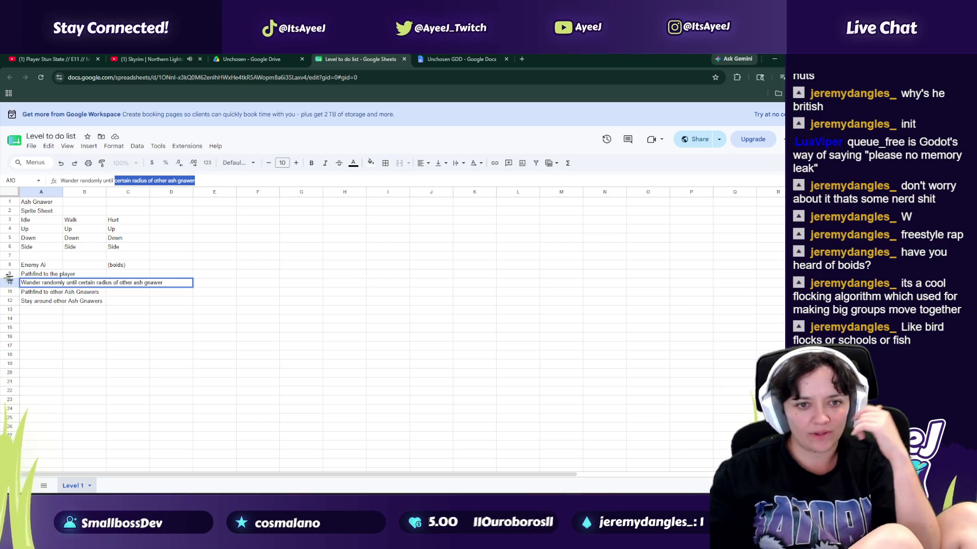
Step: Rename the Enemy Ai heading in A8 to 'Enemy scripts'
left_click(45, 265)
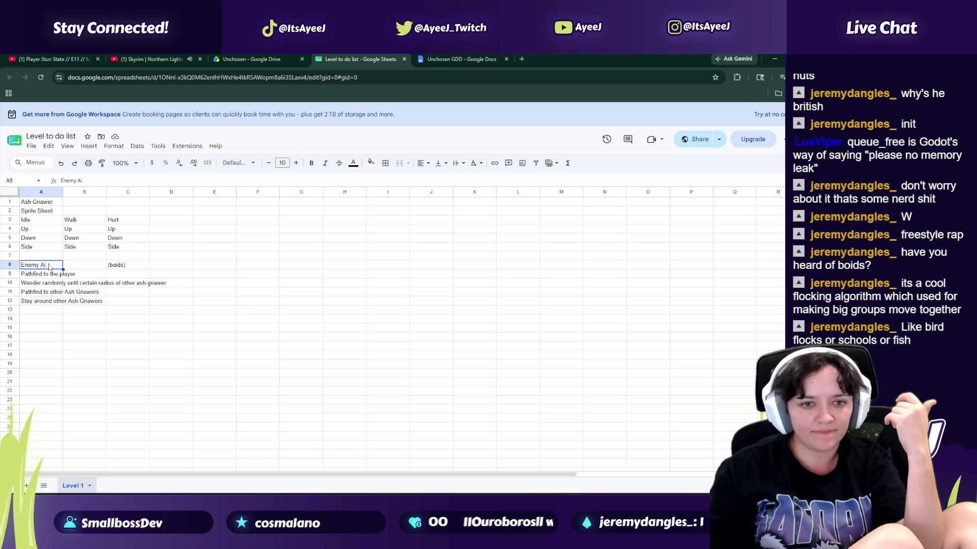
left_click(82, 181)
key("BackSpace")
key("BackSpace")
type("sp")
type("ripts")
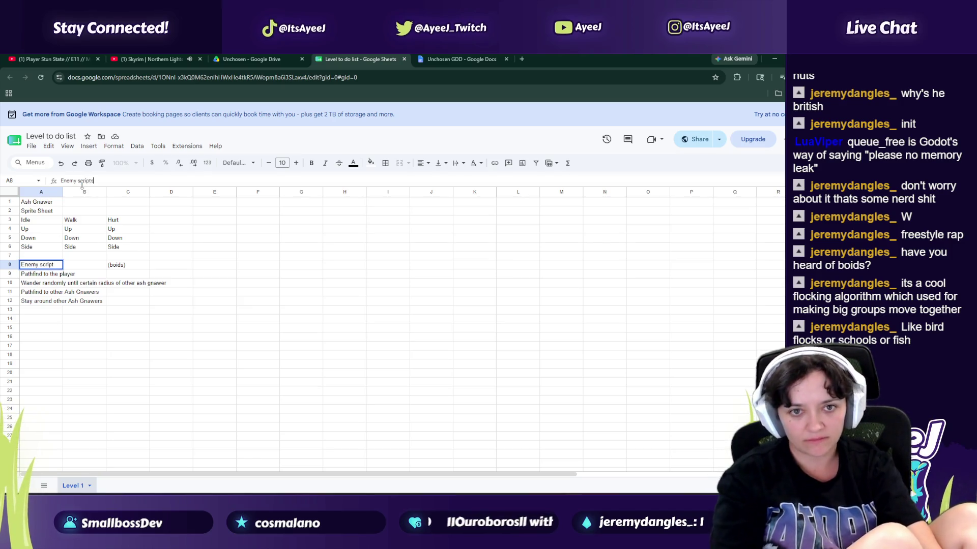
left_click(41, 287)
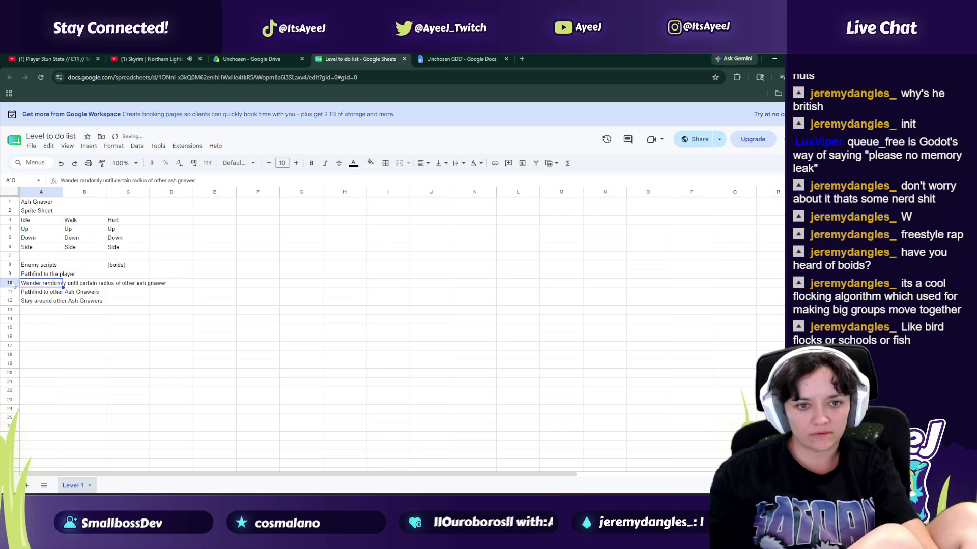
right_click(9, 283)
Step: Insert a row above the wander note and enter 'Viewcone of Ash Gnawer' in A10
left_click(39, 338)
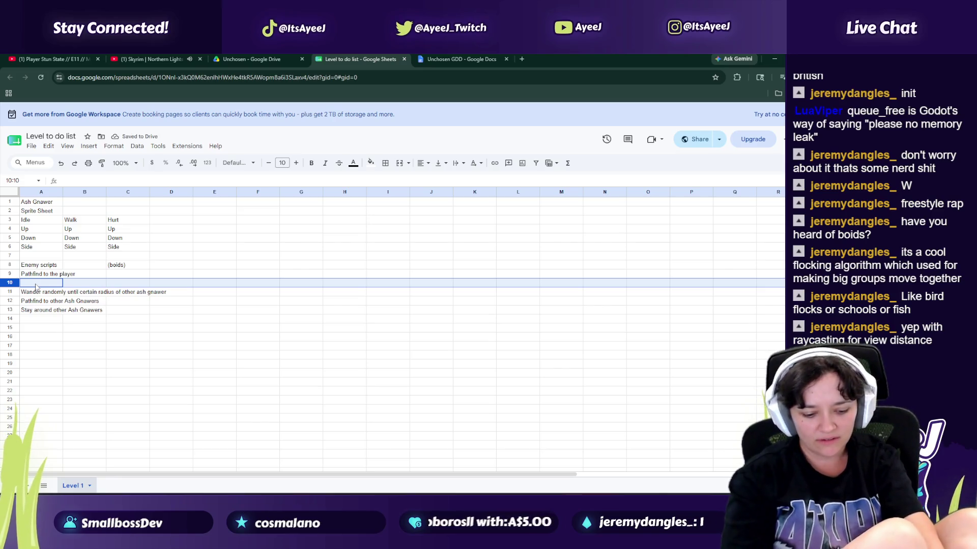
type("Viewcone of")
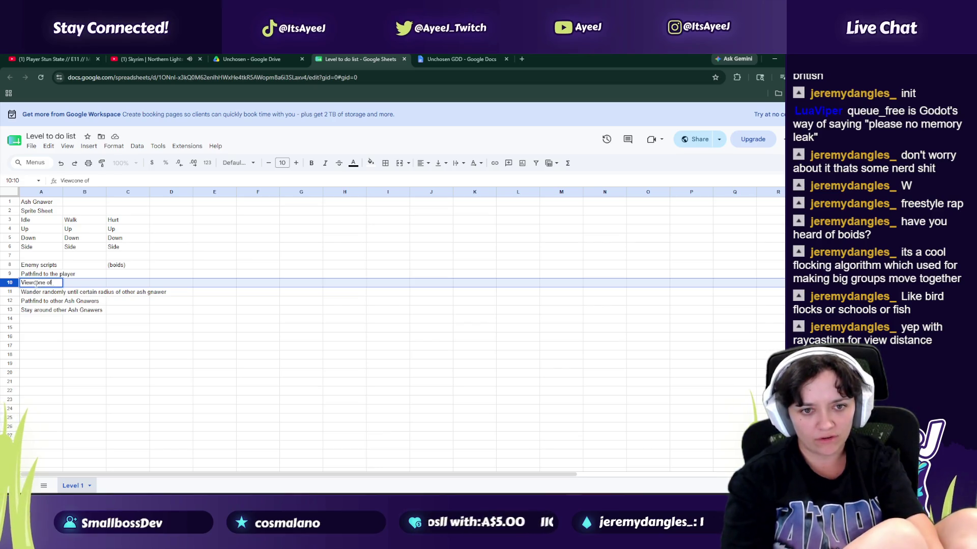
type(" enem")
key("BackSpace")
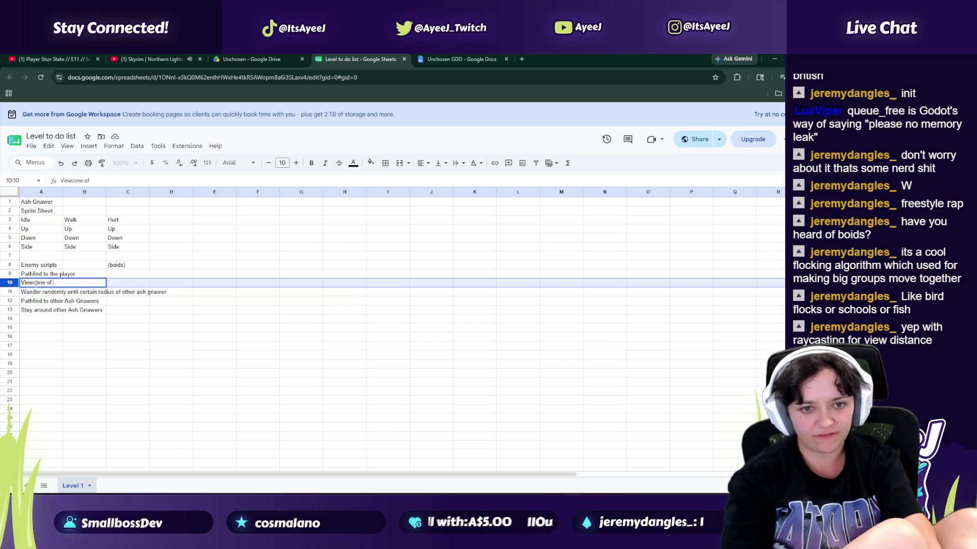
type("sh Gmaw")
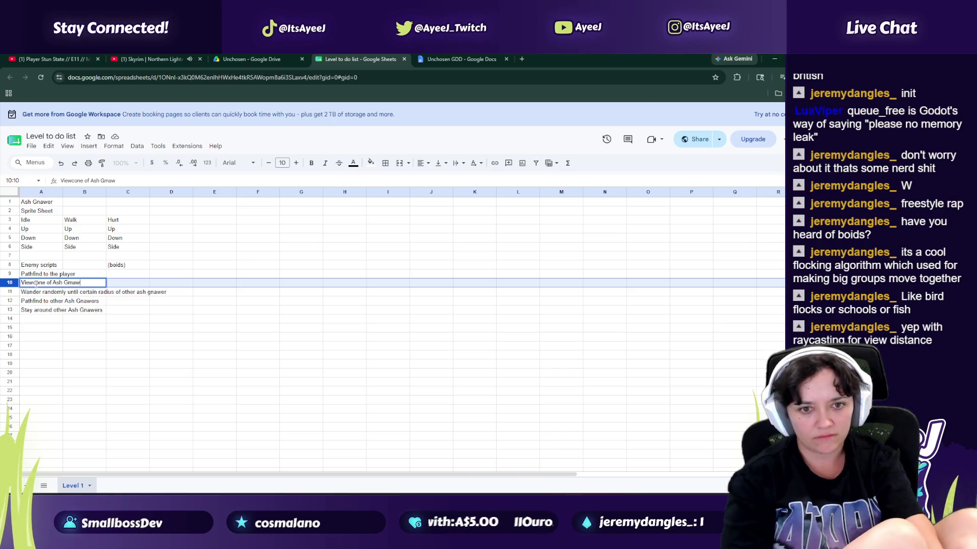
key("BackSpace")
key("BackSpace")
key("BackSpace")
type("nawe")
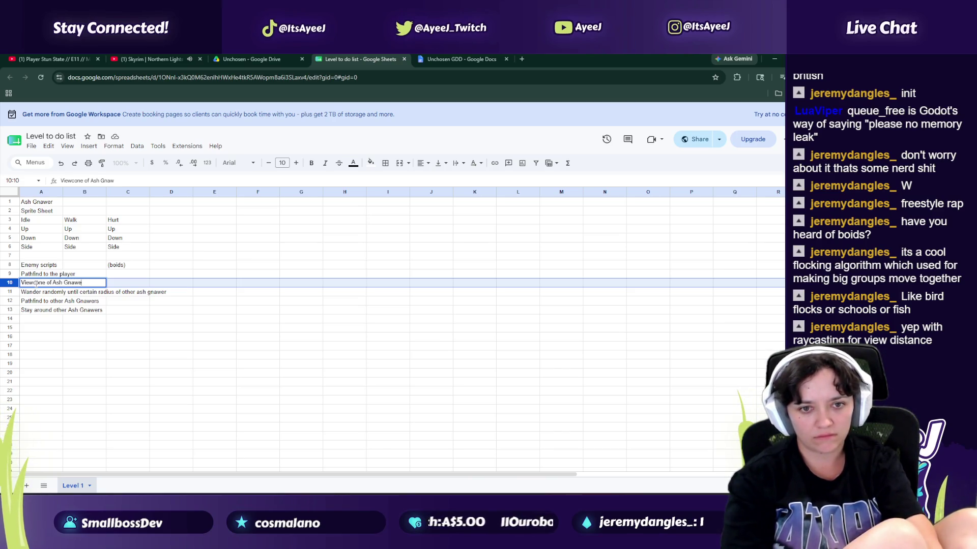
type("r")
left_click(88, 294)
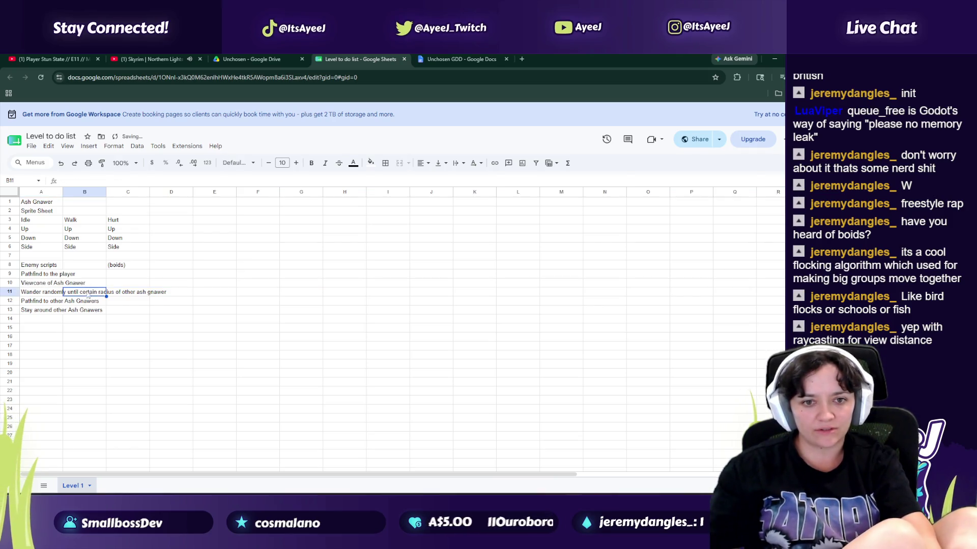
Step: Reword the wander note in A11 to read 'Wander randomly until it views another Ash Gnawer'
left_click(55, 293)
left_click_drag(195, 180, 113, 181)
type("it viewe")
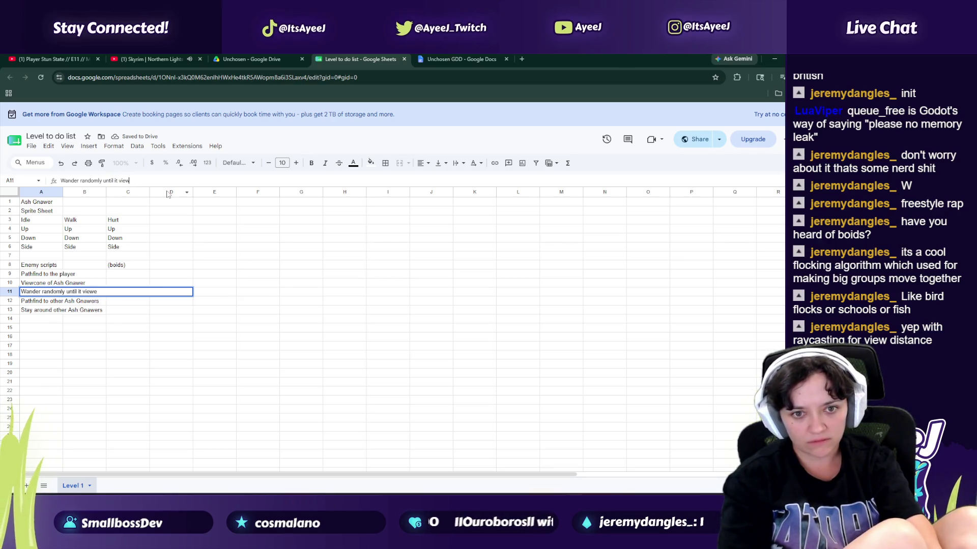
key("BackSpace")
type("s a")
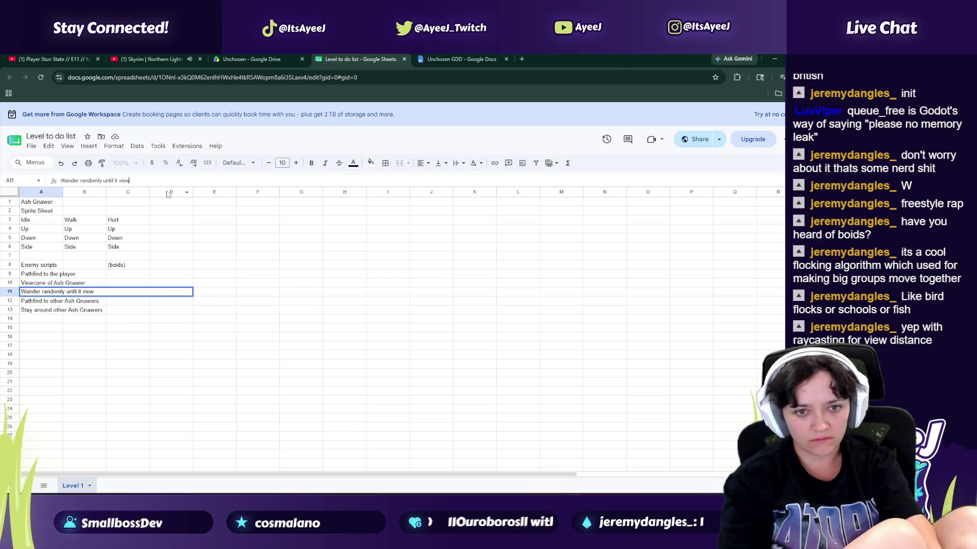
type("nother Ash Gnawer")
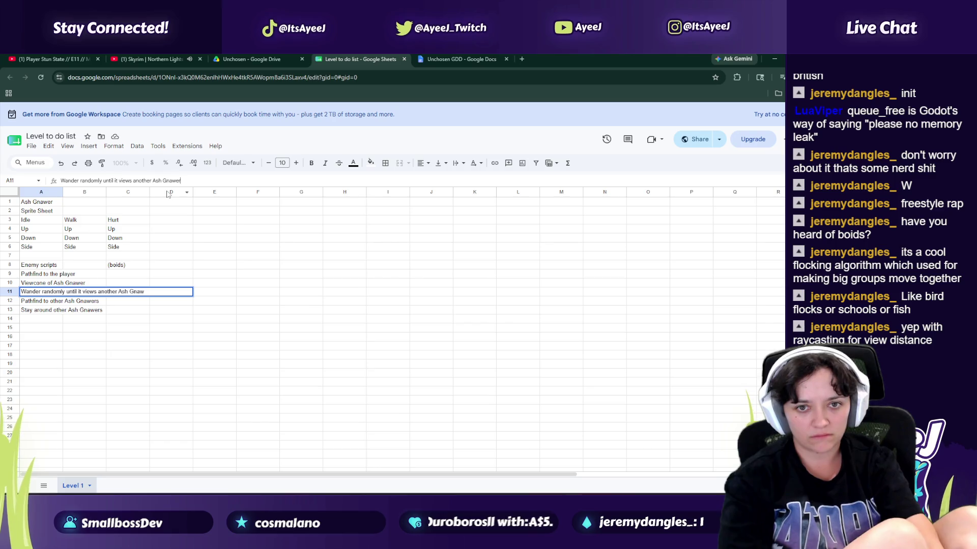
key("Return")
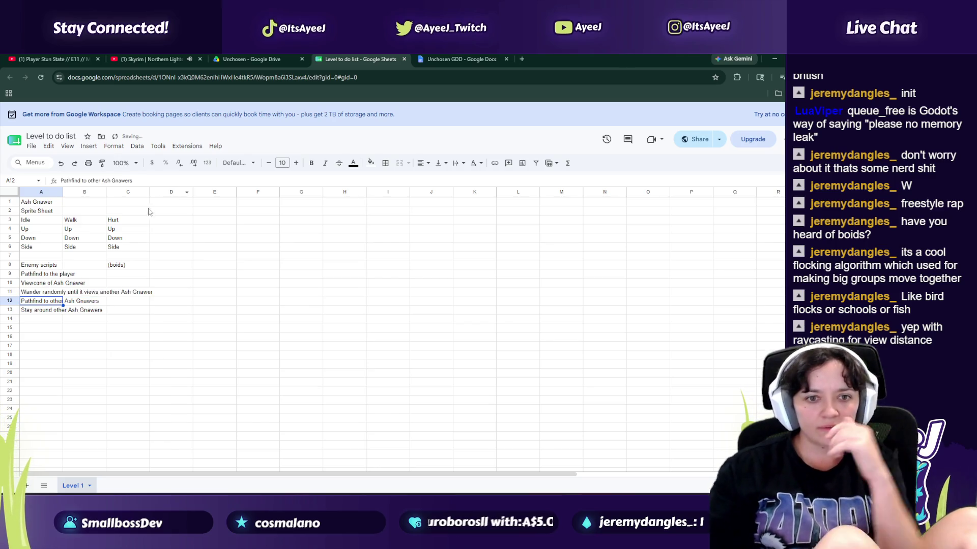
Step: Delete row 9, the 'Pathfind to the player' task
left_click(45, 311)
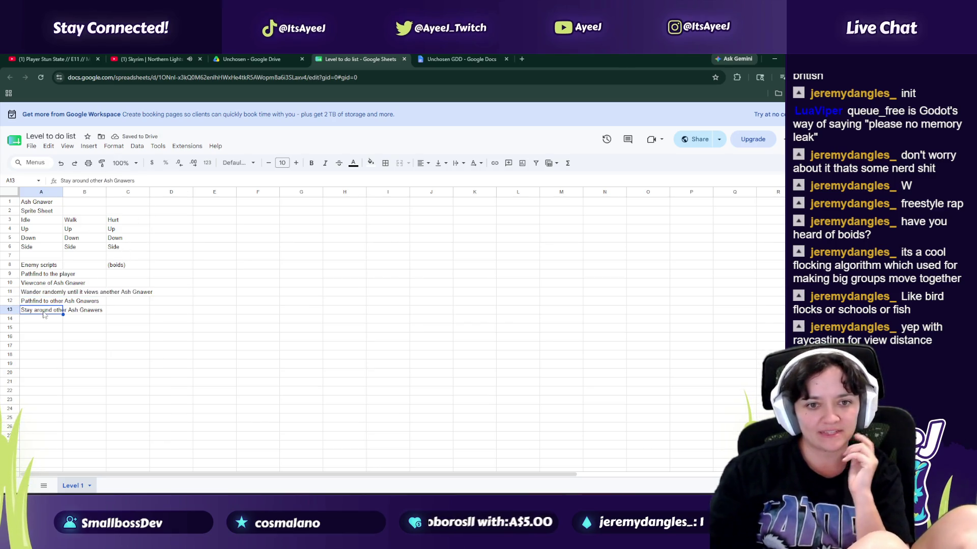
left_click(11, 274)
right_click(11, 275)
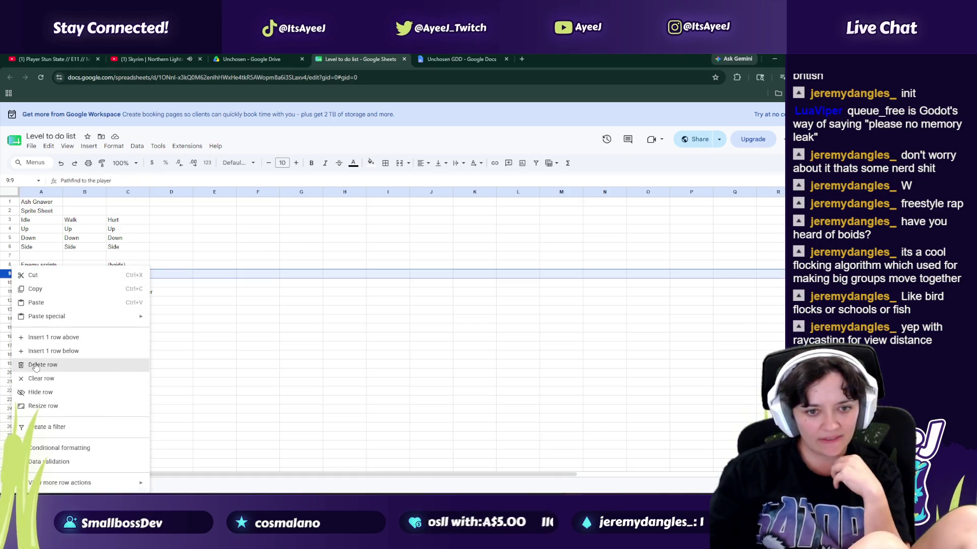
left_click(38, 364)
left_click(39, 310)
left_click(36, 318)
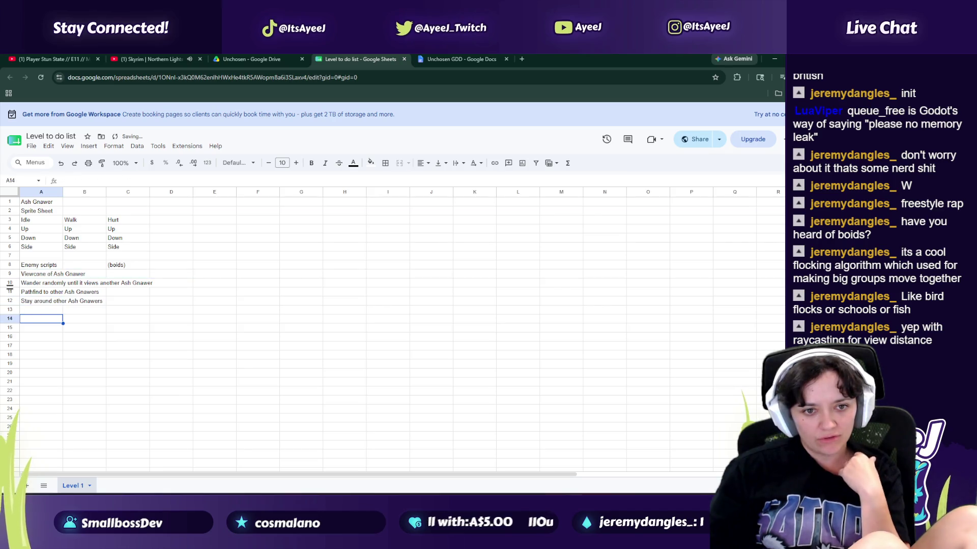
right_click(6, 320)
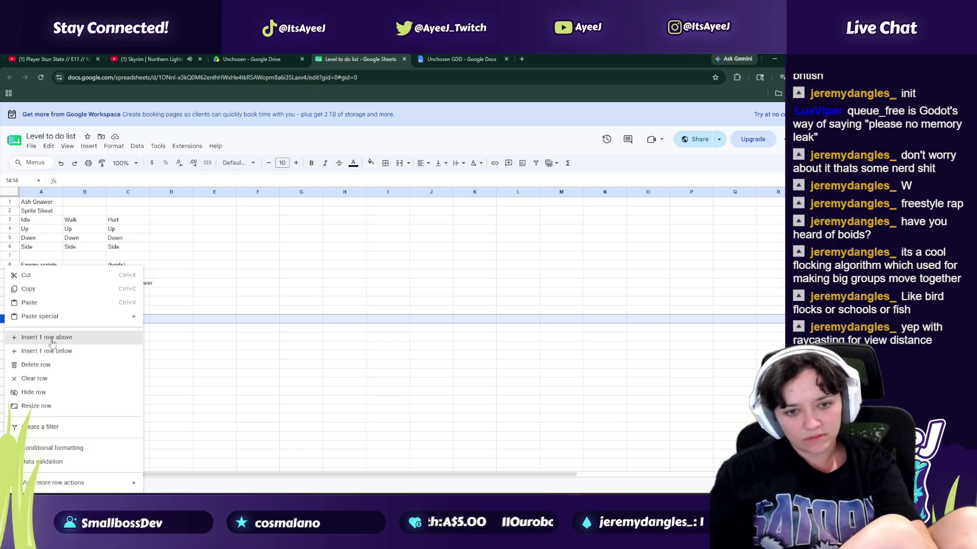
Step: Add 'Head towards player if they enter its viewcone' and 'Attack player' in A14:A15
left_click(259, 349)
left_click(41, 320)
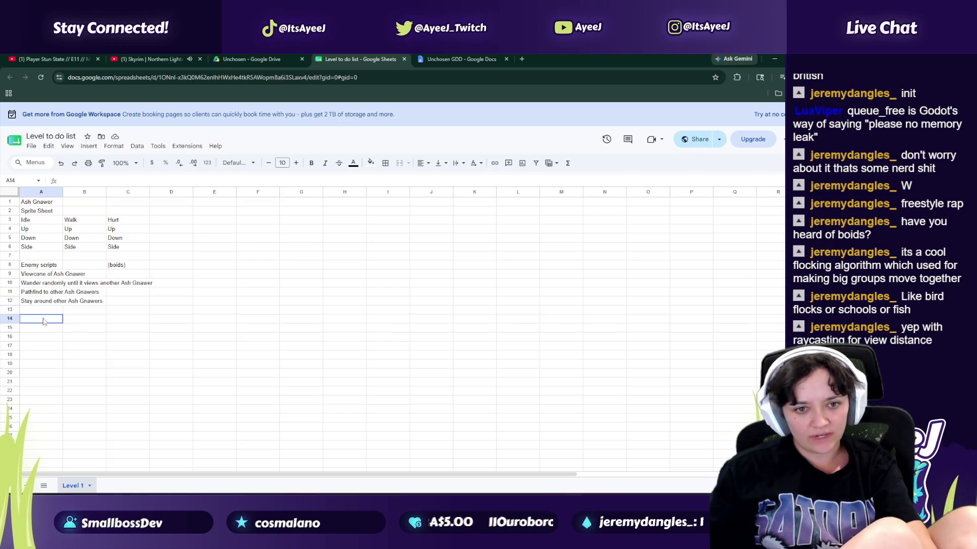
type("Head")
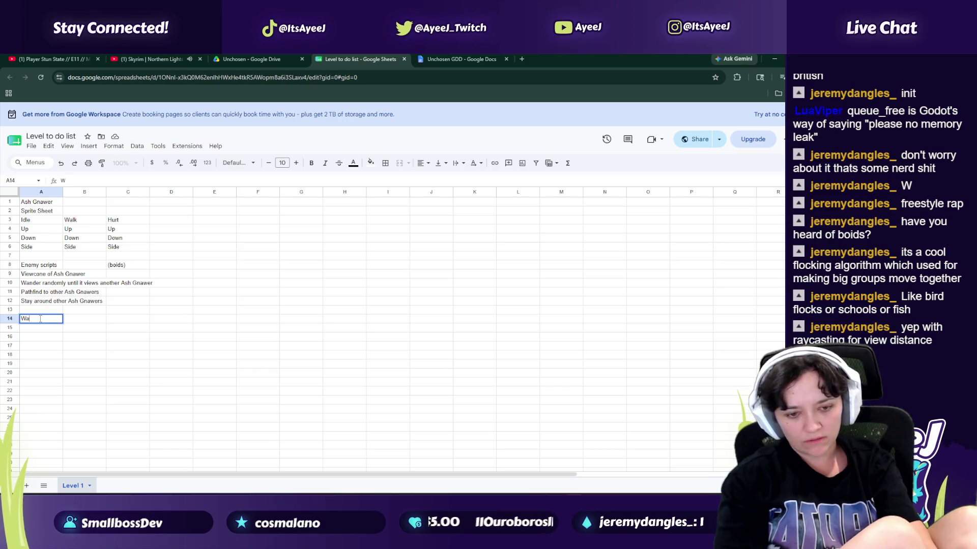
type(" towards")
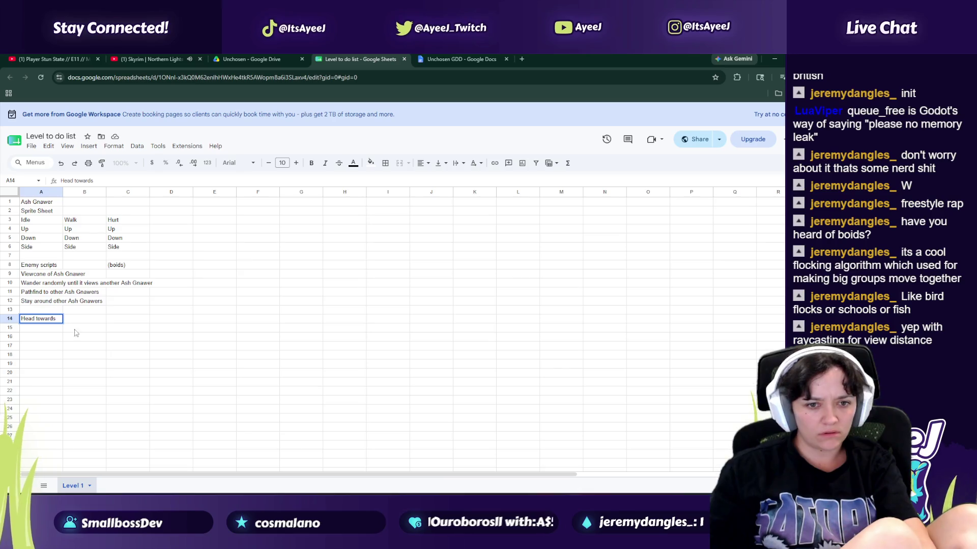
type(" player if")
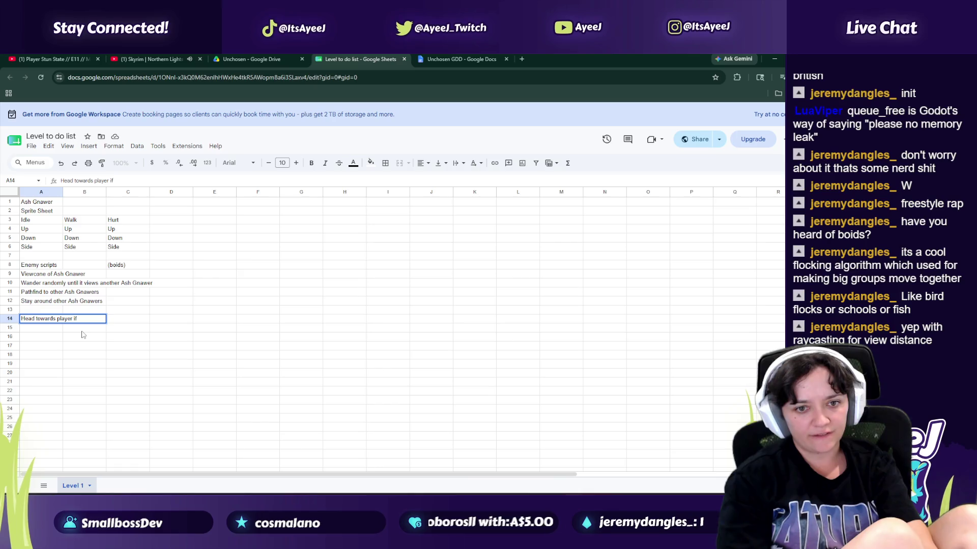
type(" they enter its vie")
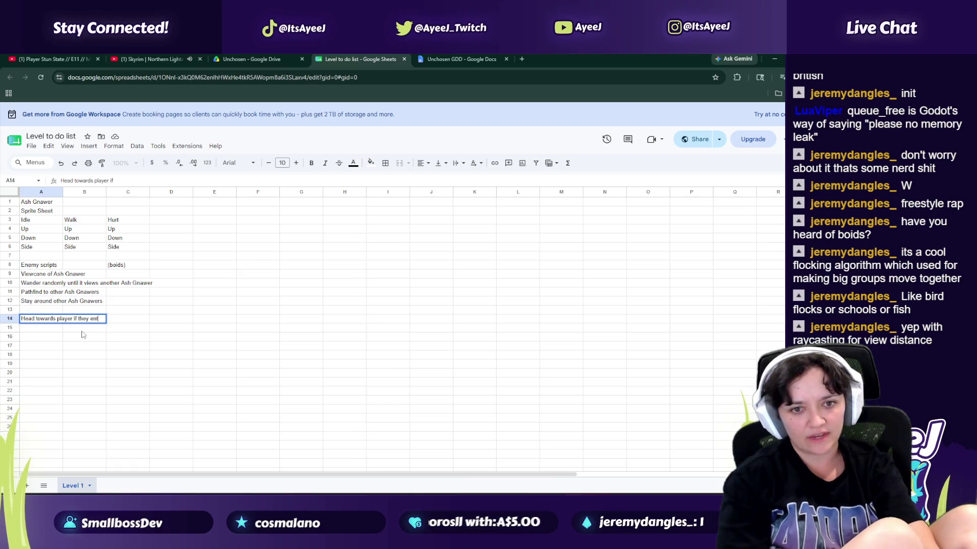
type("wcone")
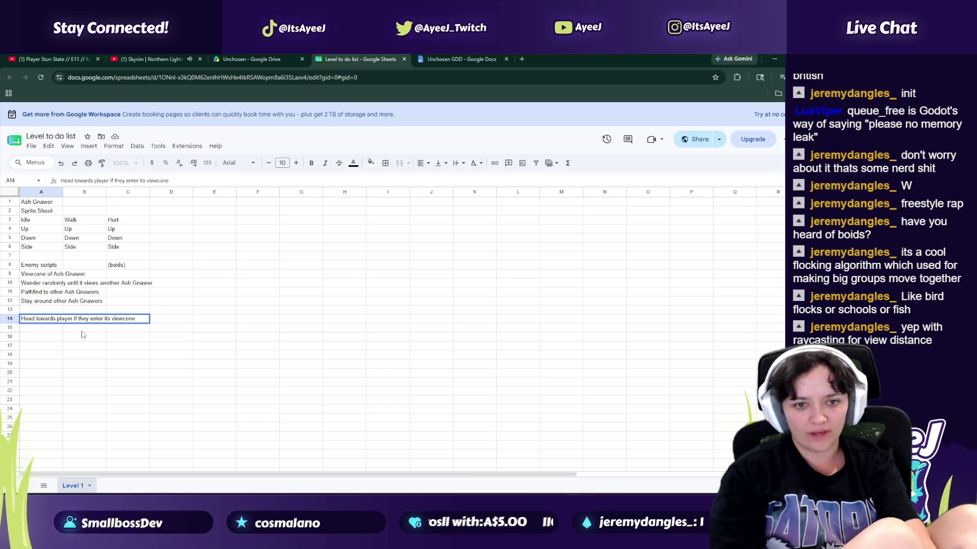
key("Return")
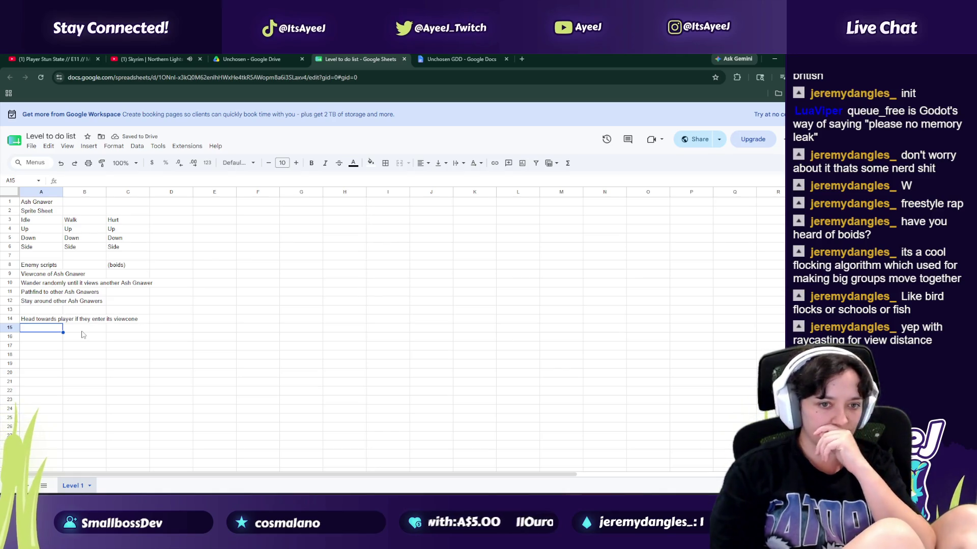
type("Attack player")
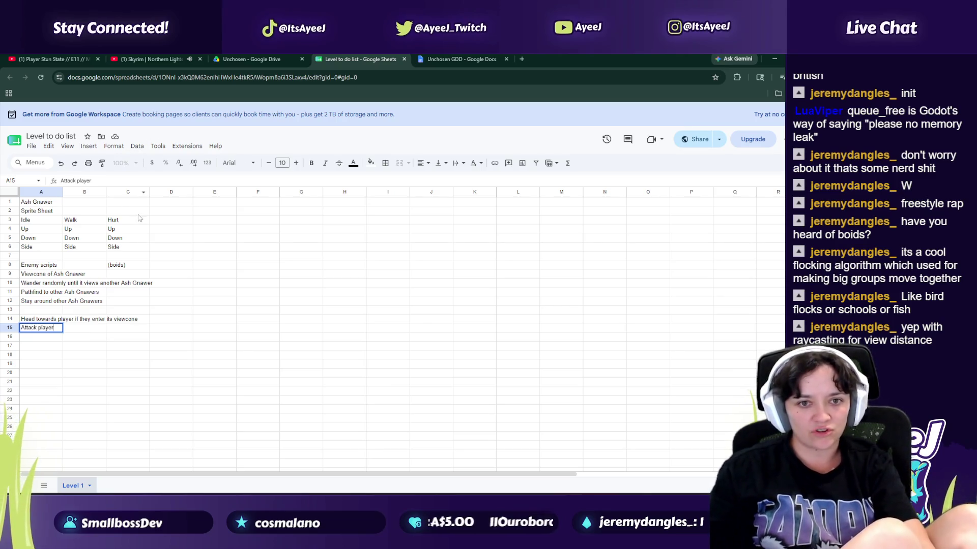
Step: Fill D3:D6 with an Attack sprite column listing Up, Down and Side
left_click(155, 219)
type("Attakc")
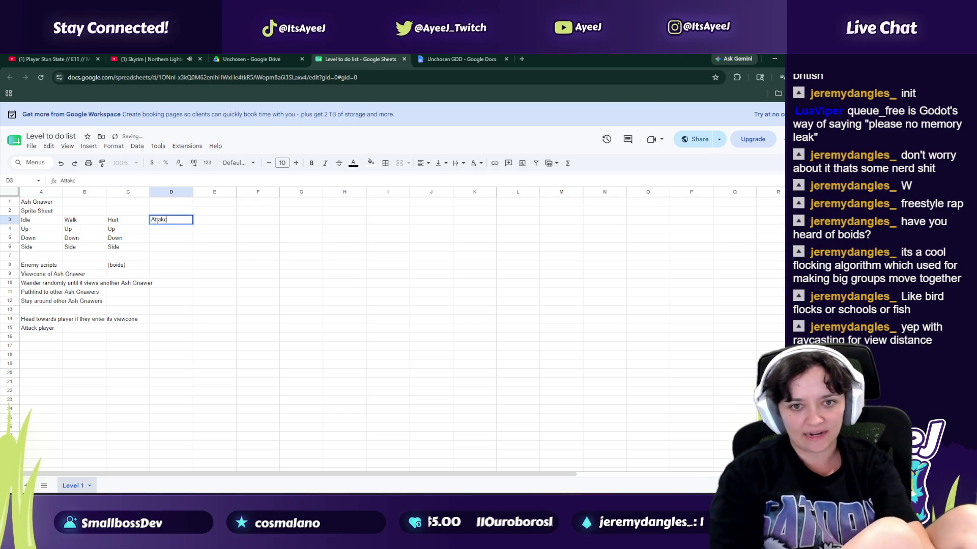
key("BackSpace")
key("BackSpace")
type("ck")
key("Return")
type("Up")
key("Return")
type("Down")
key("Return")
type("Siud")
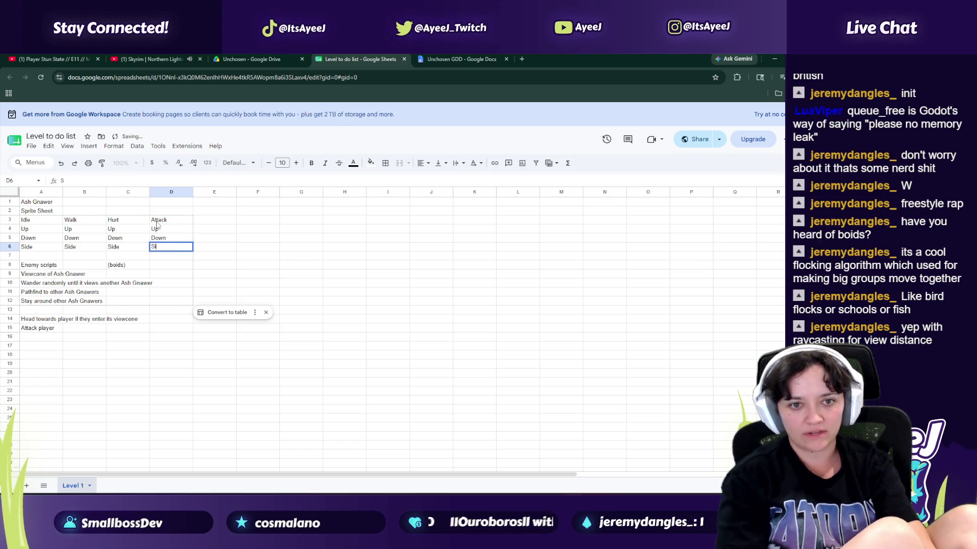
key("Return")
key("Down")
key("Down")
key("Down")
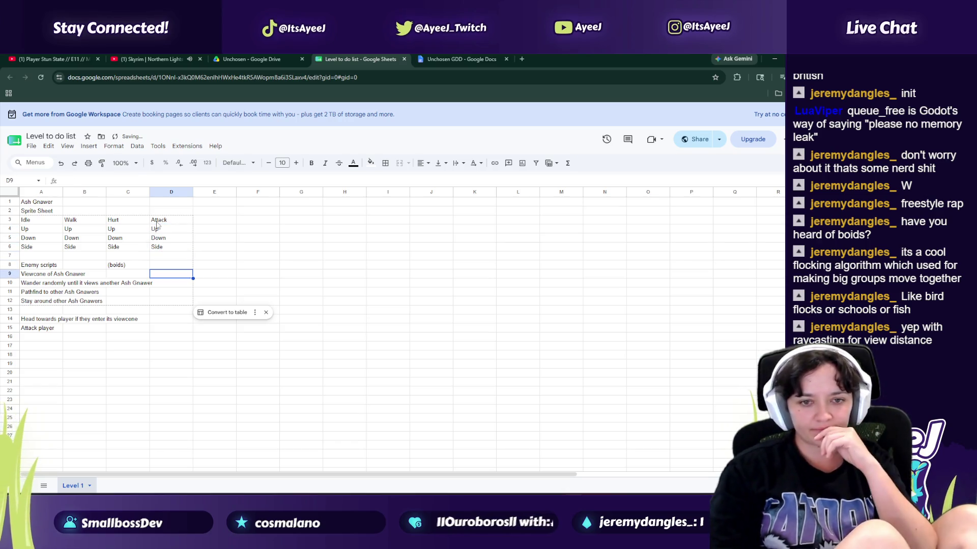
key("Left")
key("Left")
key("Left")
key("Down")
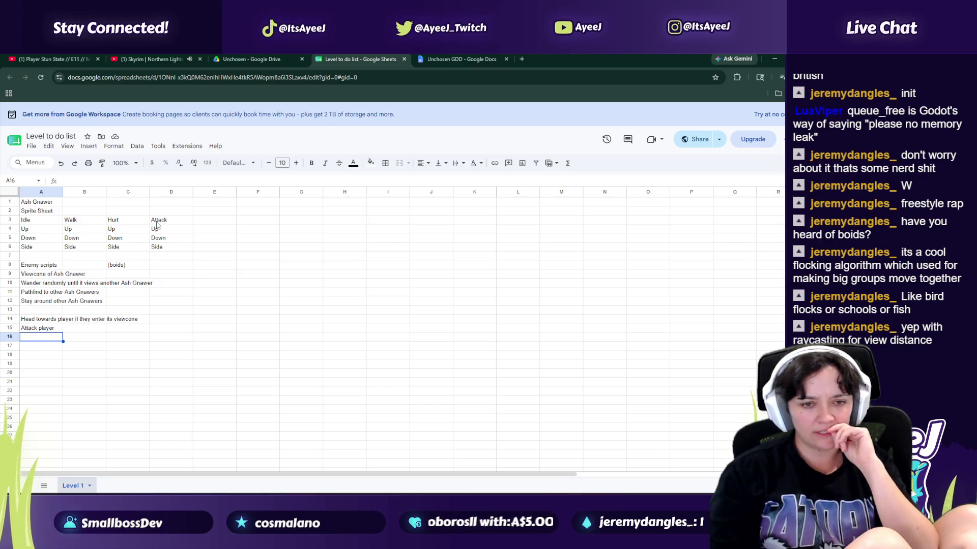
Step: Enter a 'Sounds' heading in A17 with Hurt, Attack and Idle listed below it
key("Down")
type("Sounds")
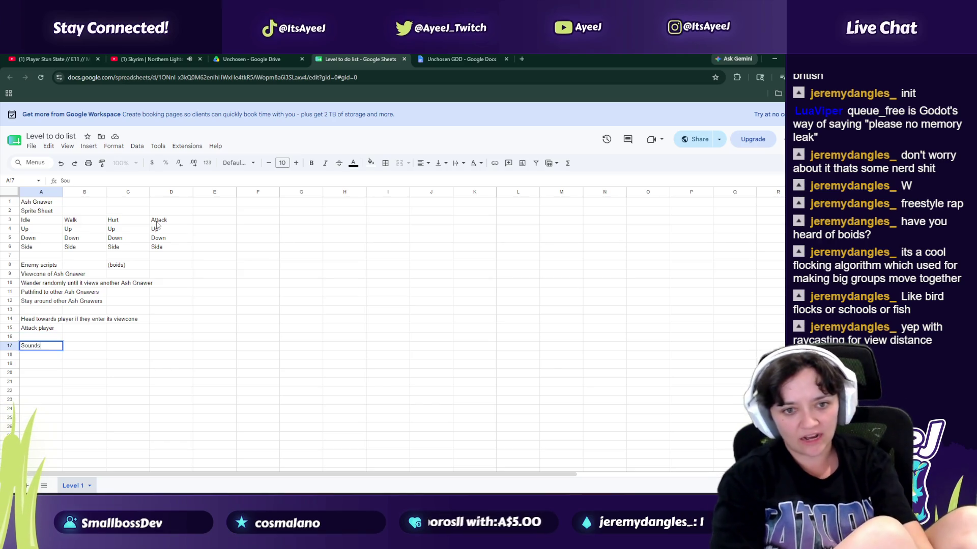
key("Return")
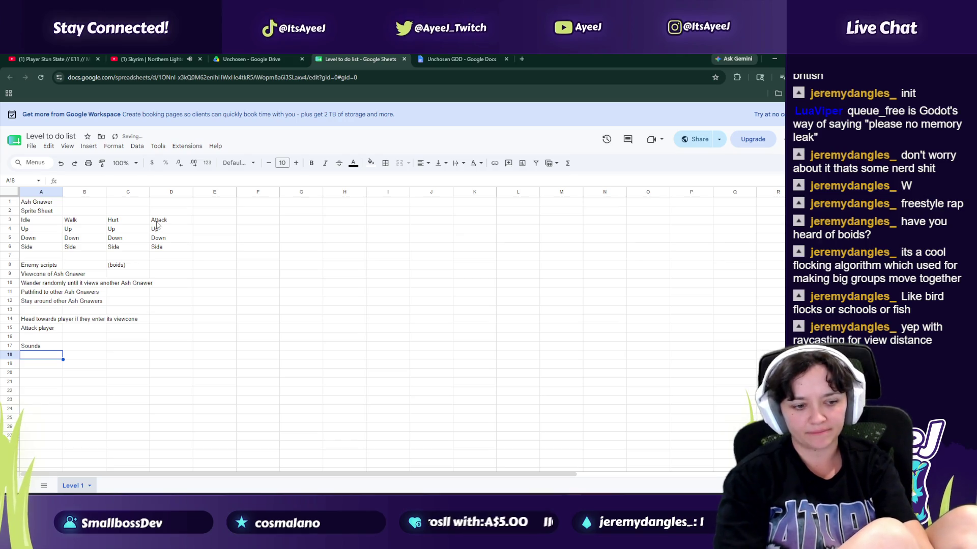
type("Hurt")
key("Return")
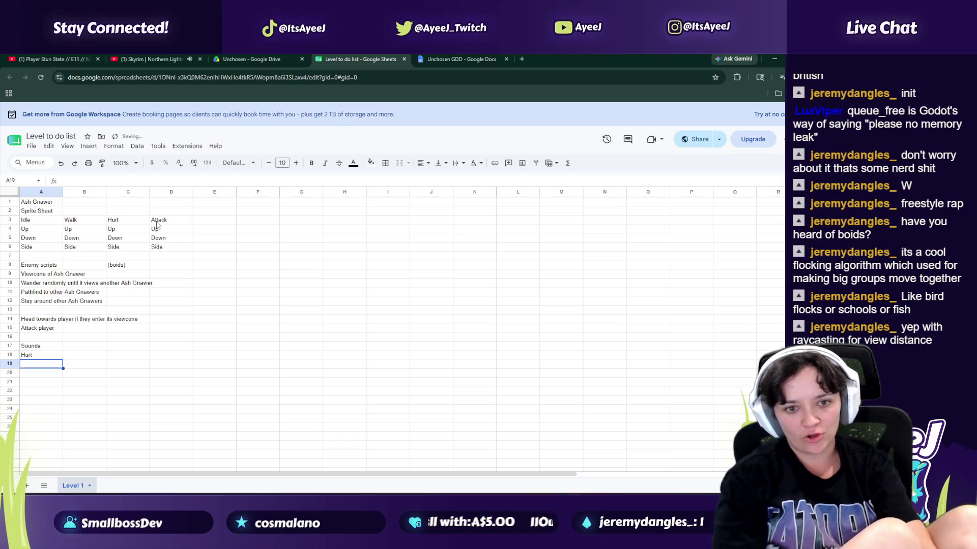
type("Atta")
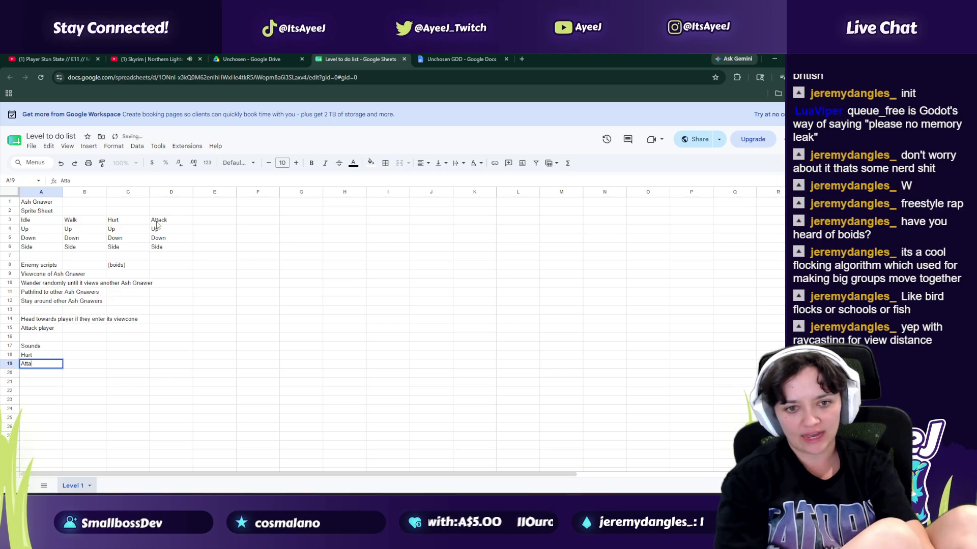
type("ck")
key("Return")
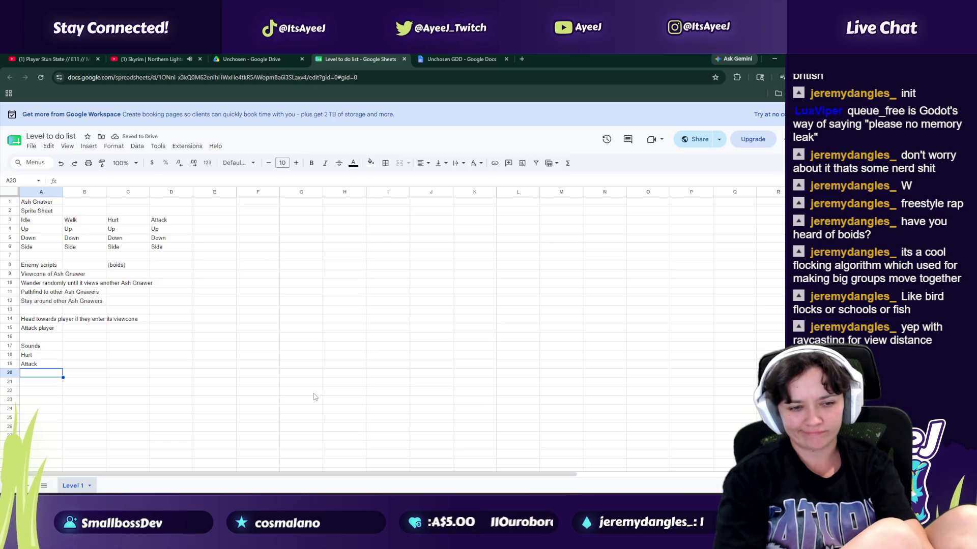
type("Talk")
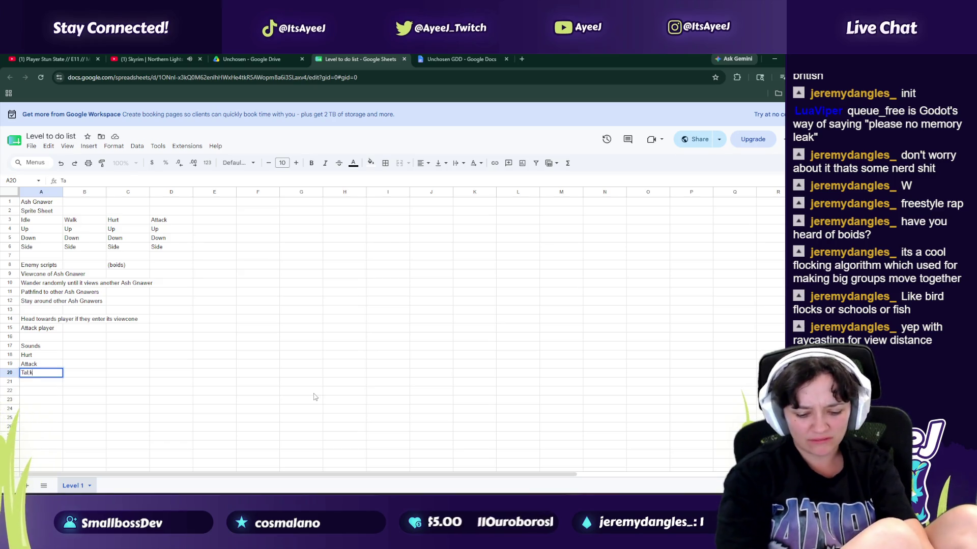
type("k")
type(" to")
type(" Ash ")
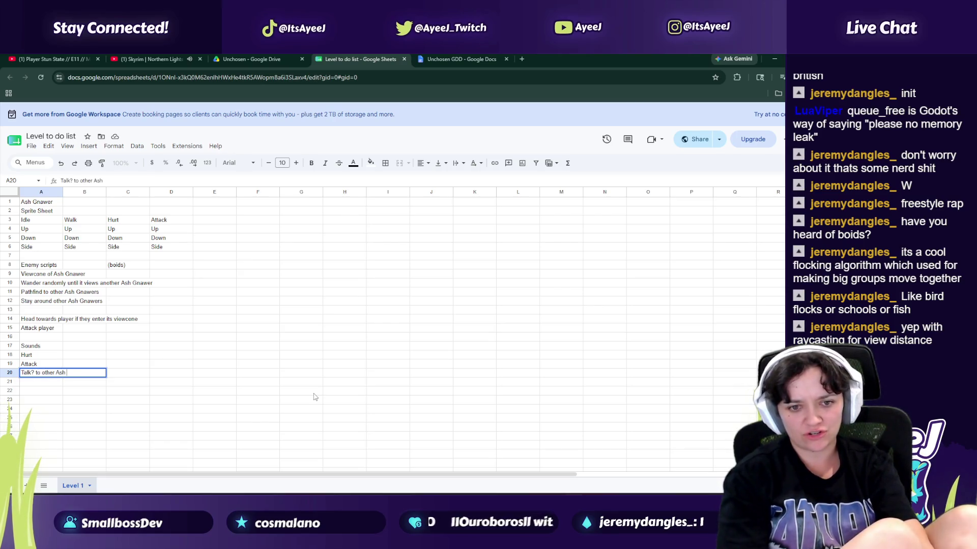
type("wers?")
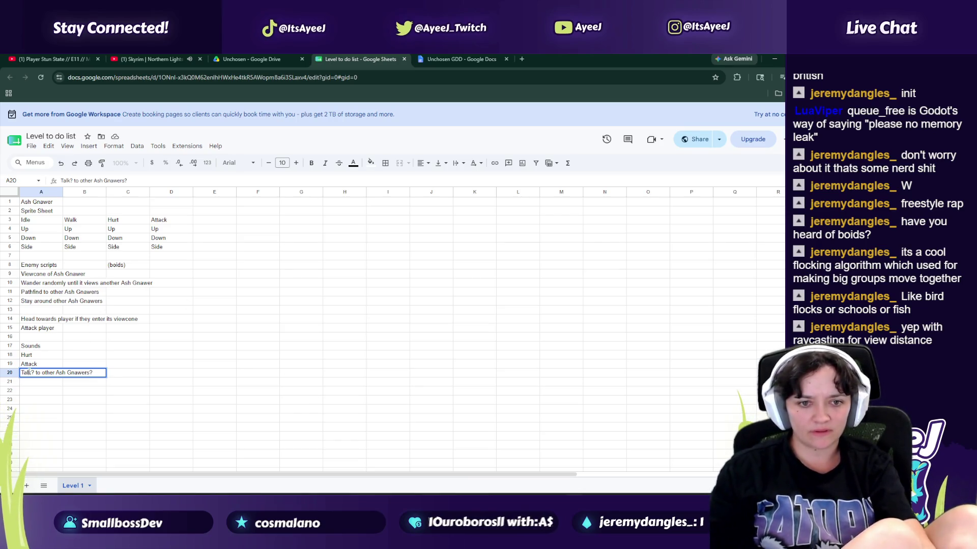
key("ctrl+a")
type("Idle")
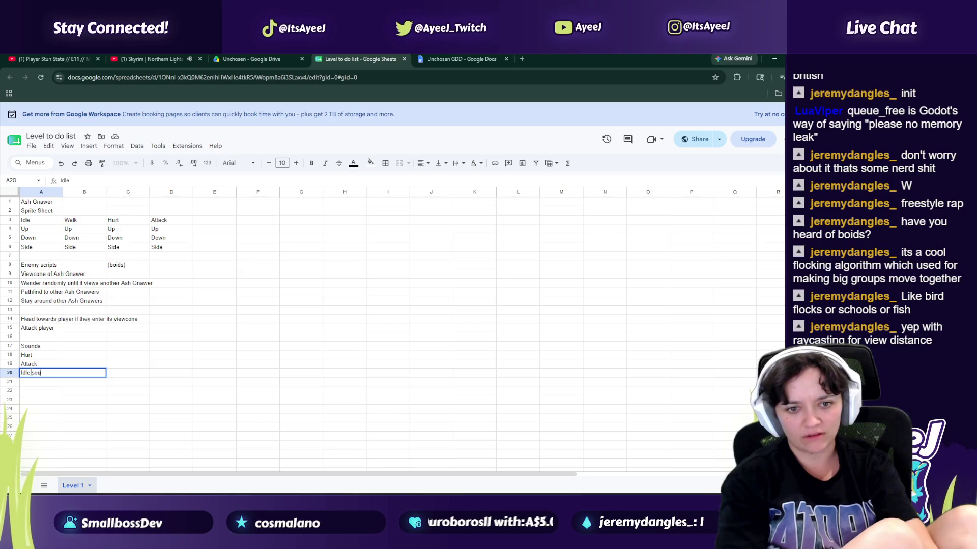
key("Return")
left_click(460, 58)
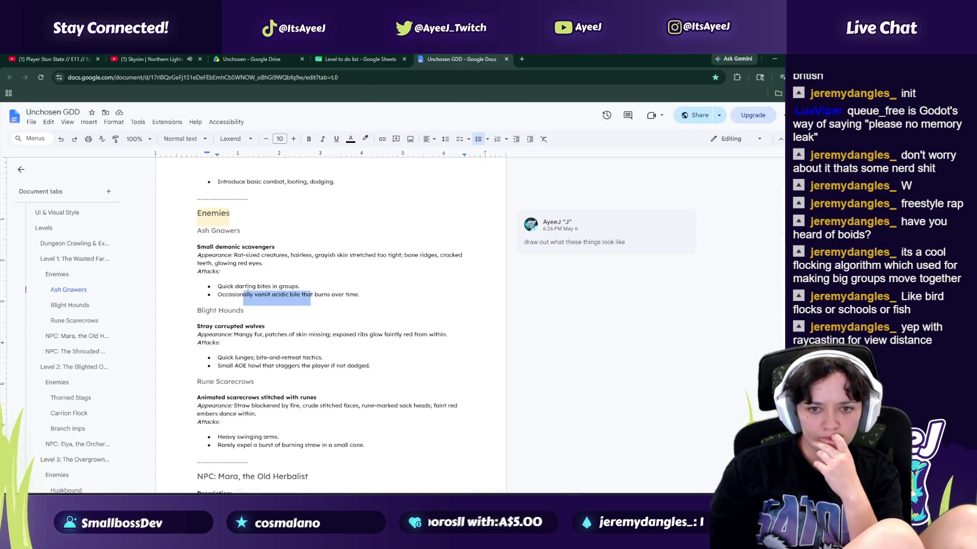
Step: Delete the acidic bile attack bullet from the Ash Gnawers section of the GDD
left_click_drag(243, 288, 316, 296)
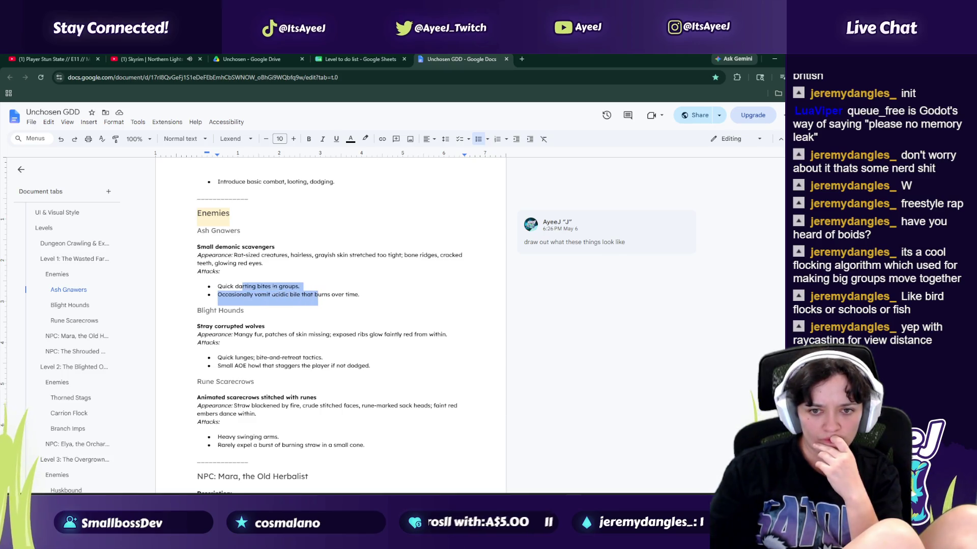
left_click(265, 286)
triple_click(338, 295)
scroll(305, 305, "up", 3)
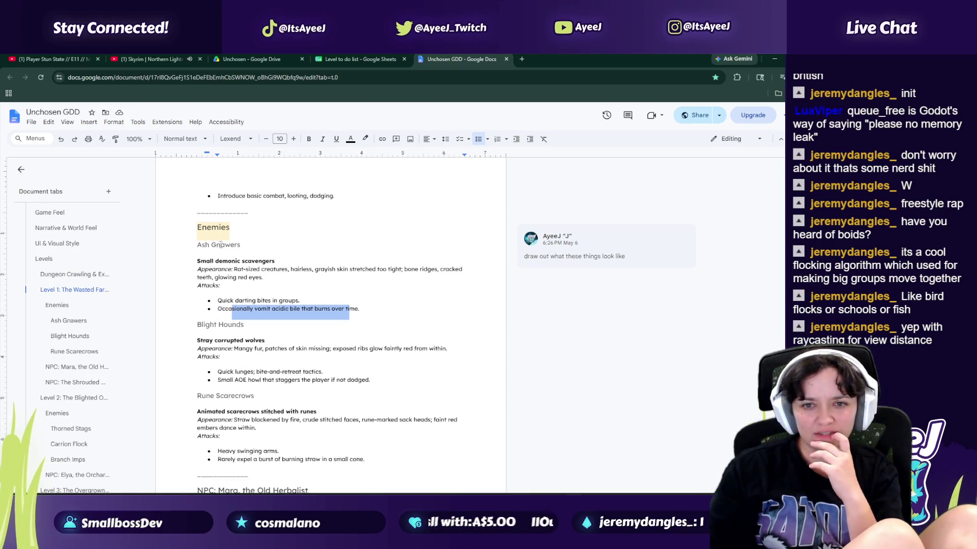
left_click_drag(258, 312, 314, 313)
scroll(280, 325, "down", 1)
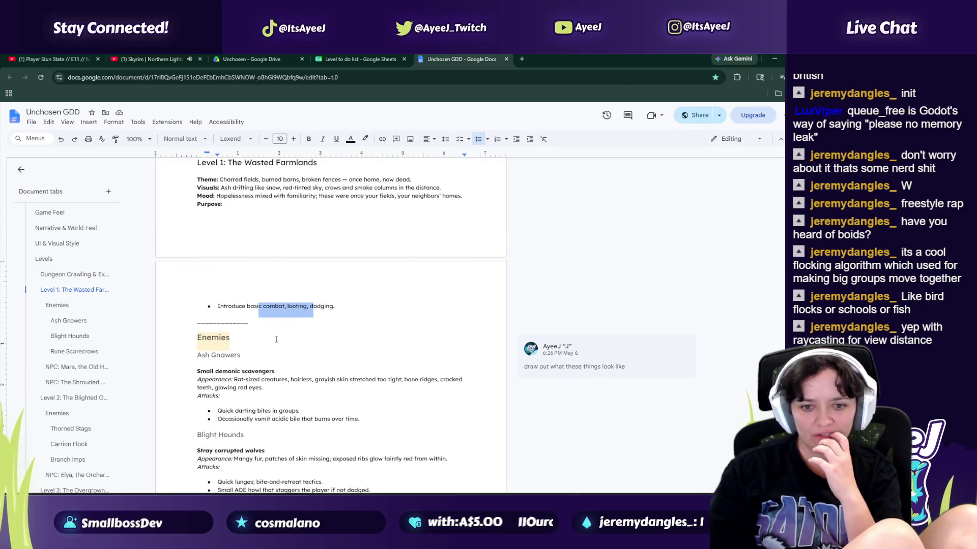
left_click_drag(368, 384, 218, 386)
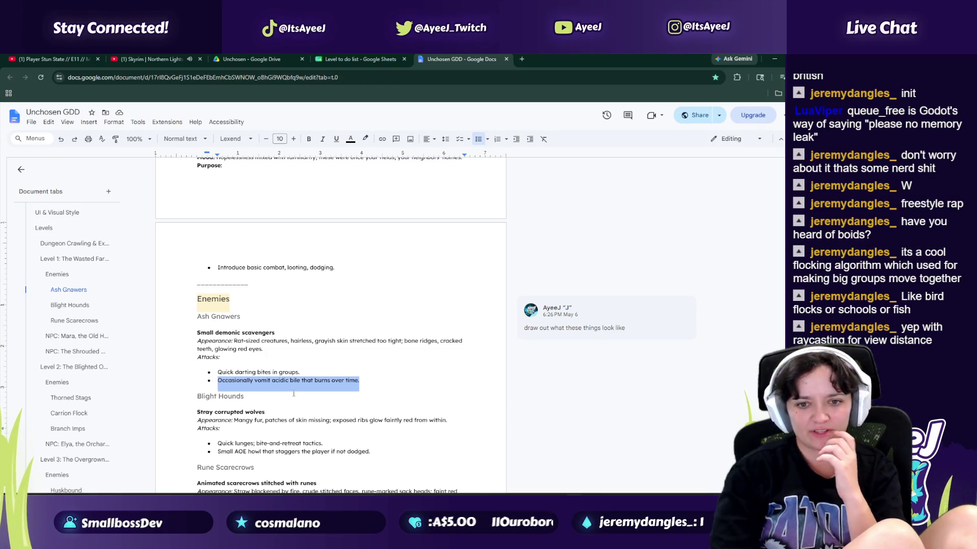
key("BackSpace")
key("BackSpace")
key("BackSpace")
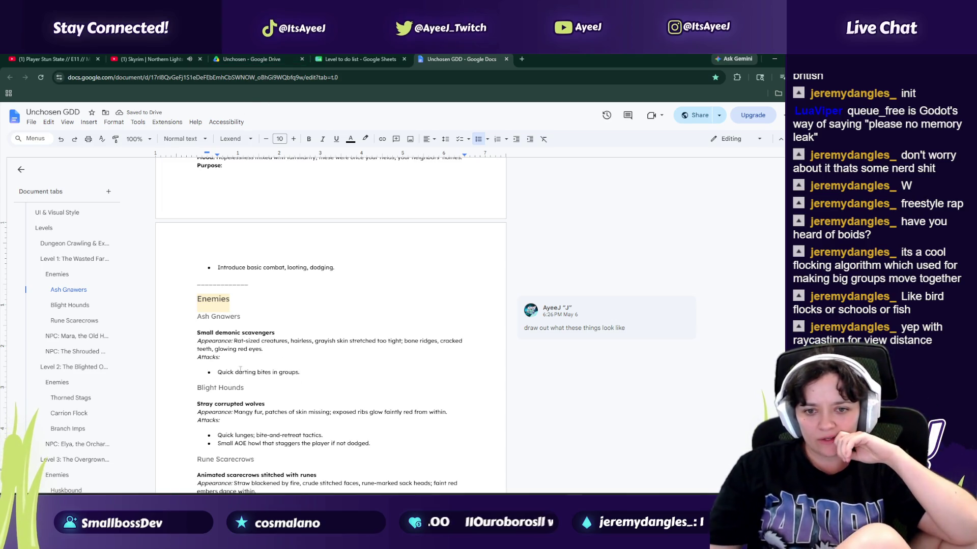
Step: Switch back through the browser tabs to the Level to do list spreadsheet
left_click(251, 59)
left_click(139, 57)
left_click(360, 59)
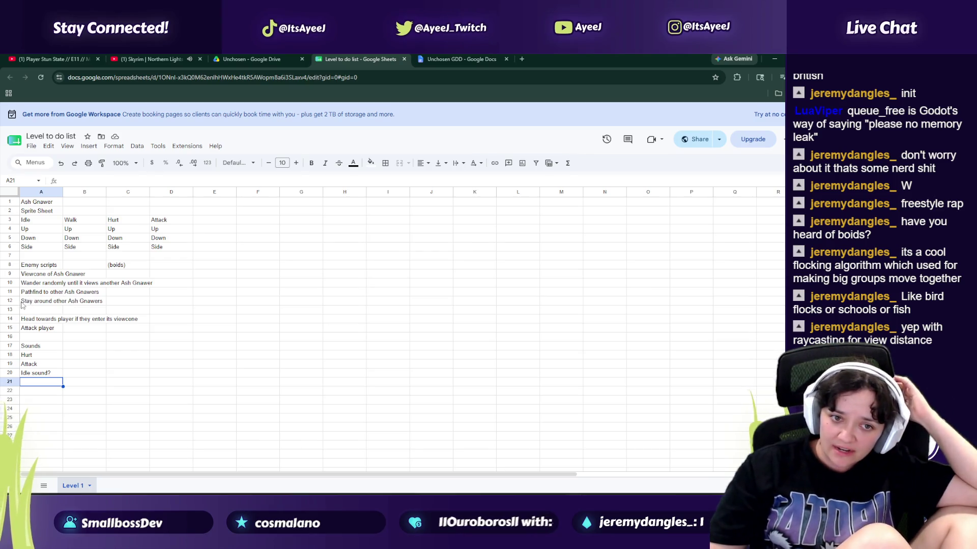
Step: Insert a row under Attack player holding 'Retreat from player', then switch to Godot
left_click(23, 328)
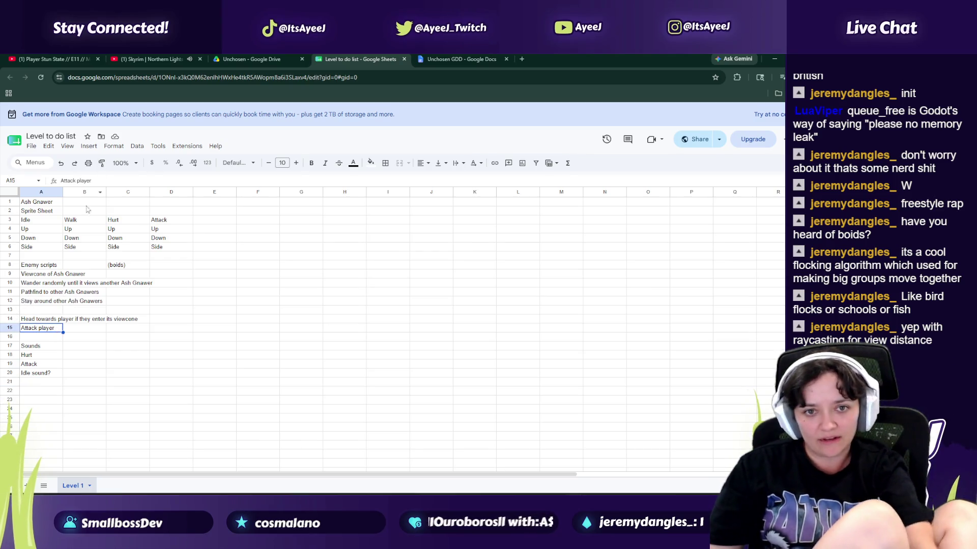
right_click(11, 337)
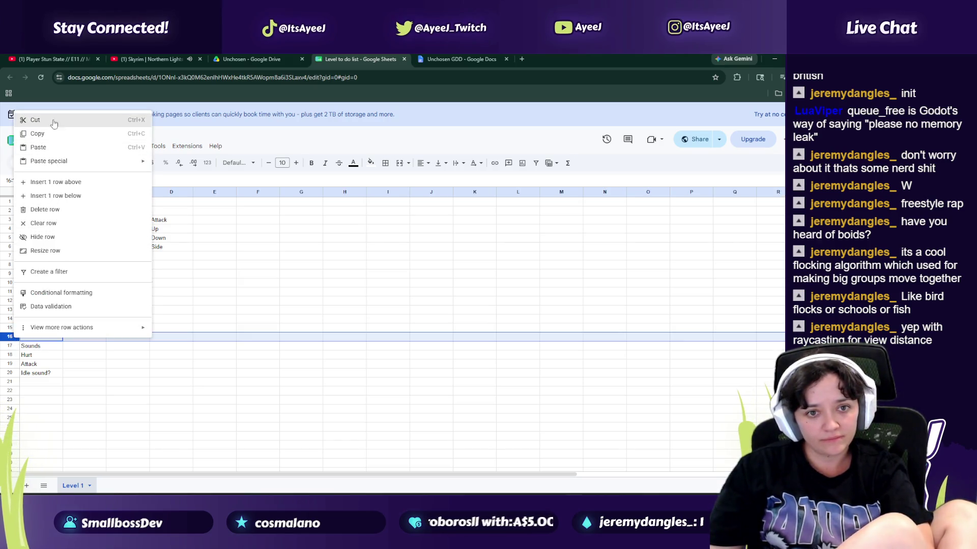
left_click(62, 182)
type("Retreat from player")
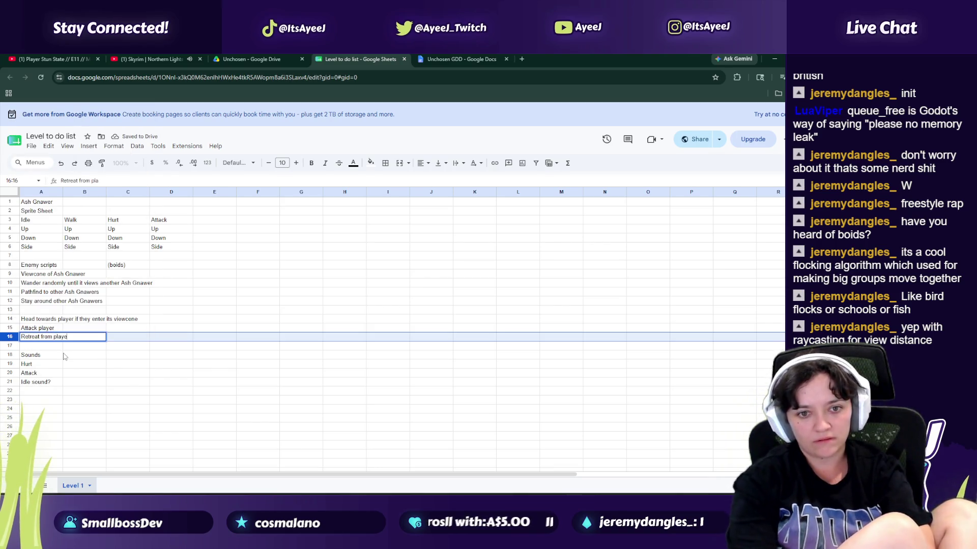
key("Tab")
key("Down")
key("Down")
key("Down")
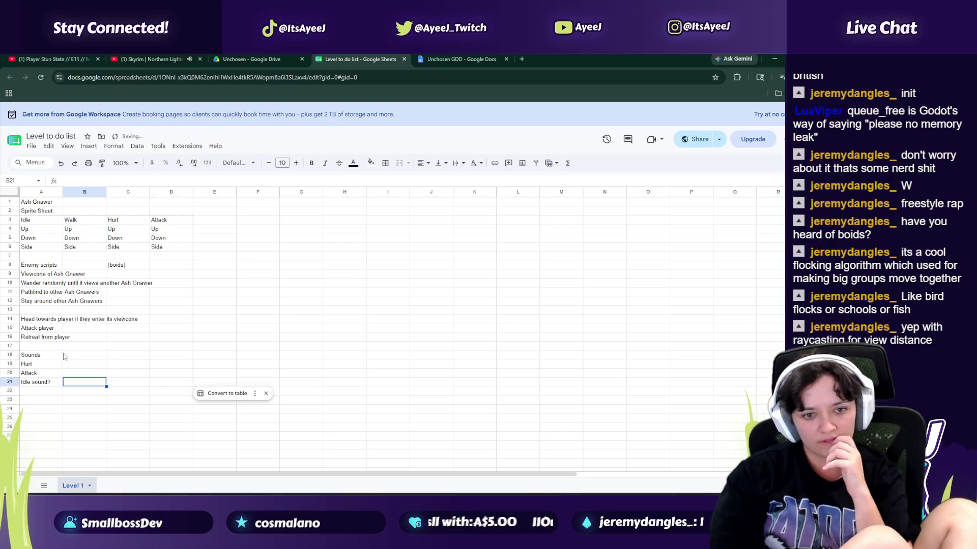
key("Left")
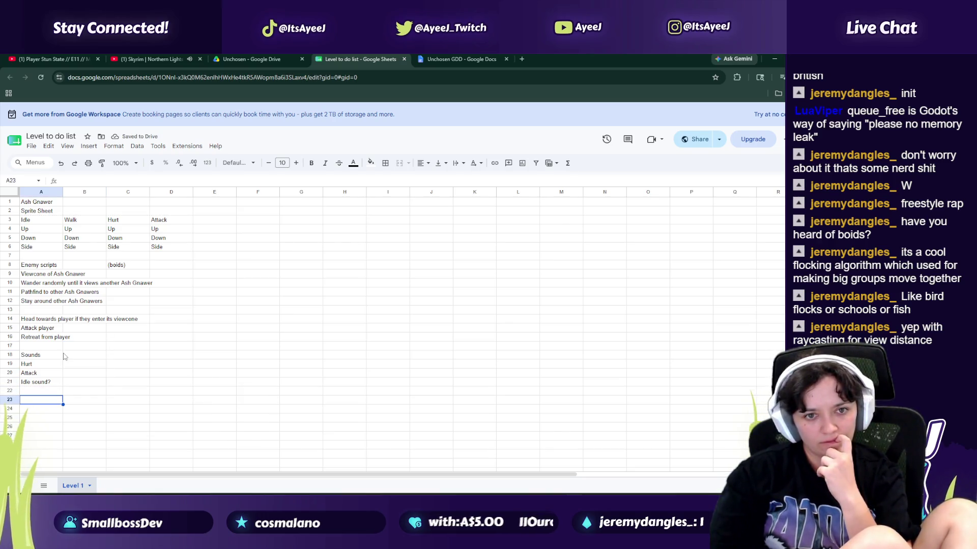
key("alt+Tab")
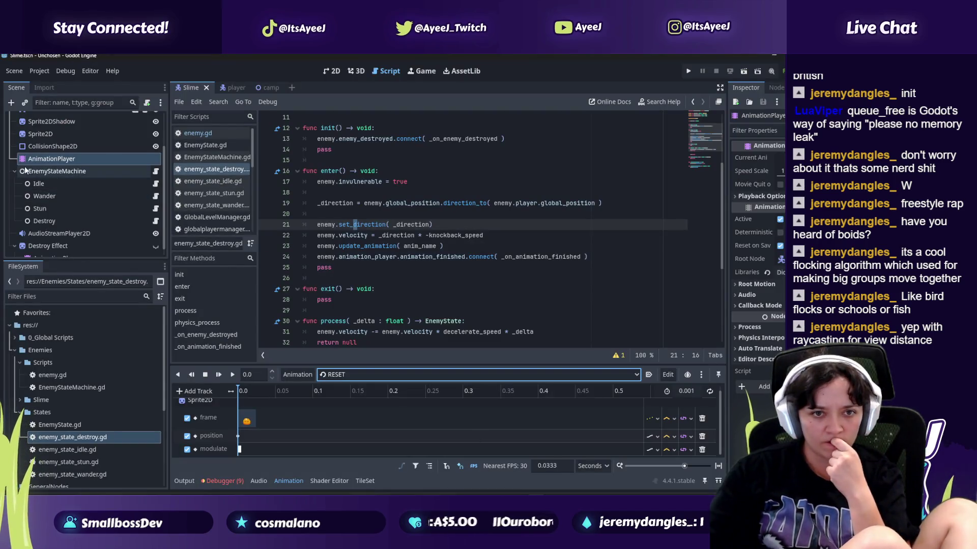
Step: Re-expand the Slime's EnemyStateMachine to view Idle, Wander, Stun and Destroy, then return to the spreadsheet
left_click(16, 173)
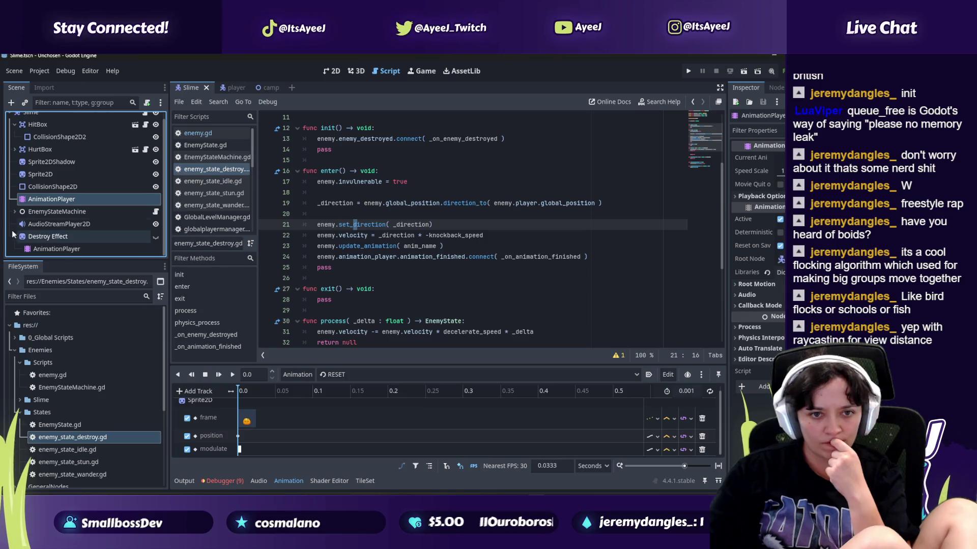
left_click(81, 211)
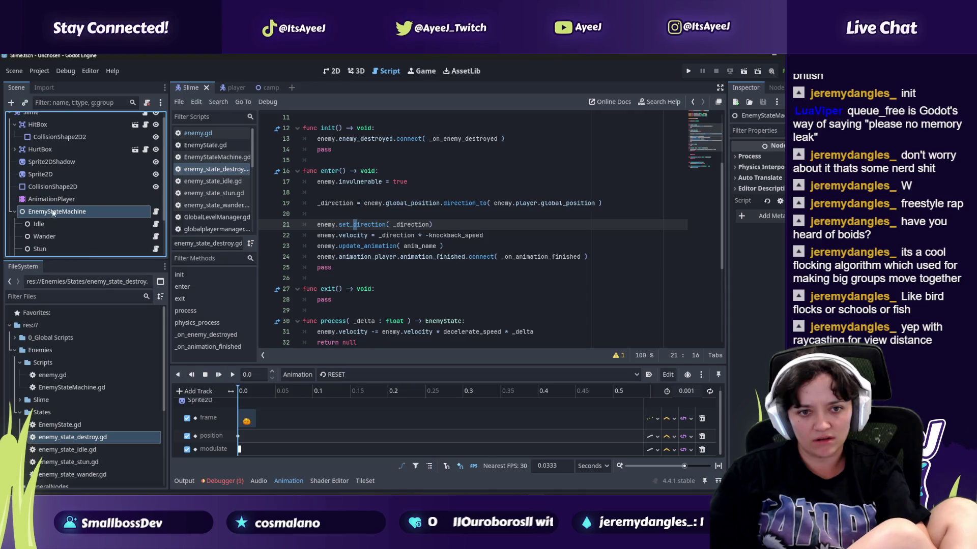
left_click(15, 212)
scroll(30, 204, "down", 1)
key("alt+Tab")
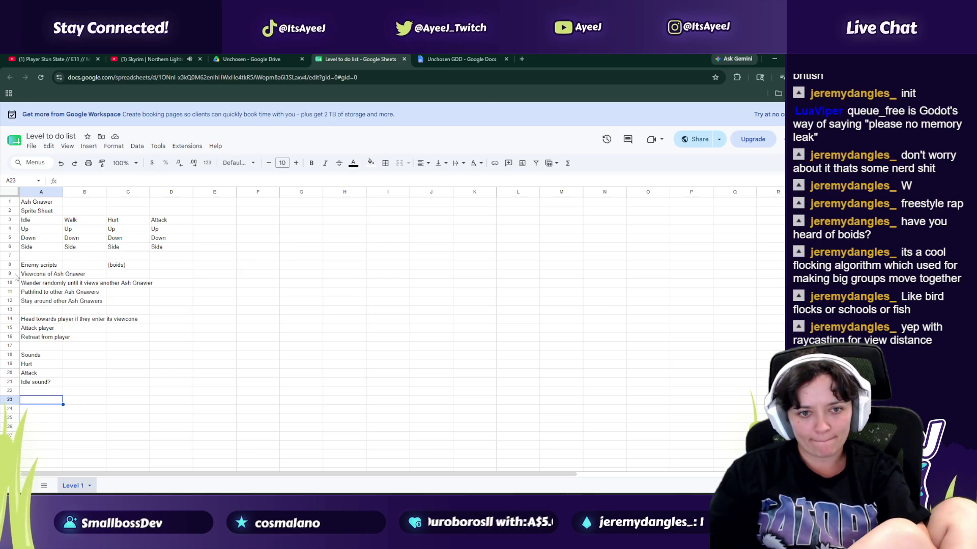
Step: Insert six blank rows above Head towards player in the enemy scripts list
right_click(10, 315)
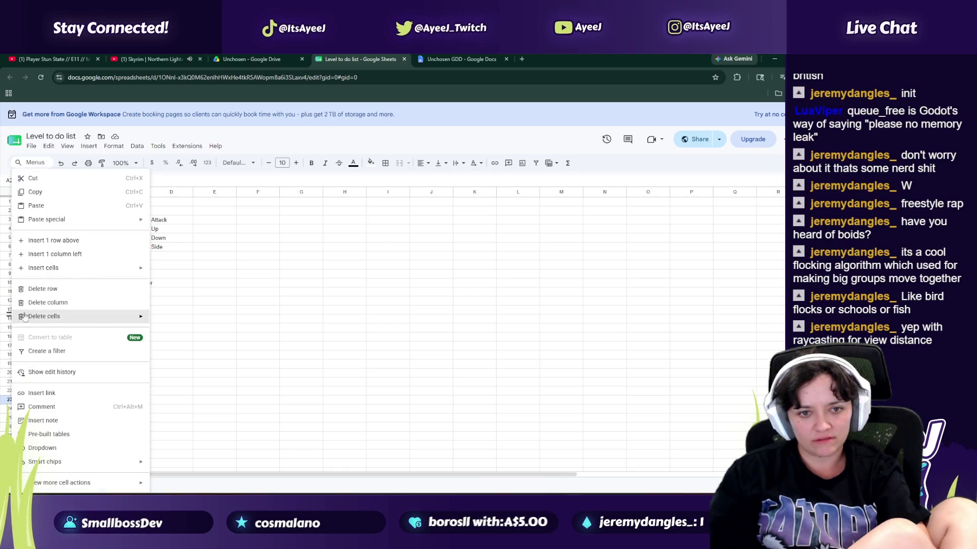
left_click(51, 244)
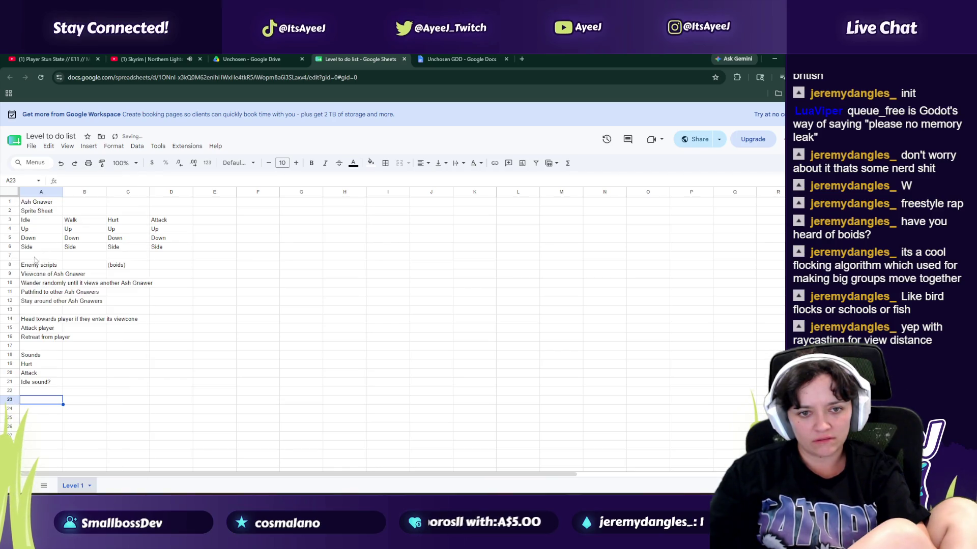
right_click(14, 323)
left_click(51, 337)
right_click(11, 319)
left_click(38, 336)
right_click(14, 319)
left_click(37, 337)
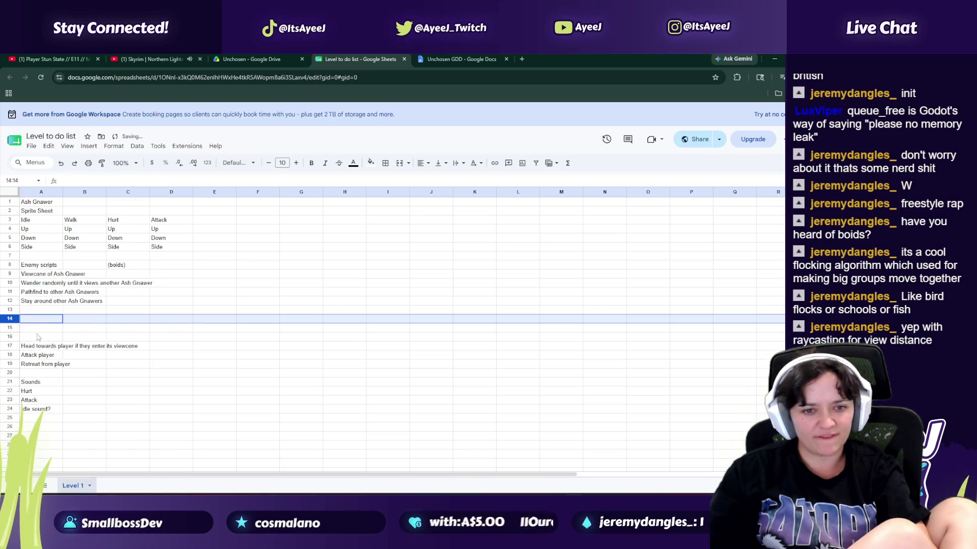
right_click(11, 318)
left_click(37, 336)
right_click(13, 316)
left_click(37, 336)
Step: Add a State Machine heading in A14 with Idle as its first state
left_click(42, 319)
type("S")
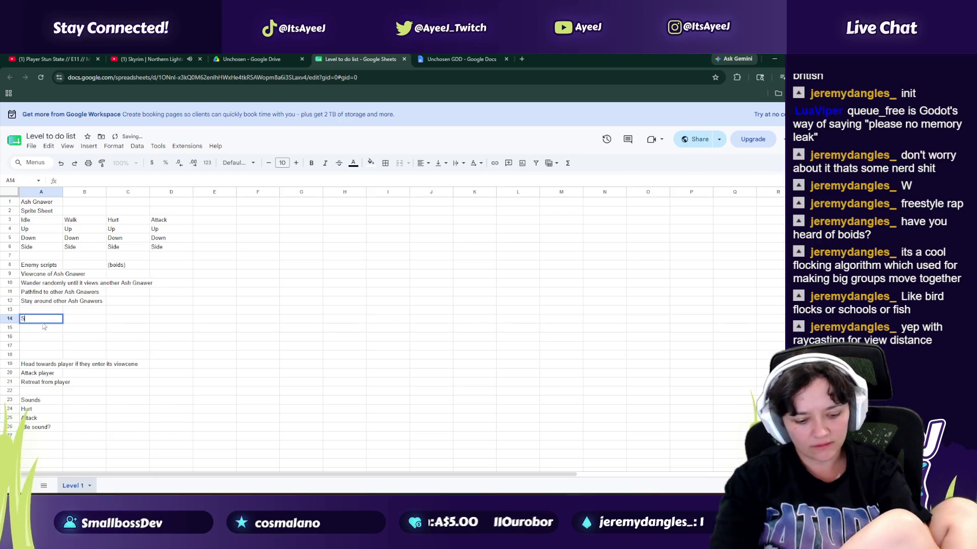
type("tate MaCHI")
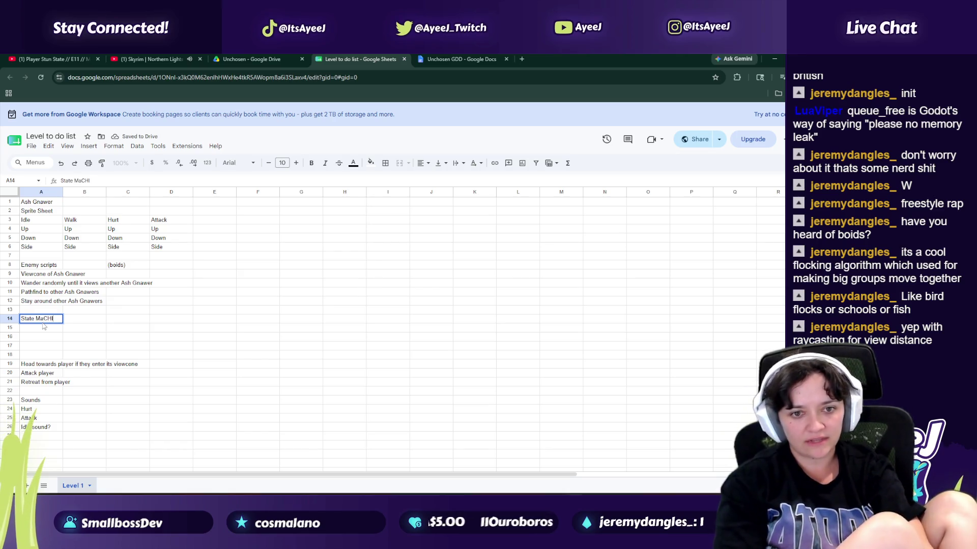
key("BackSpace")
key("BackSpace")
type("hine")
key("Return")
type("Idle")
key("Return")
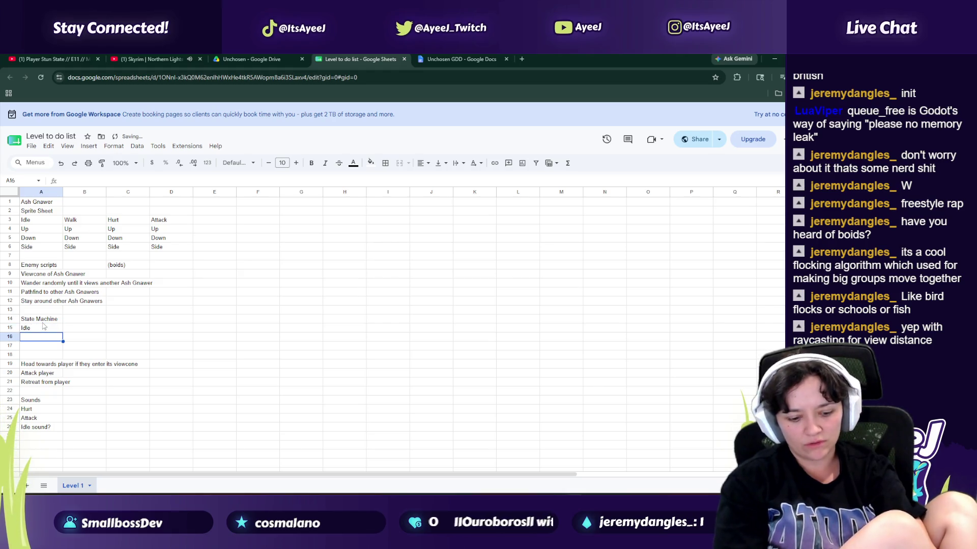
key("alt+Tab")
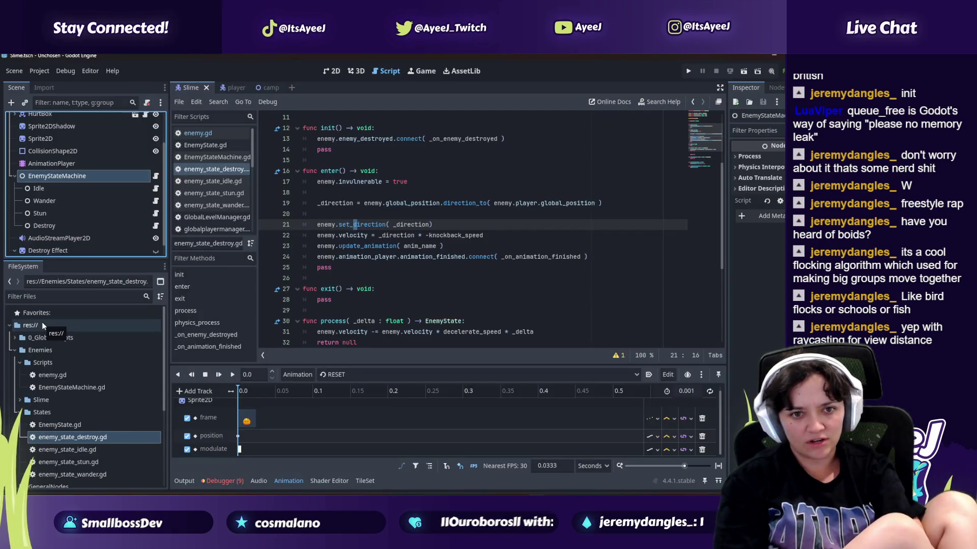
key("alt+Tab")
Step: List Wander, Stun and Destrroy as the next states under Idle
type("Wander")
key("Return")
type("Stun")
key("Return")
key("Up")
key("Up")
type("Dander")
key("Return")
key("Down")
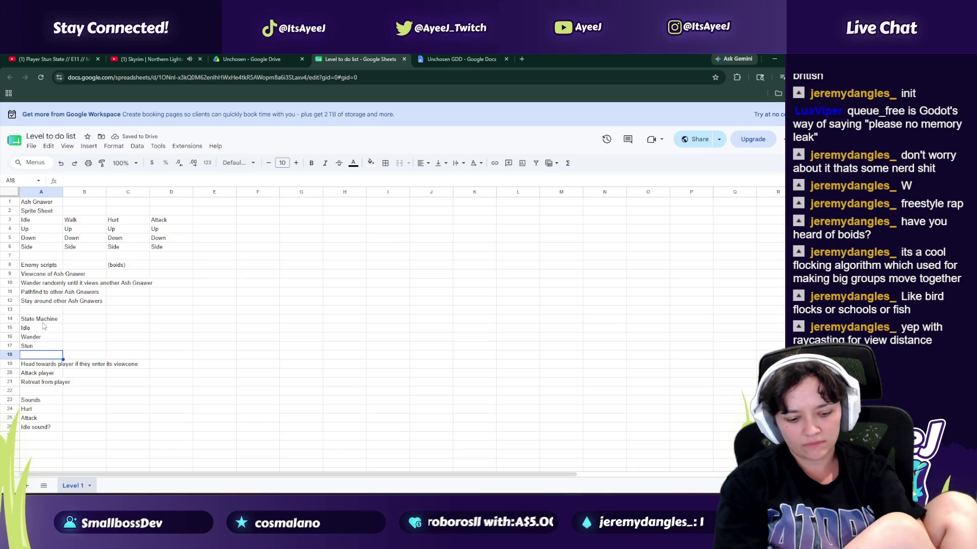
type("Destrroy")
key("Return")
Step: Insert three more blank rows above Head towards player
key("Delete")
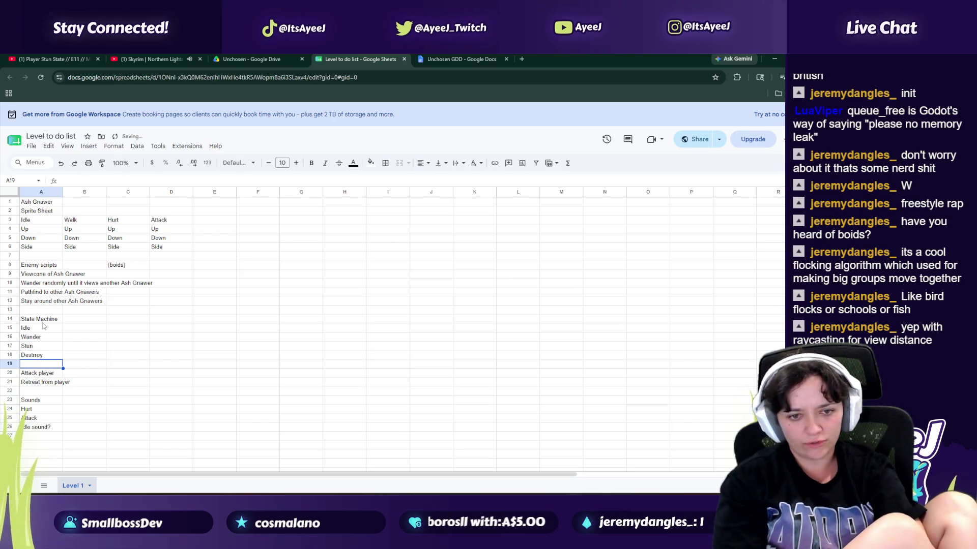
key("ctrl+z")
right_click(9, 366)
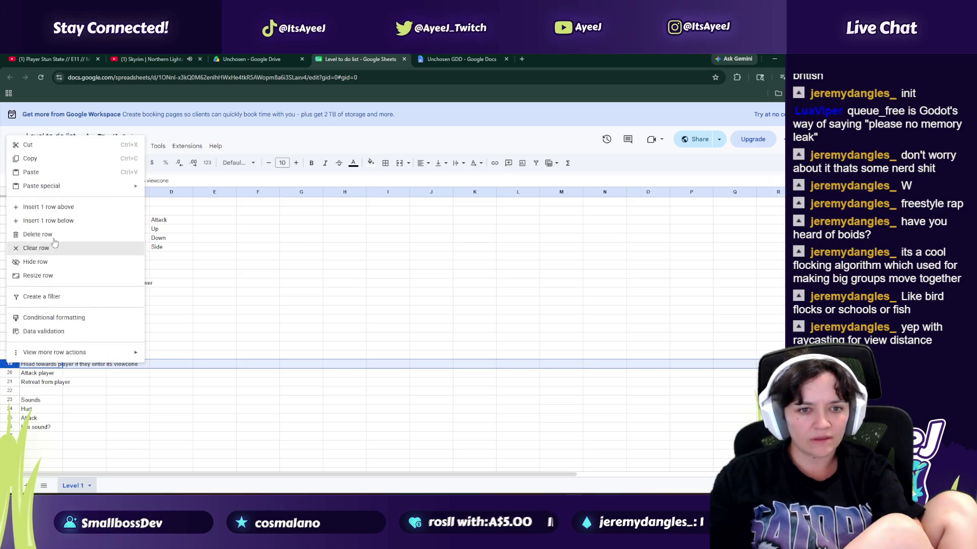
left_click(55, 218)
right_click(11, 373)
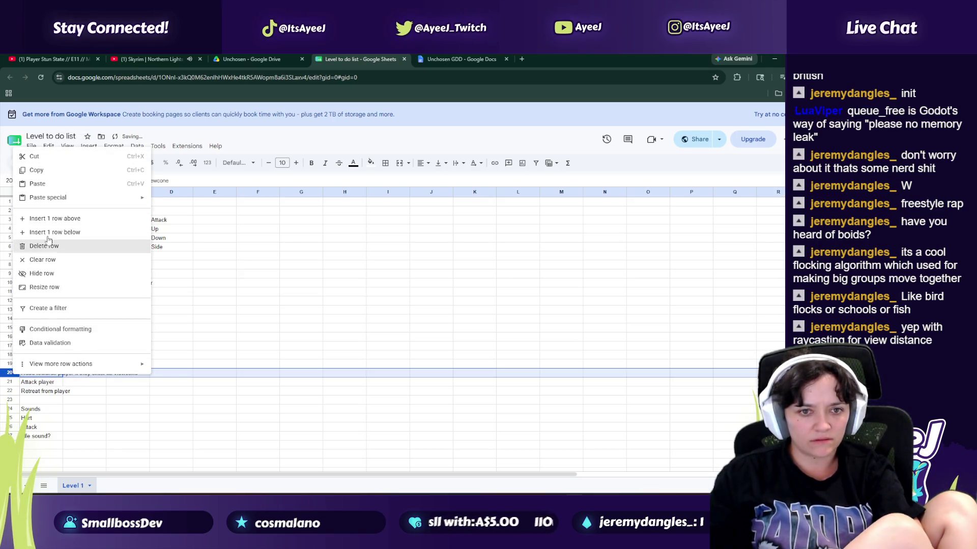
left_click(48, 219)
right_click(11, 375)
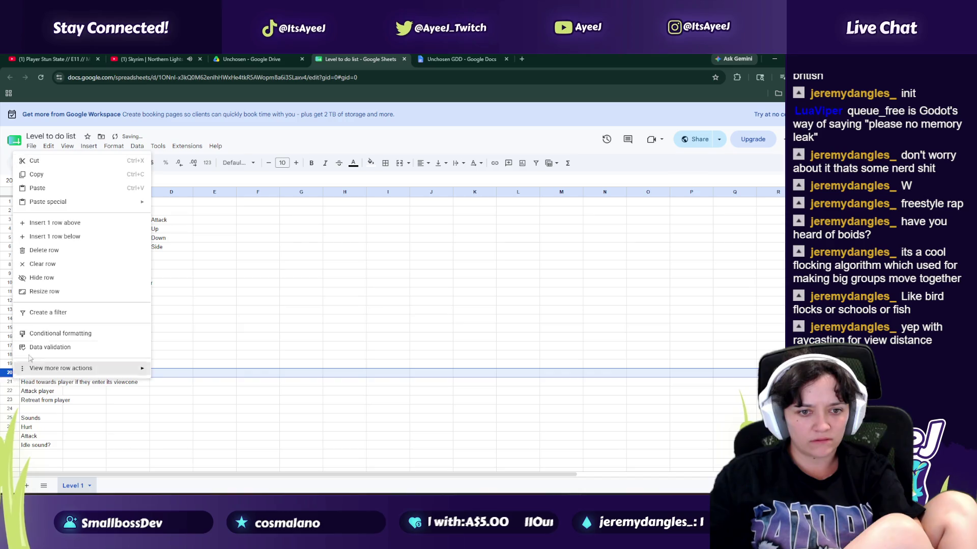
left_click(55, 220)
Step: Correct Destrroy to Destroy and add Attack and Retreat states
left_click(49, 356)
left_click(73, 182)
key("BackSpace")
left_click(44, 369)
type("Attack")
key("Return")
type("Retreat")
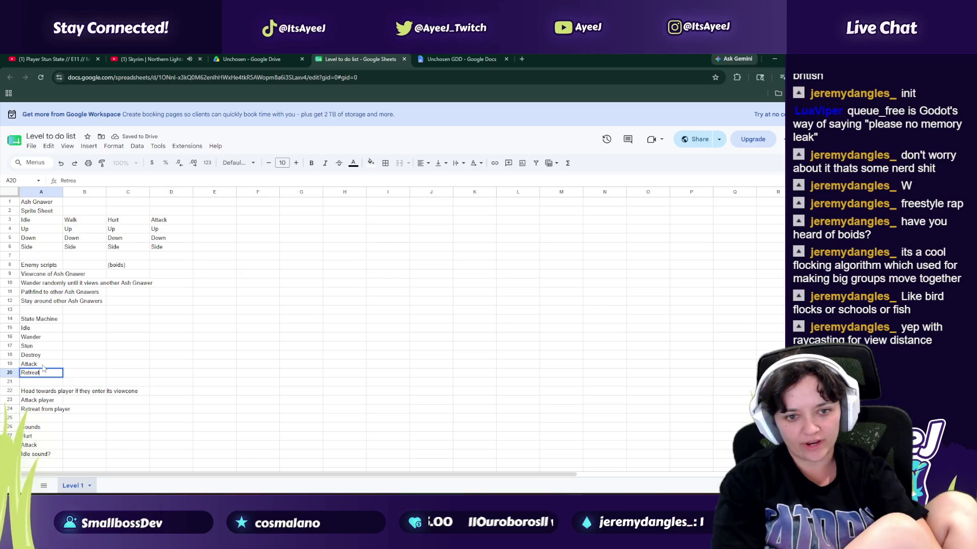
Step: Insert two more blank rows above Head towards player
left_click_drag(43, 365, 9, 385)
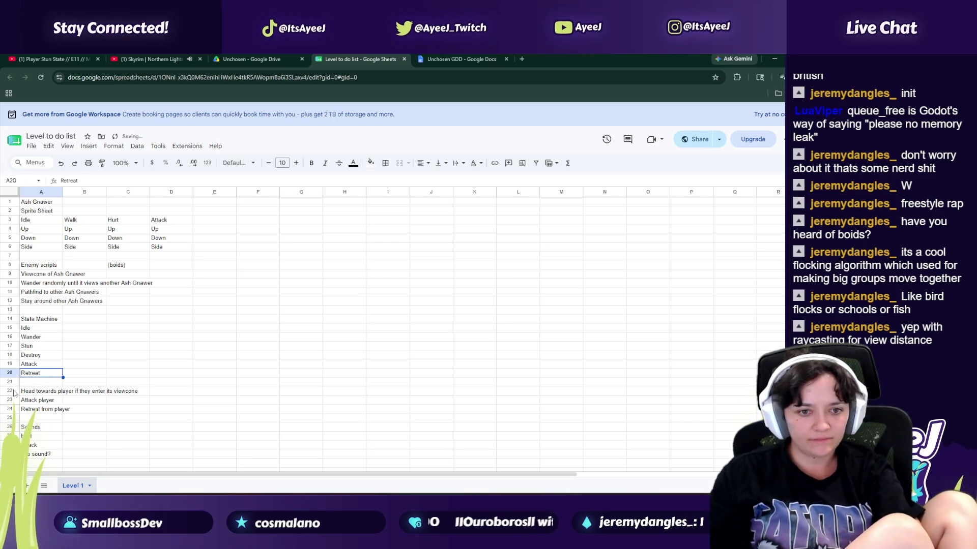
right_click(9, 390)
left_click(46, 237)
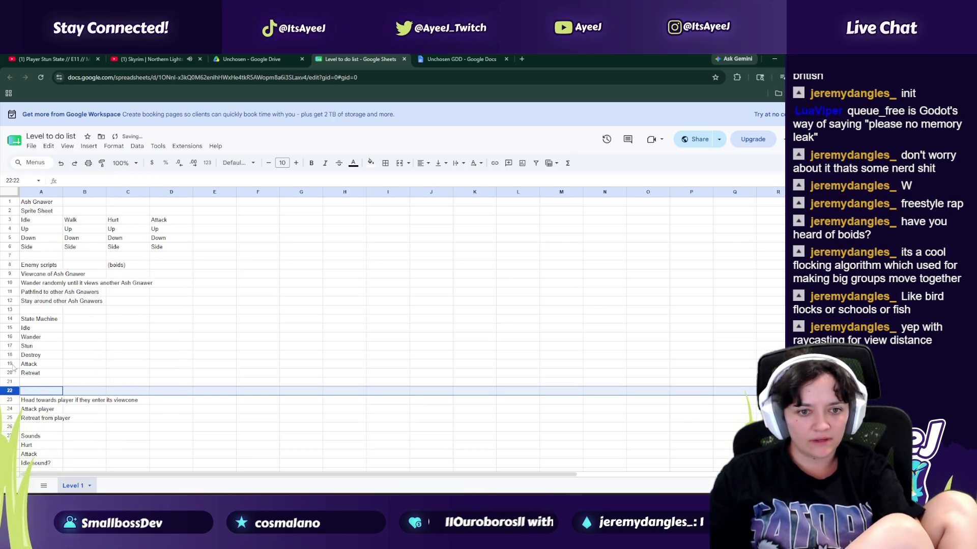
right_click(10, 399)
left_click(43, 247)
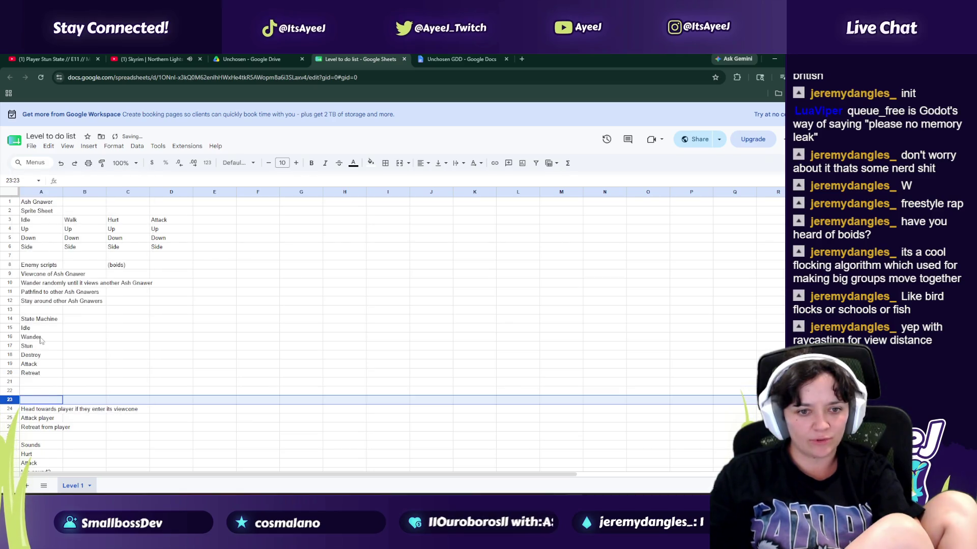
Step: Enter Find friends and Stay around friends in the cells below Retreat
left_click(41, 385)
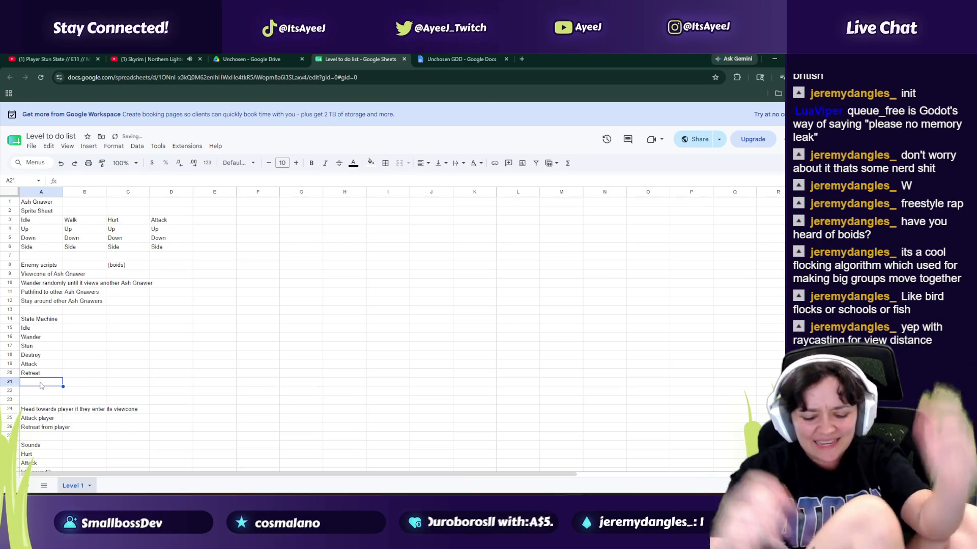
type("Pakc")
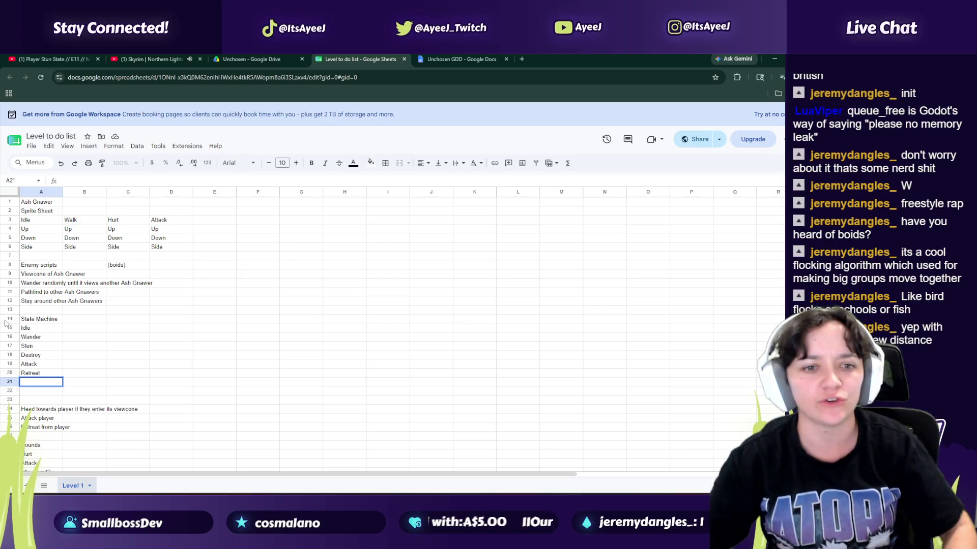
left_click_drag(26, 329, 38, 366)
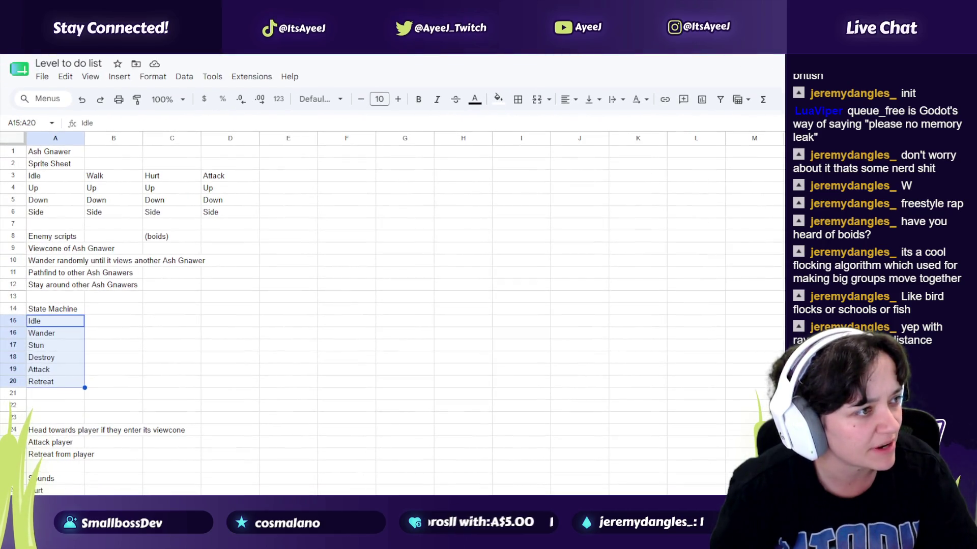
left_click(72, 393)
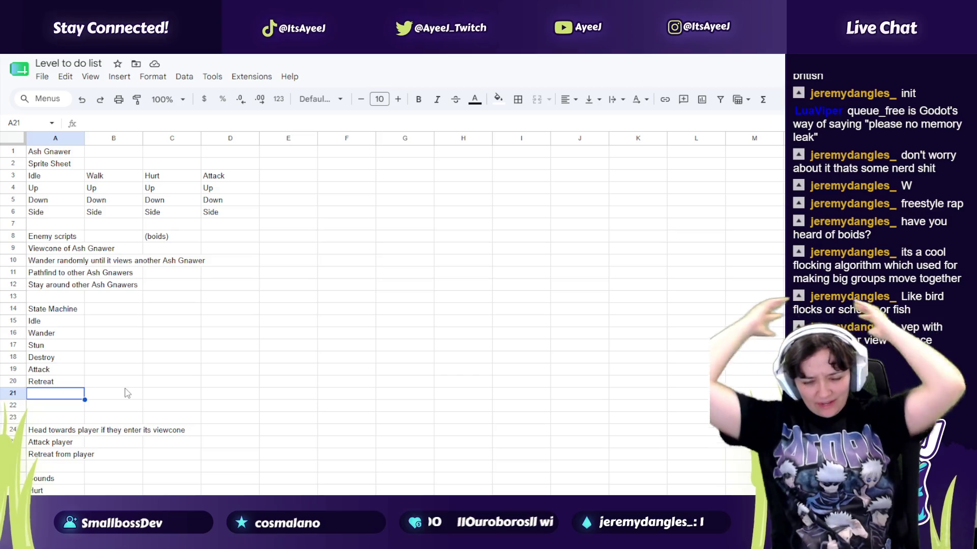
type("Find ")
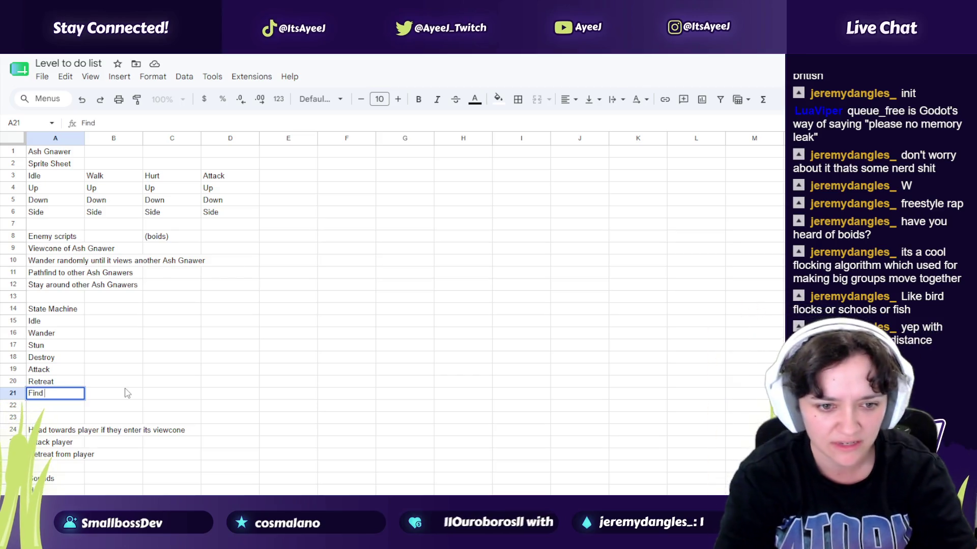
type("friends")
key("Return")
type("Stay a")
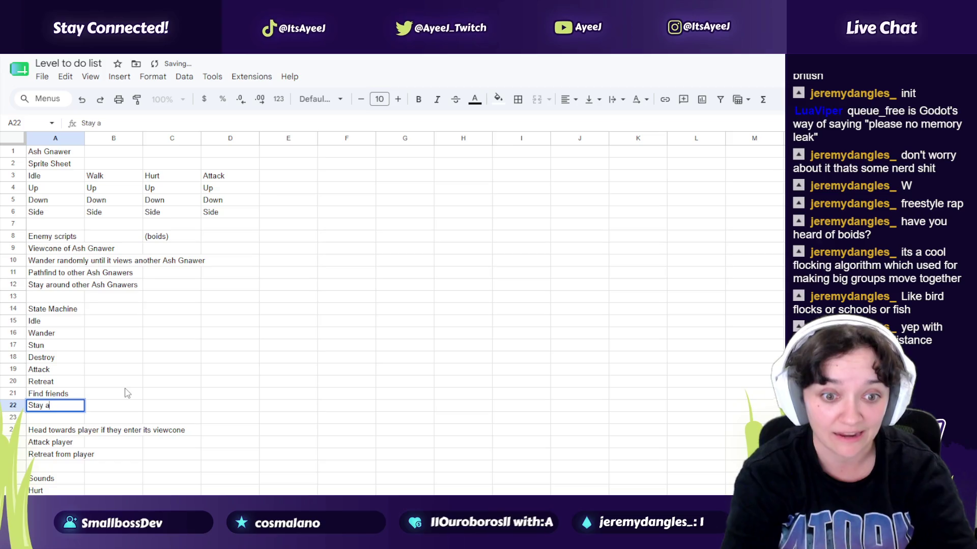
type("round friends")
key("Return")
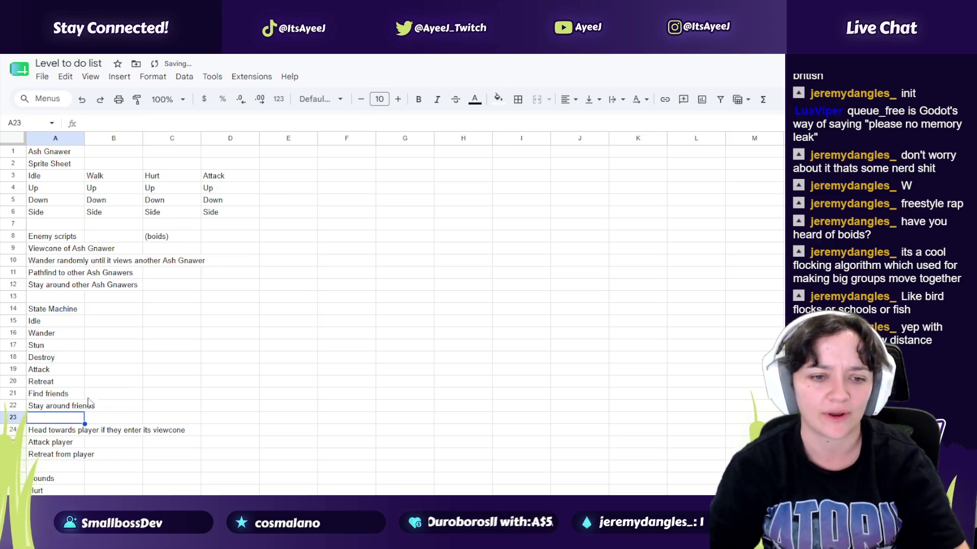
Step: Fill the two new entries in A21:A22 with light yellow
left_click(42, 398)
left_click_drag(42, 400, 42, 407)
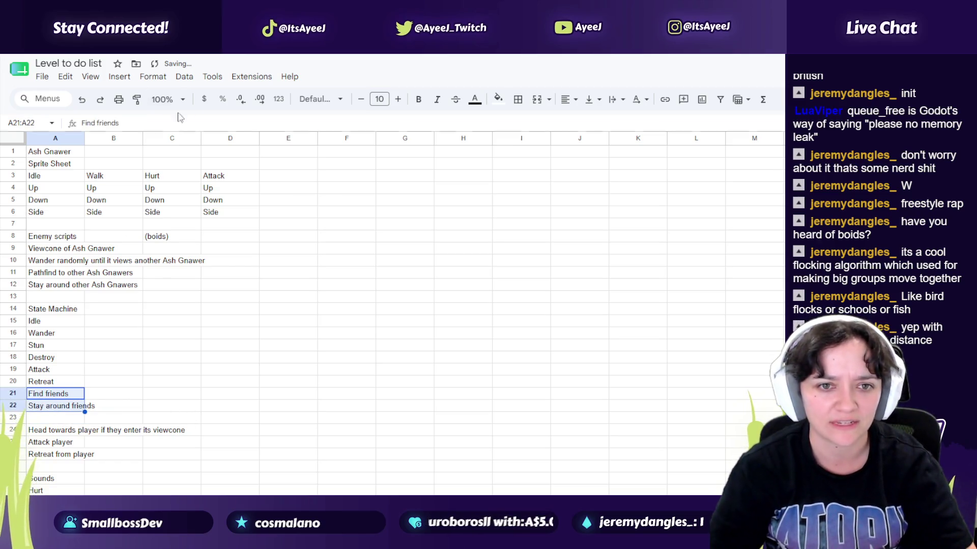
left_click(498, 99)
left_click(540, 177)
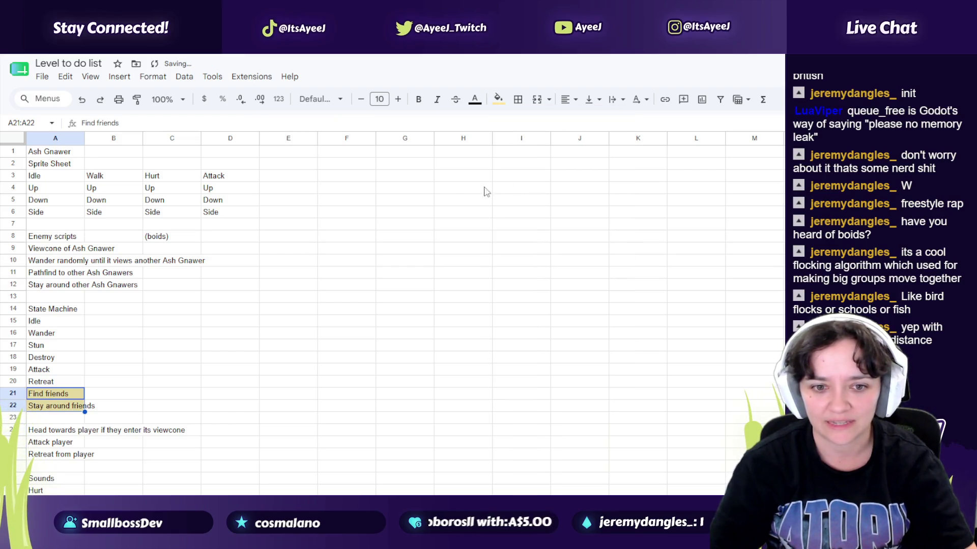
left_click(127, 407)
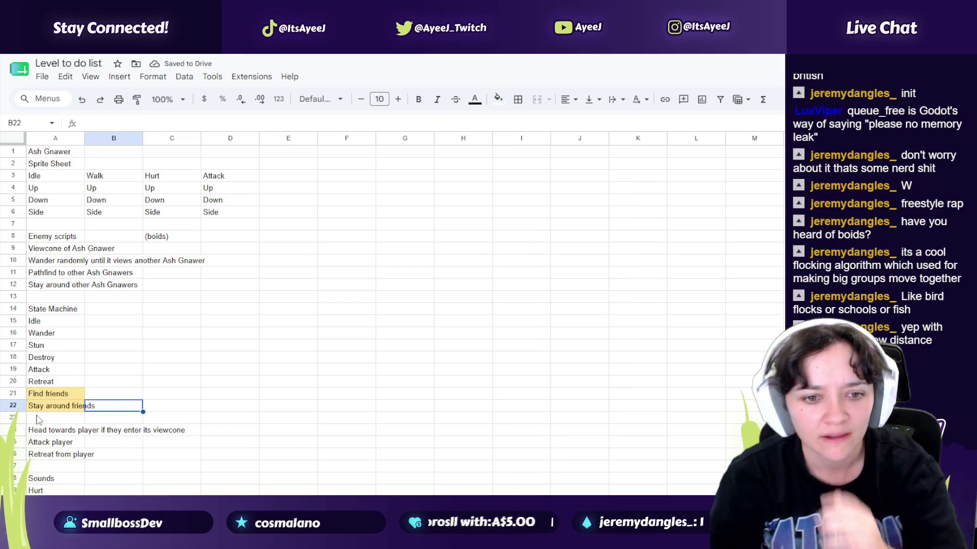
scroll(34, 423, "down", 2)
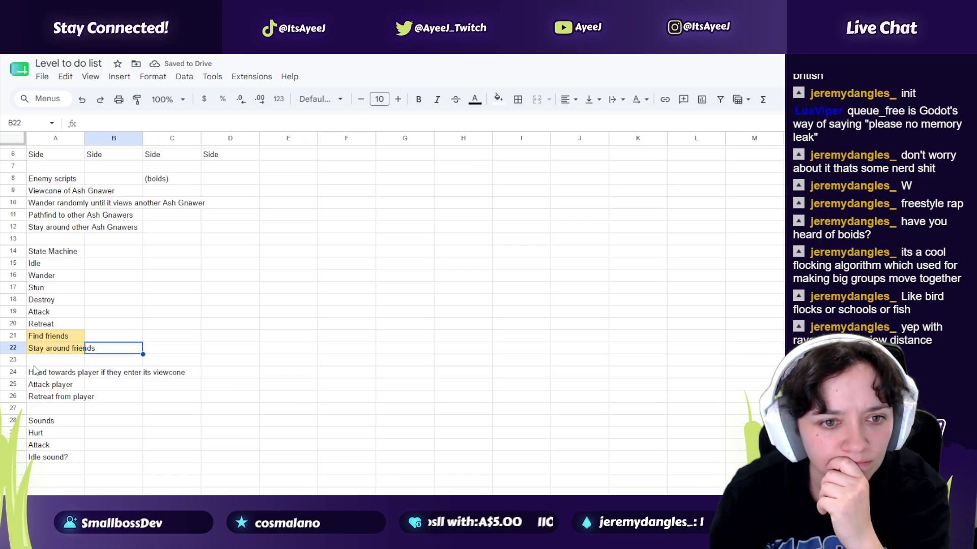
Step: Clear the Attack player and Retreat from player entries
right_click(13, 372)
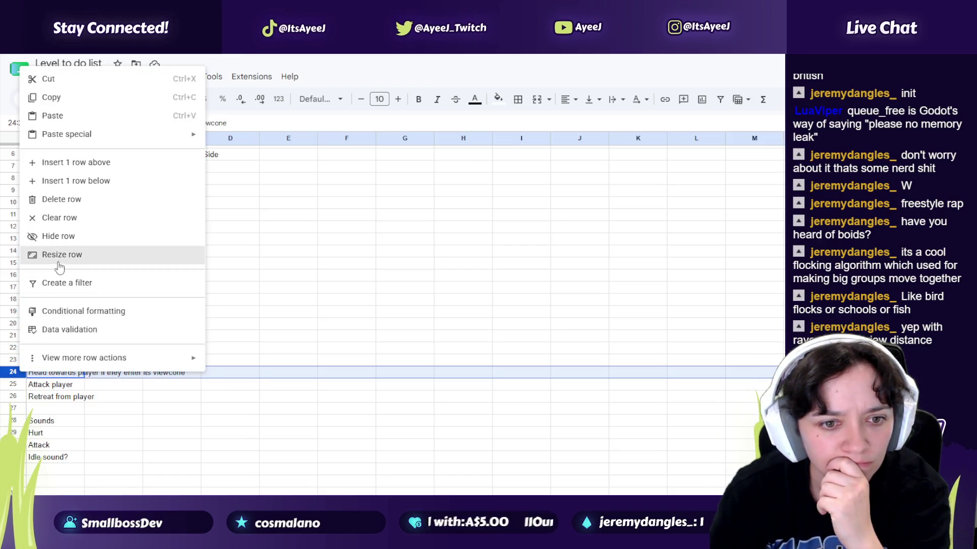
left_click(123, 403)
right_click(13, 372)
left_click(95, 400)
key("Left")
key("shift+Up")
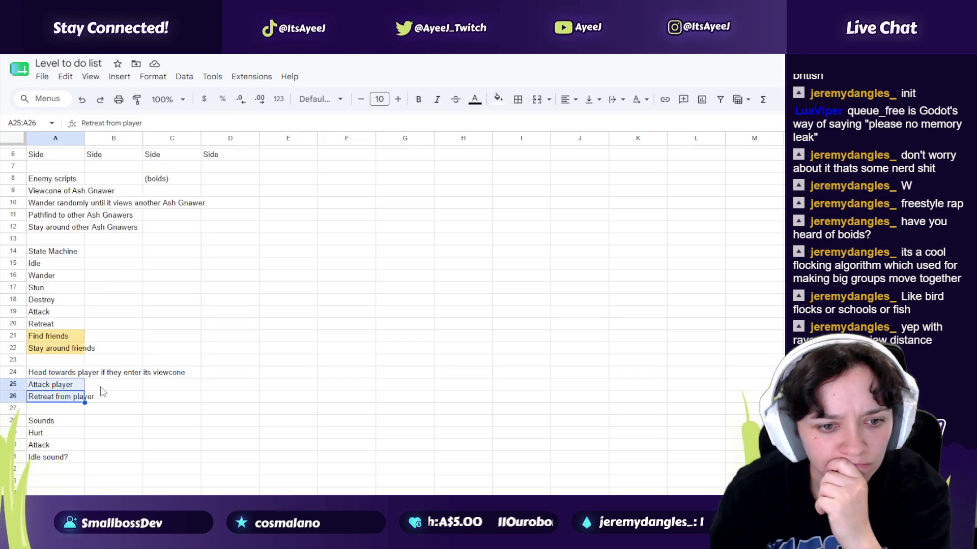
key("Delete")
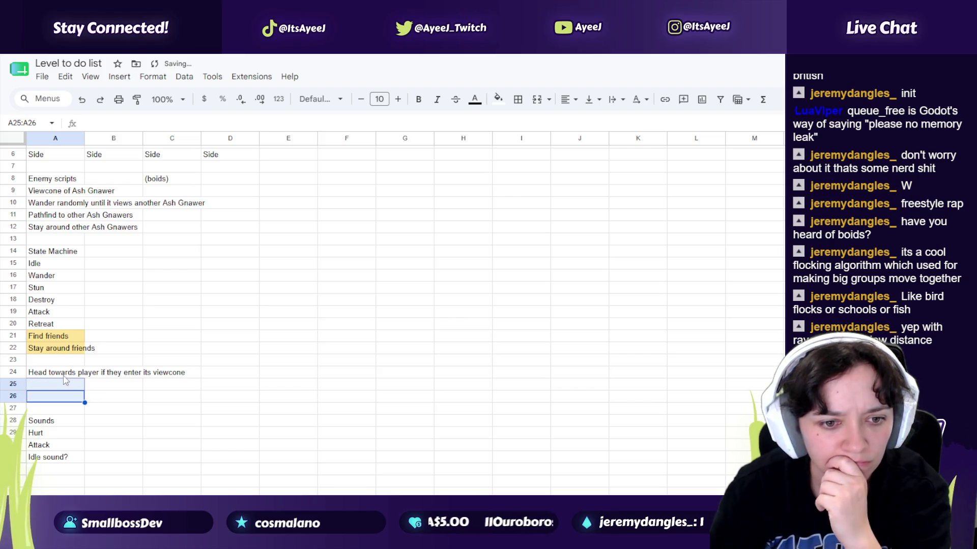
Step: Delete the empty row 23 so Head towards player moves up
left_click(60, 375)
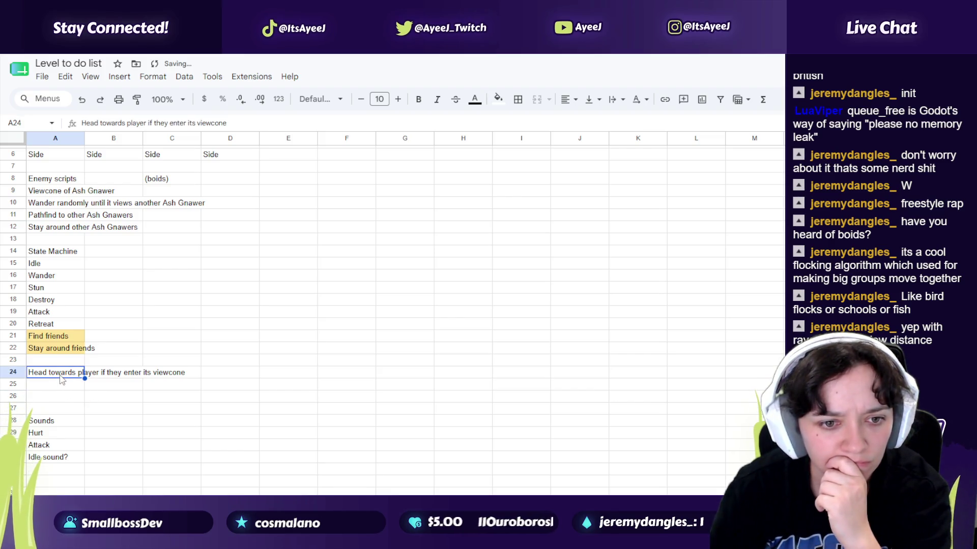
right_click(14, 360)
left_click(56, 186)
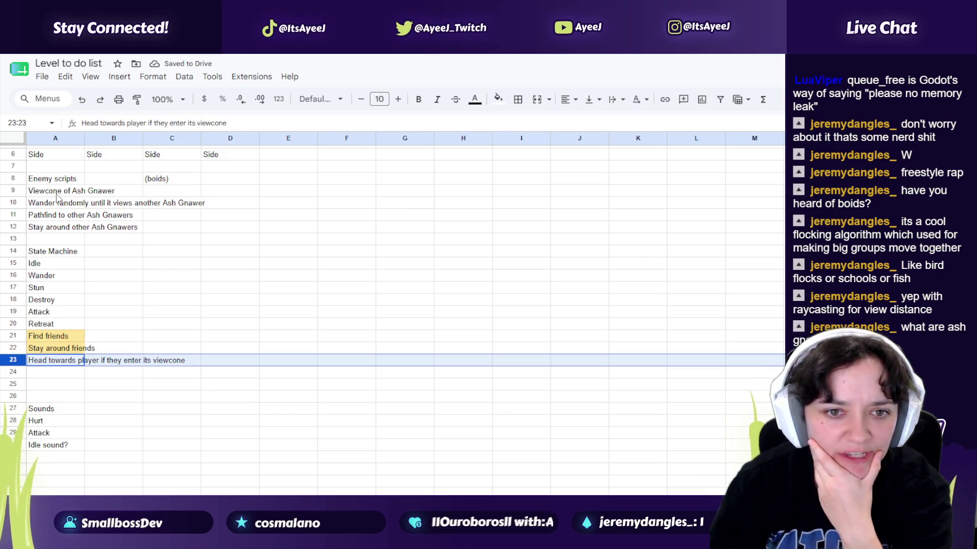
scroll(59, 198, "up", 3)
left_click(56, 177)
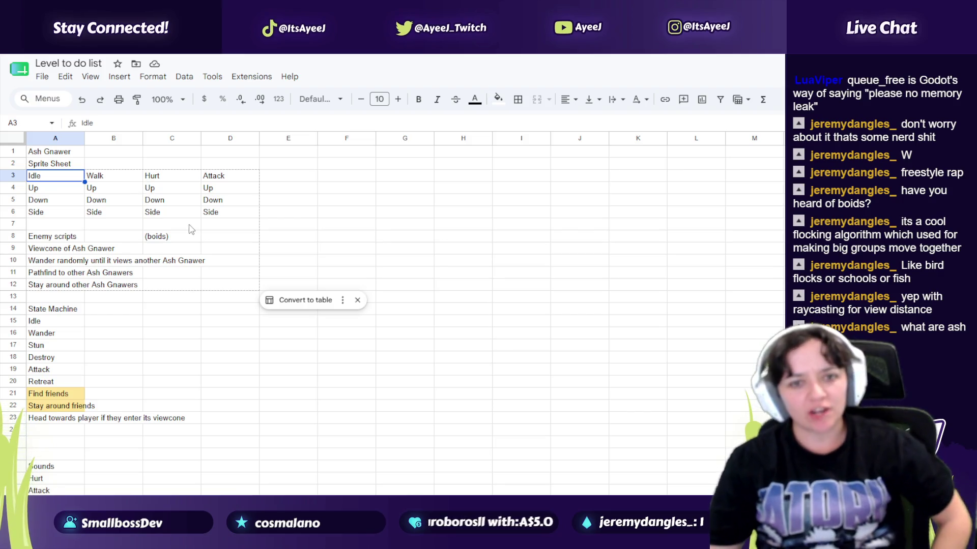
scroll(92, 312, "down", 2)
scroll(91, 312, "down", 2)
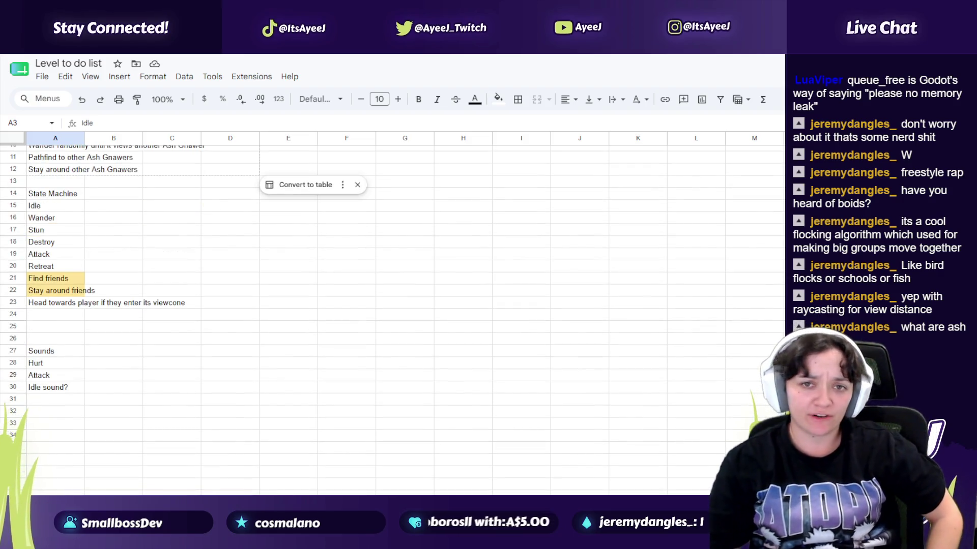
scroll(91, 154, "up", 4)
key("ctrl+Tab")
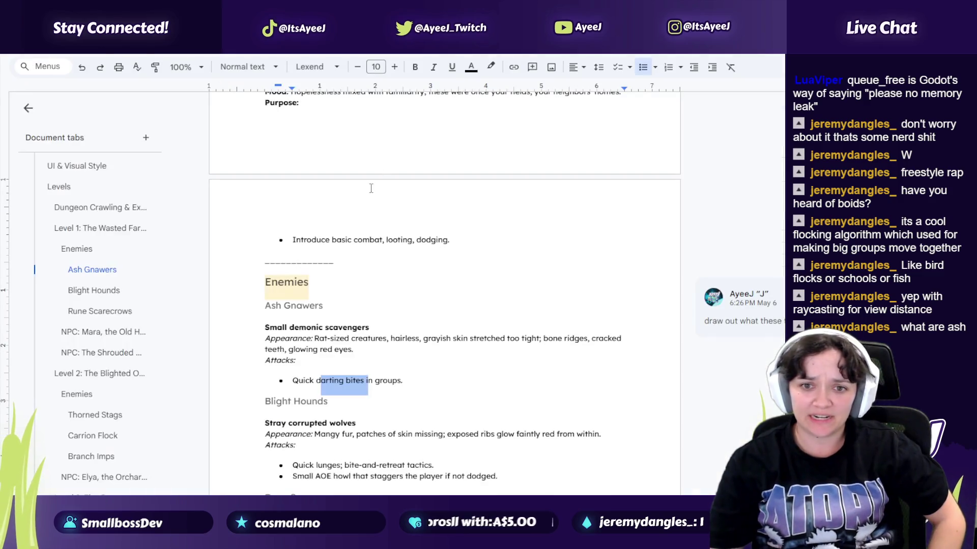
Step: Read the Ash Gnawers, Blight Hounds and Rune Scarecrows attack descriptions in the GDD
triple_click(280, 337)
left_click(419, 339)
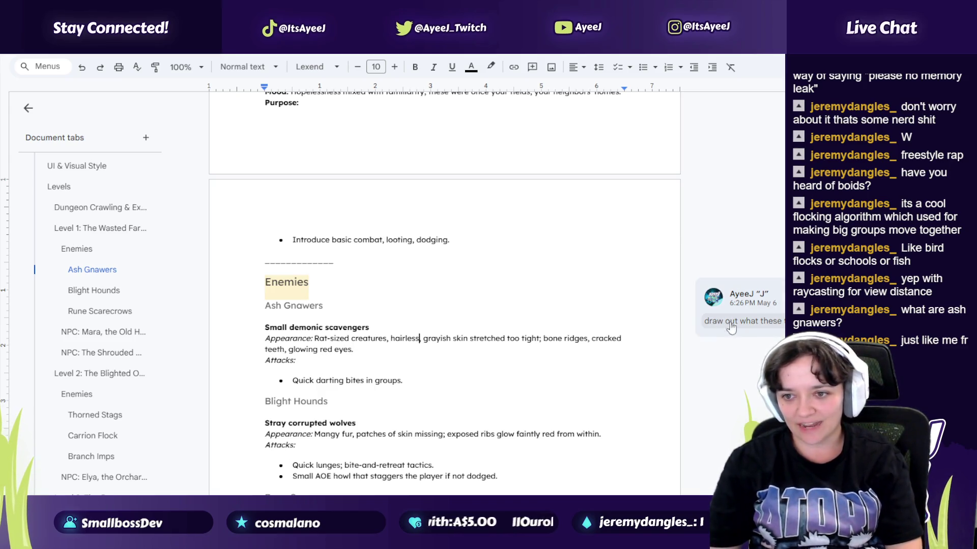
scroll(317, 263, "down", 1)
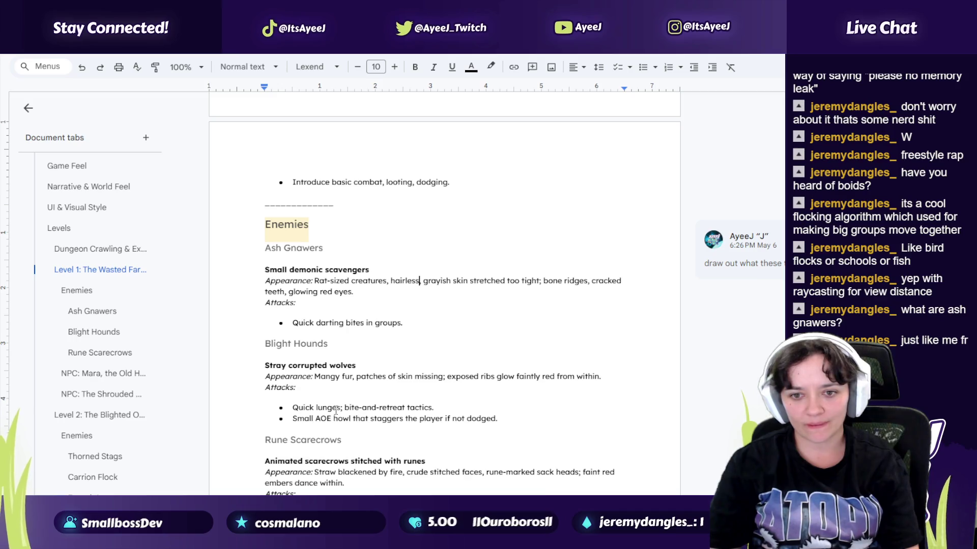
left_click_drag(335, 408, 297, 389)
left_click(404, 408)
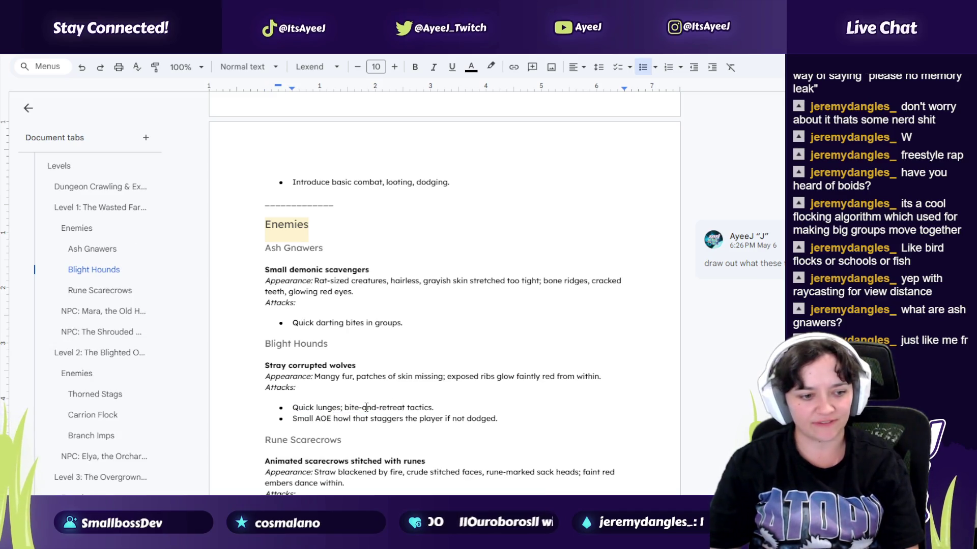
left_click_drag(366, 407, 433, 403)
left_click_drag(334, 420, 436, 416)
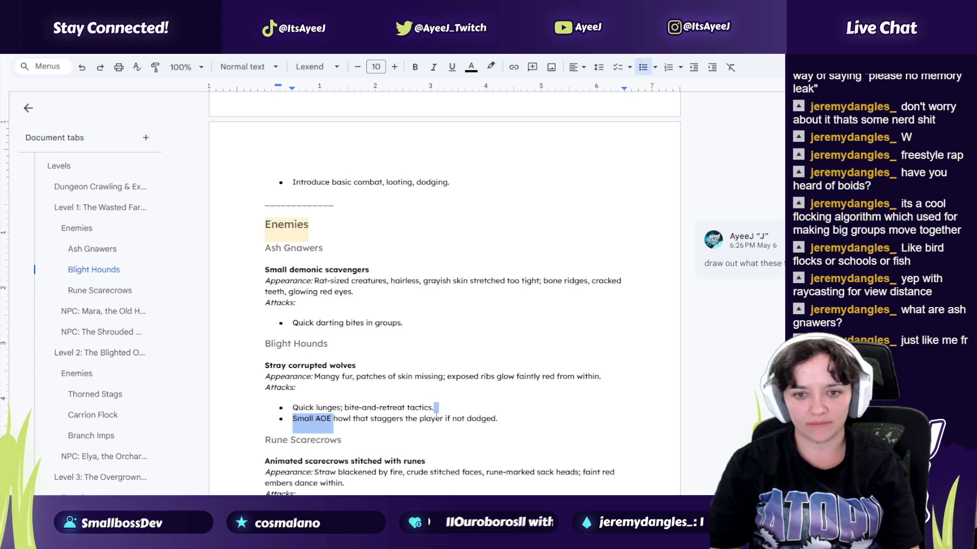
scroll(338, 411, "down", 1)
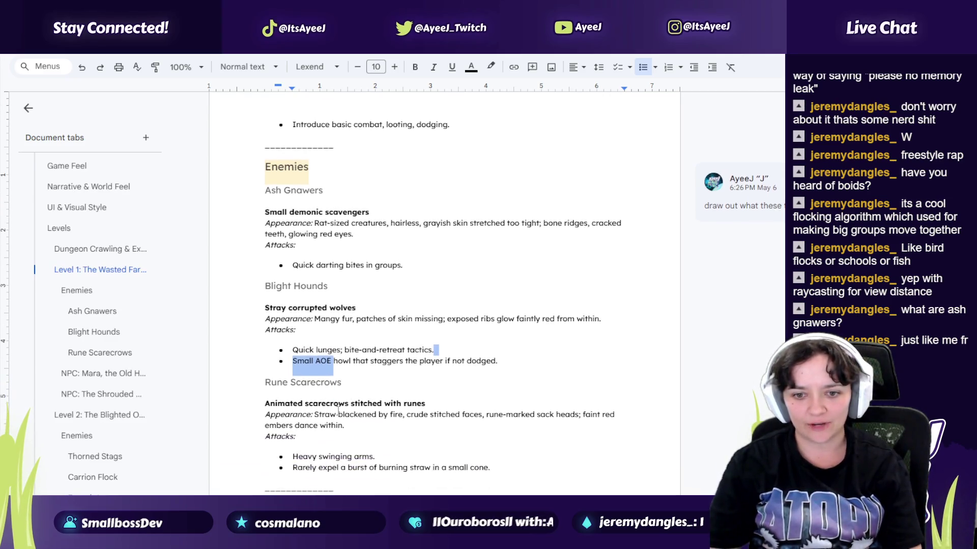
left_click_drag(316, 457, 405, 472)
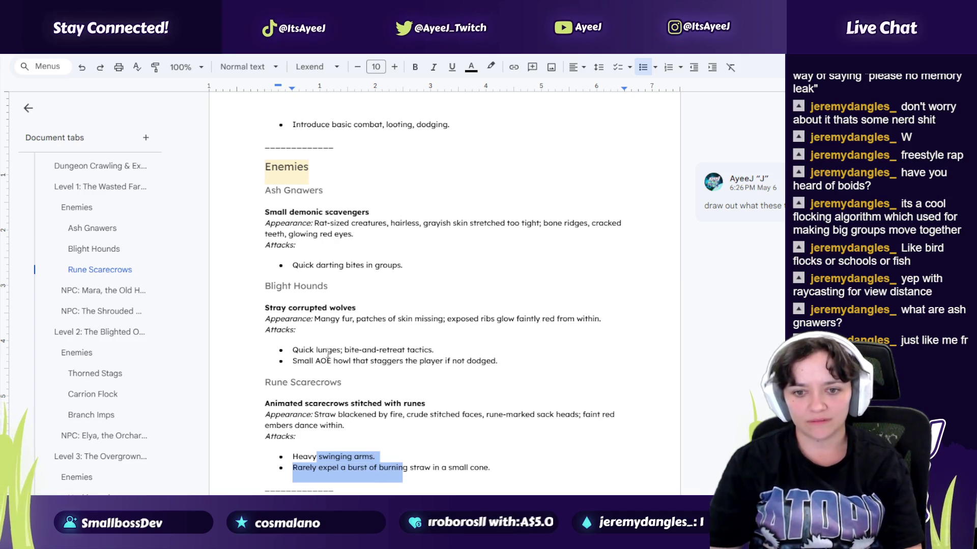
key("ctrl+Tab")
key("ctrl+Tab")
key("ctrl+Tab")
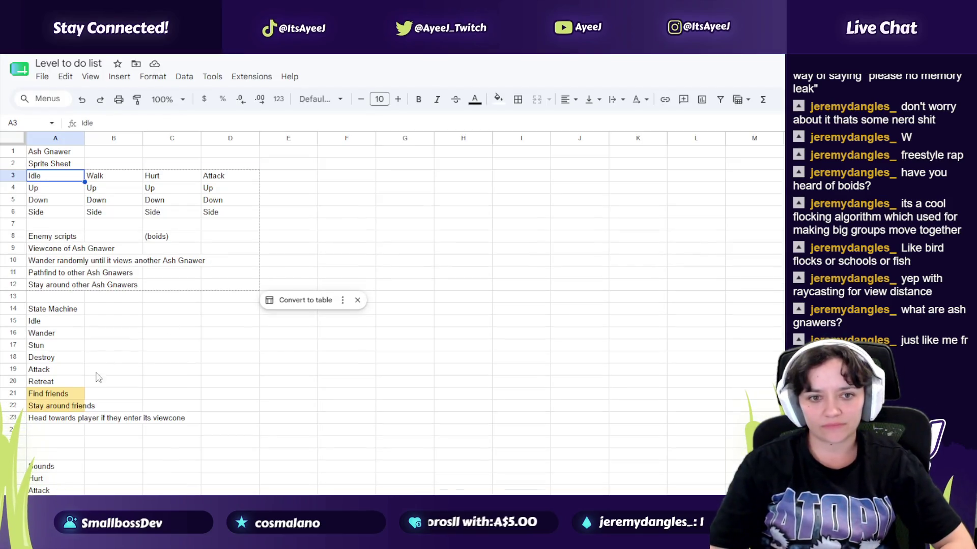
Step: Delete the two empty rows above Sounds
left_click(101, 334)
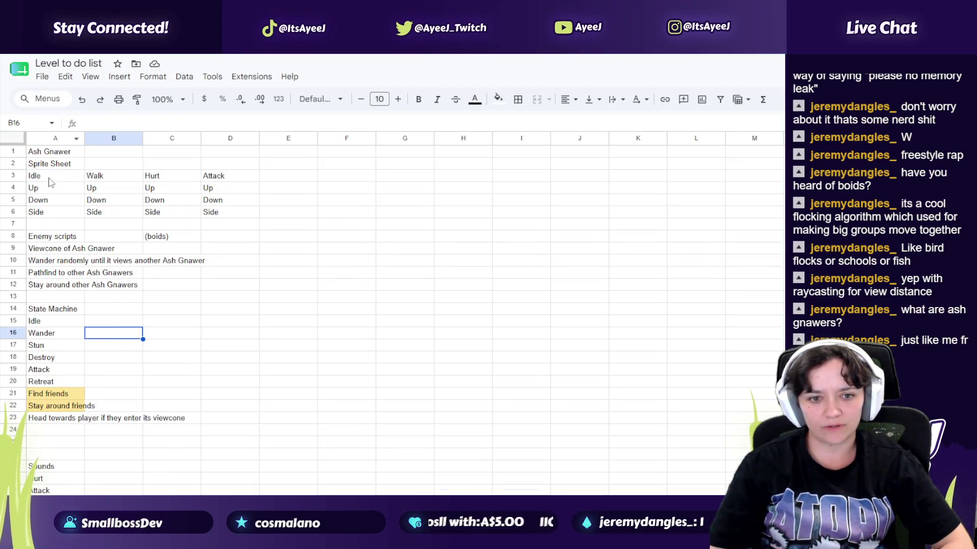
scroll(61, 287, "down", 3)
right_click(18, 341)
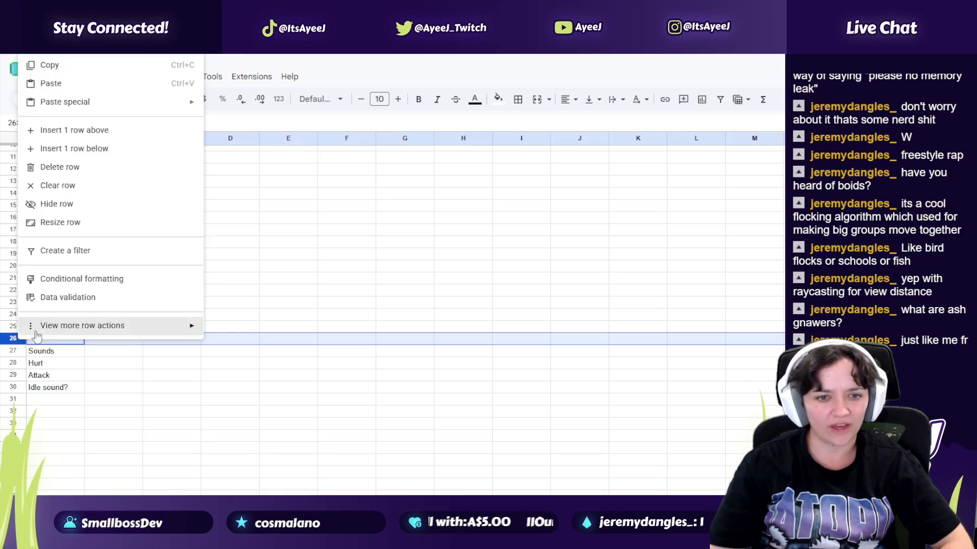
left_click(51, 166)
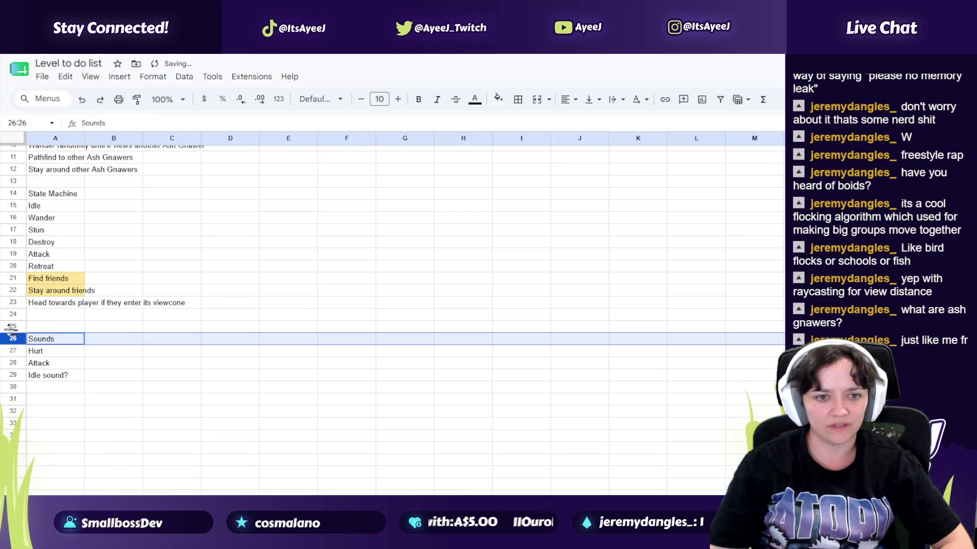
right_click(11, 327)
left_click(60, 155)
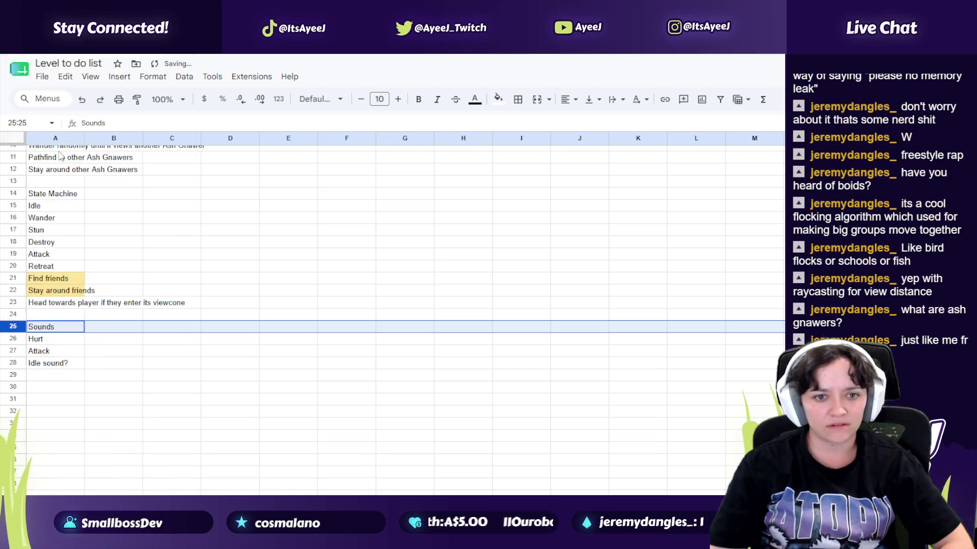
left_click(104, 326)
Step: Autofit column A, undo it to keep the original width, and select A28
scroll(116, 303, "up", 5)
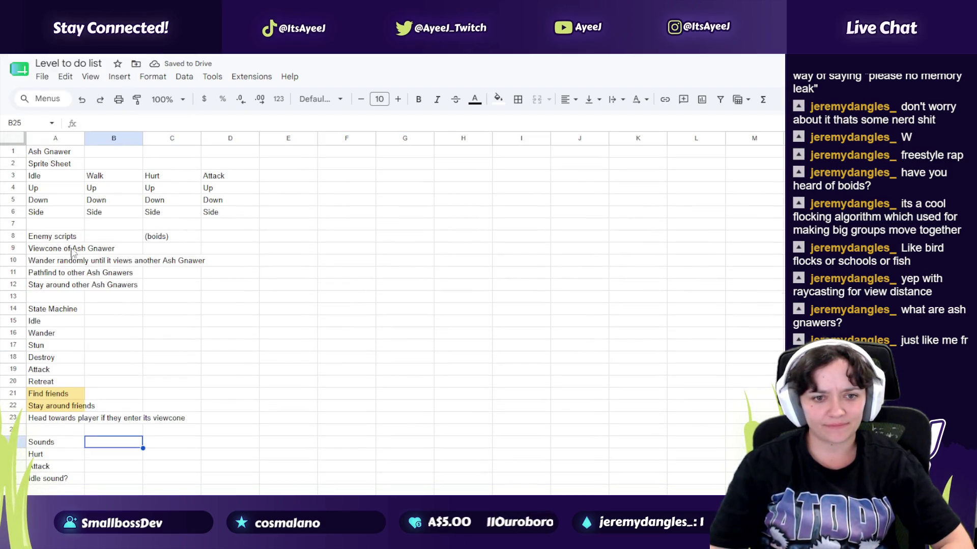
left_click_drag(84, 138, 83, 139)
double_click(84, 139)
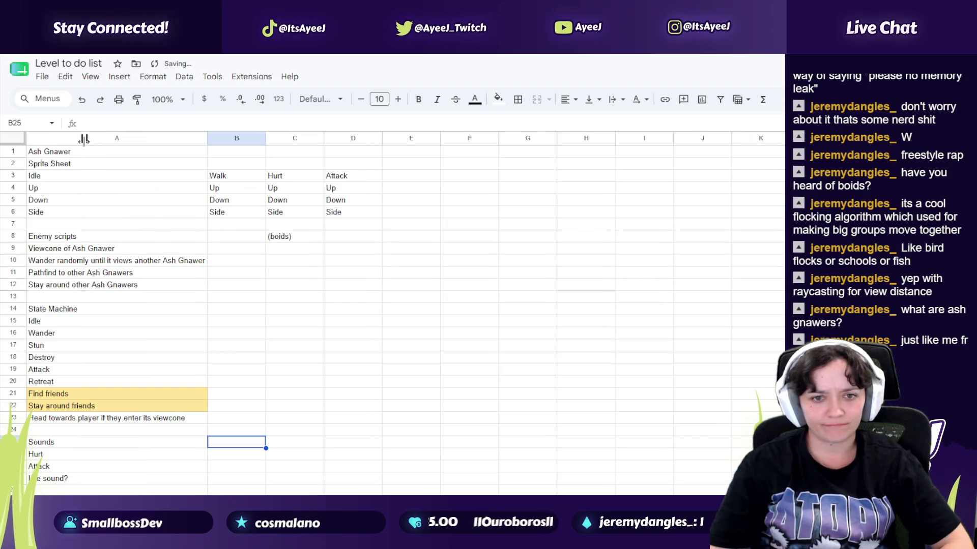
key("ctrl+z")
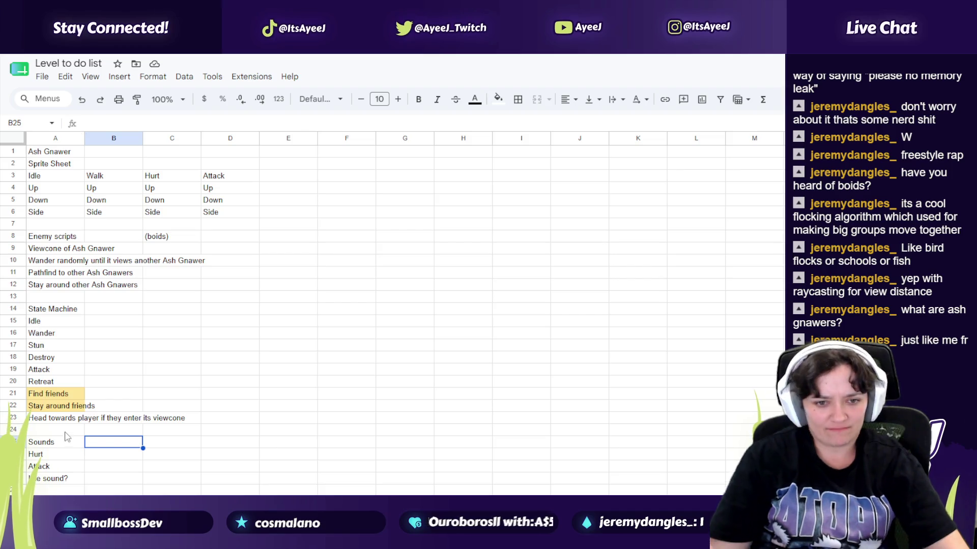
left_click(70, 480)
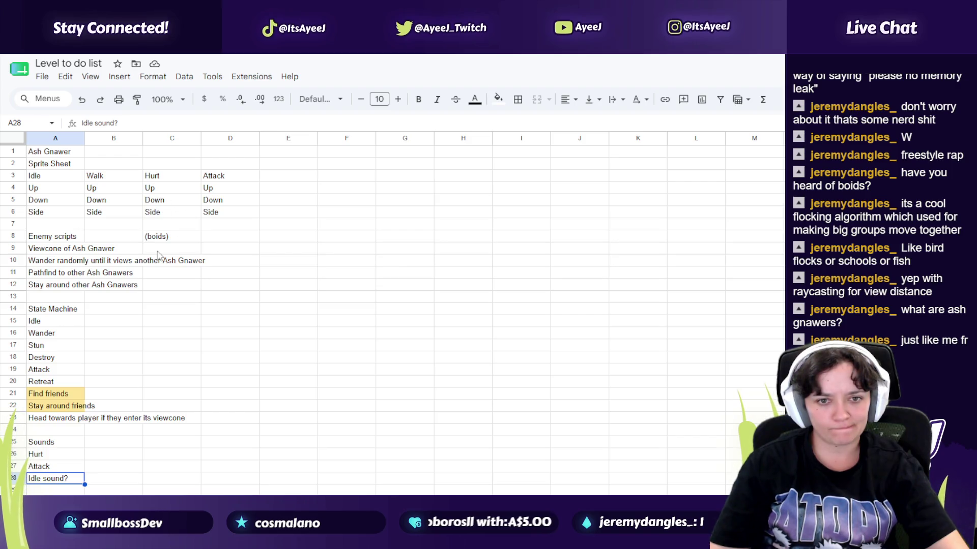
key("ctrl+t")
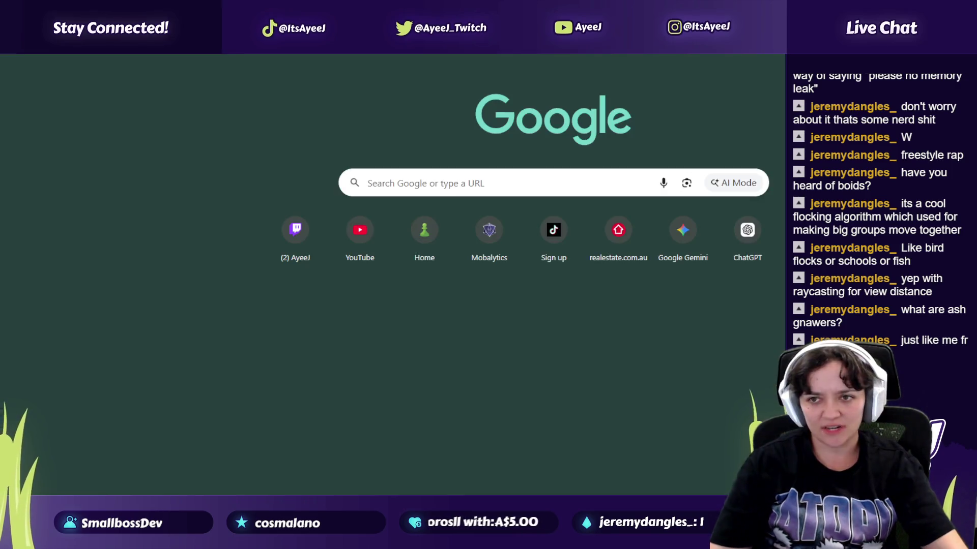
Step: Search Google for boid and play the Boids article's example video
type("boid")
key("Return")
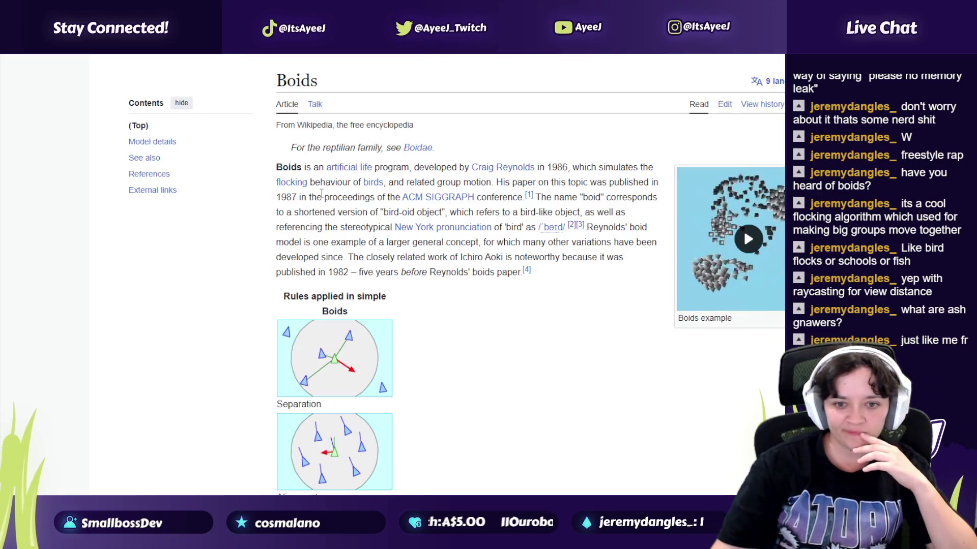
scroll(309, 243, "down", 3)
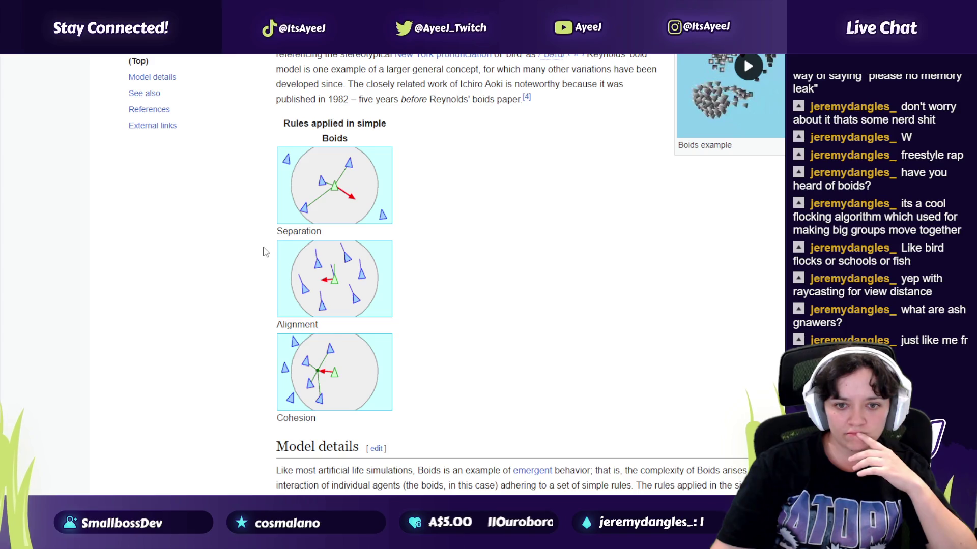
scroll(264, 251, "up", 3)
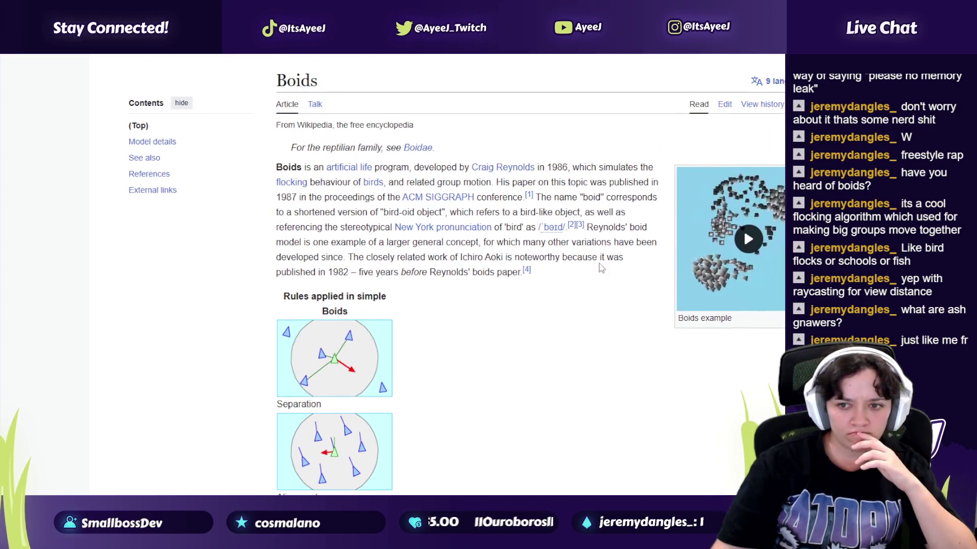
left_click(748, 239)
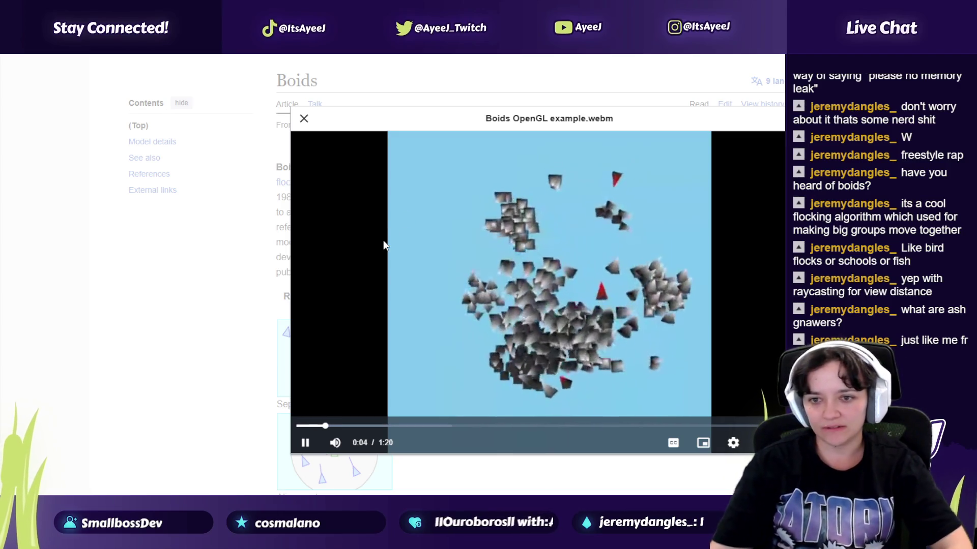
left_click(304, 118)
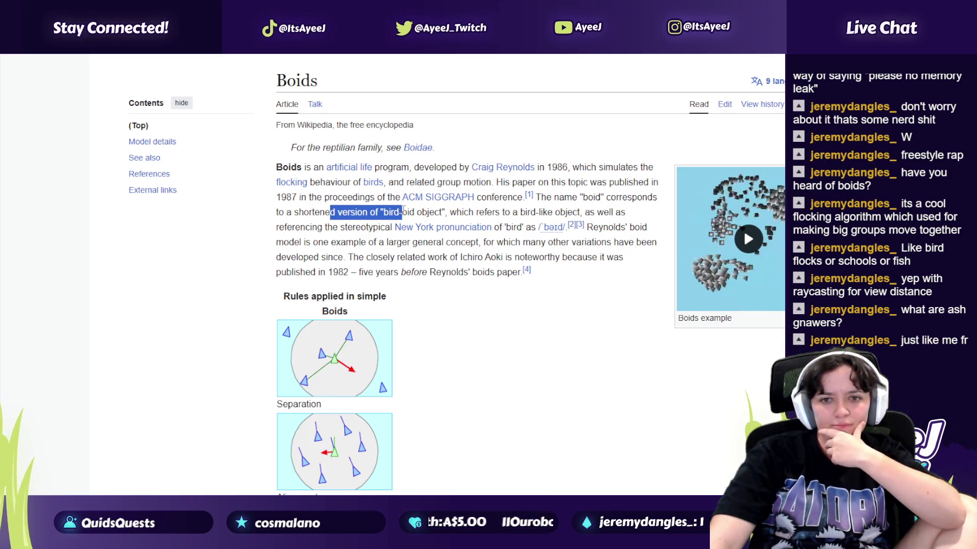
Step: Read the Boids article, highlighting the bird-oid object phrase and cohesion rule
left_click_drag(409, 211, 421, 211)
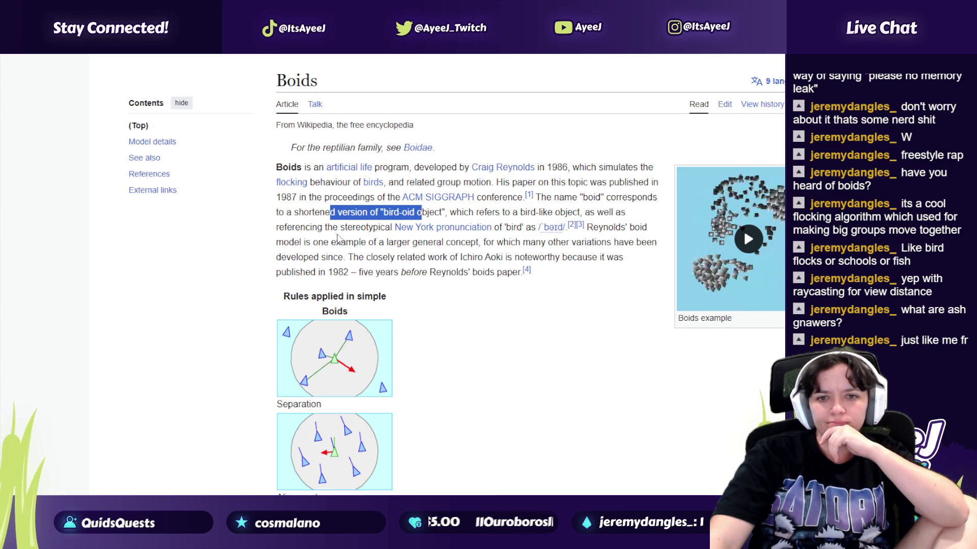
mouse_move(342, 242)
left_mouse_down()
mouse_move(484, 242)
mouse_move(391, 272)
left_mouse_up()
scroll(327, 255, "down", 3)
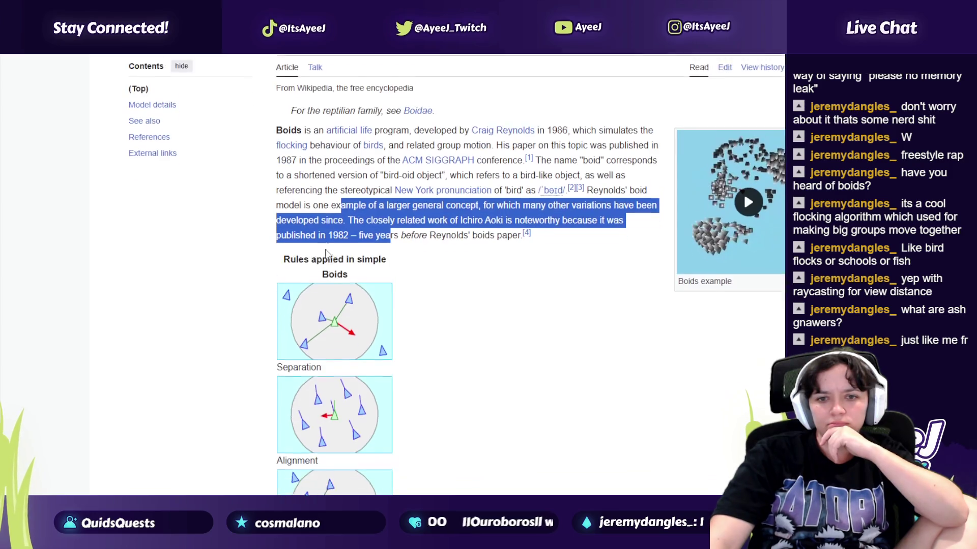
scroll(327, 254, "down", 2)
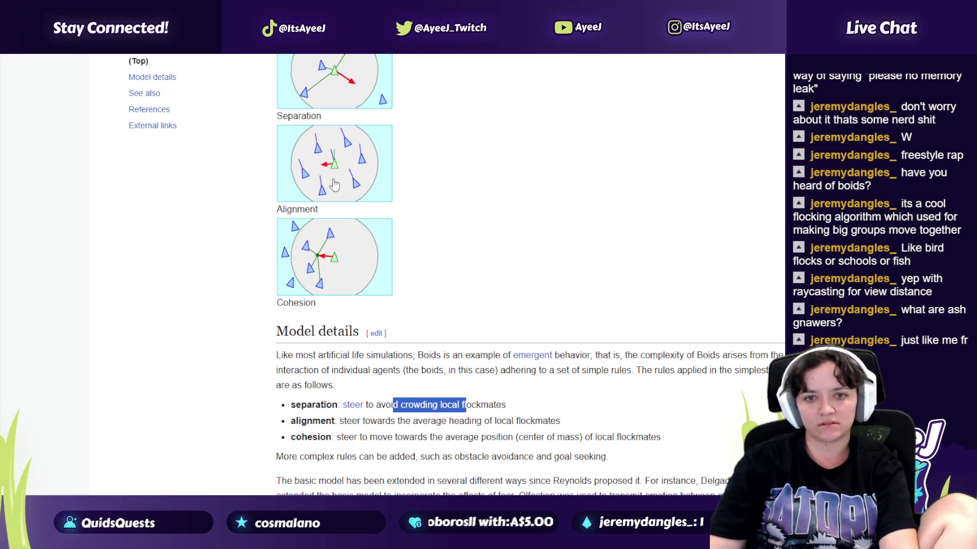
mouse_move(354, 438)
left_mouse_down()
mouse_move(501, 458)
mouse_move(531, 447)
left_mouse_up()
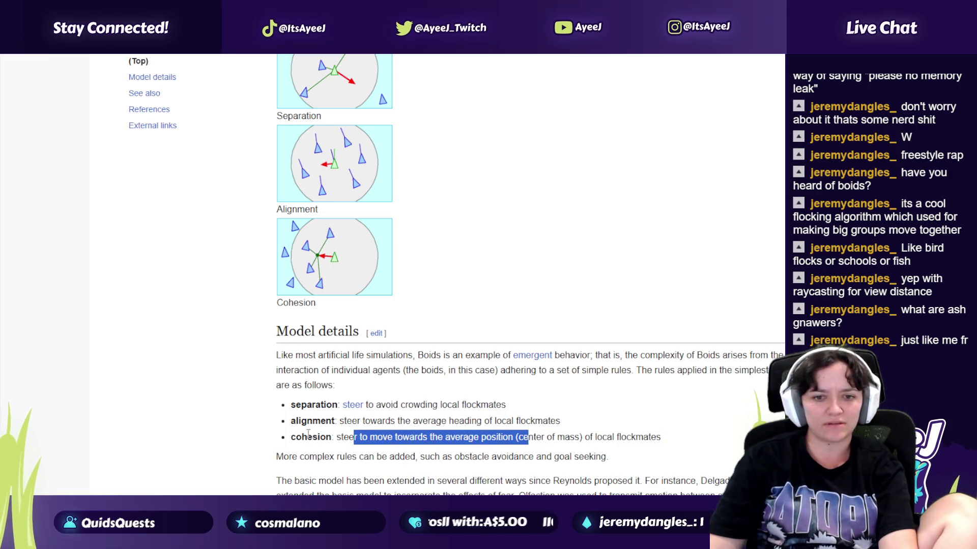
scroll(344, 439, "down", 2)
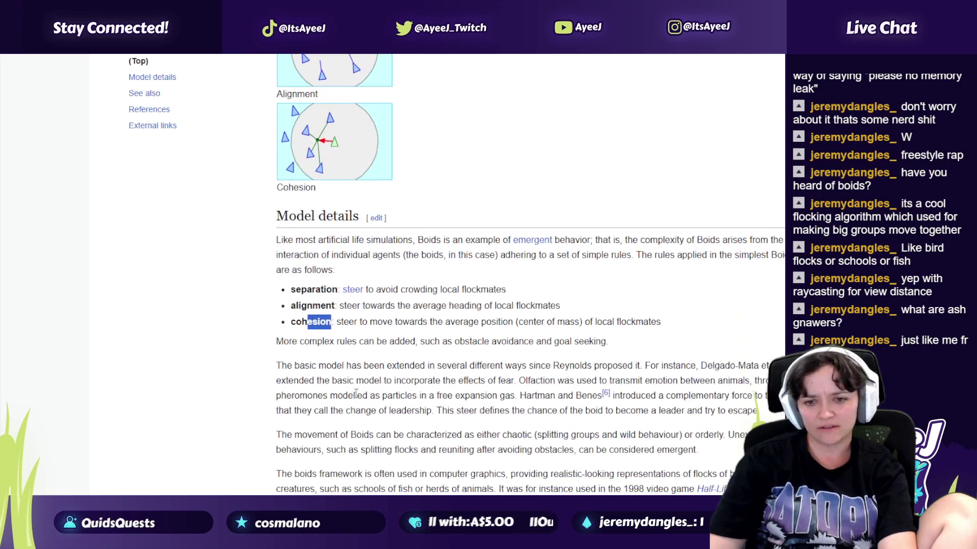
scroll(356, 381, "up", 1)
scroll(399, 298, "down", 5)
scroll(399, 298, "down", 3)
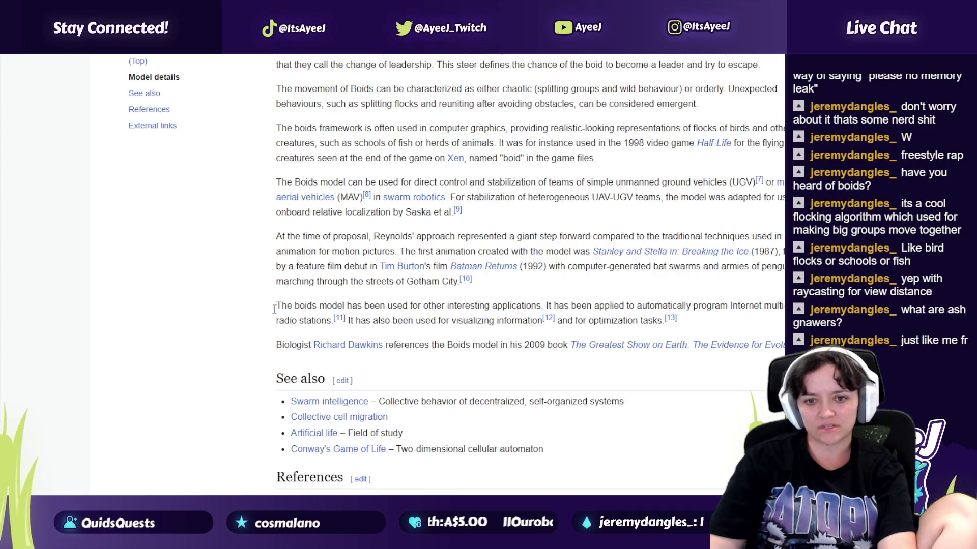
Step: Go back to the boid results and open the Coding Adventure: Boids video
key("alt+Left")
scroll(304, 344, "down", 1)
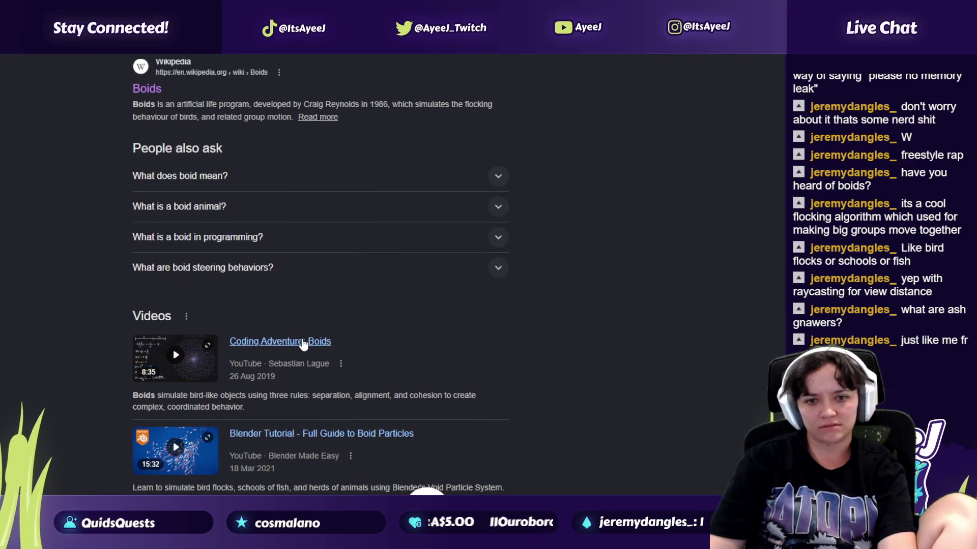
left_click(280, 341)
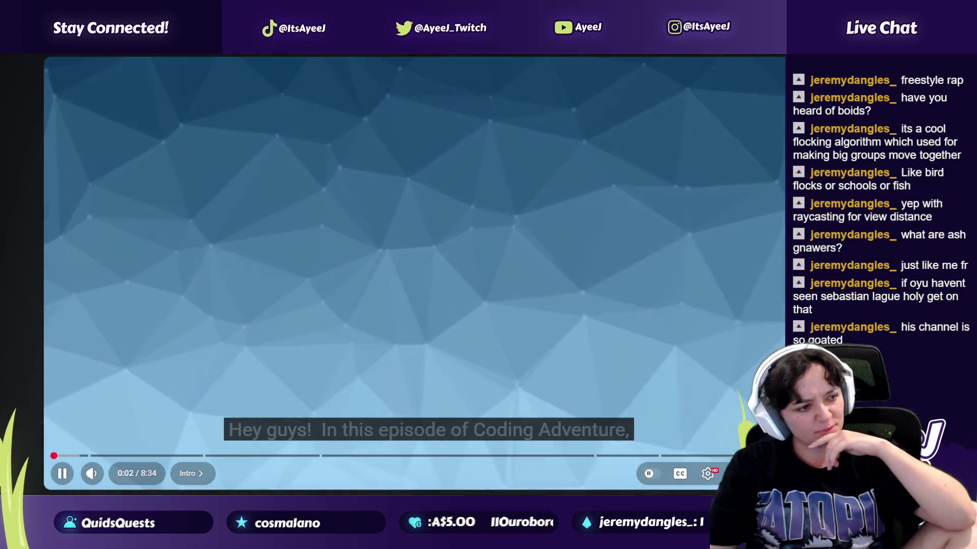
Step: Set the Coding Adventure: Boids video to 2x speed and toggle captions
key("slash")
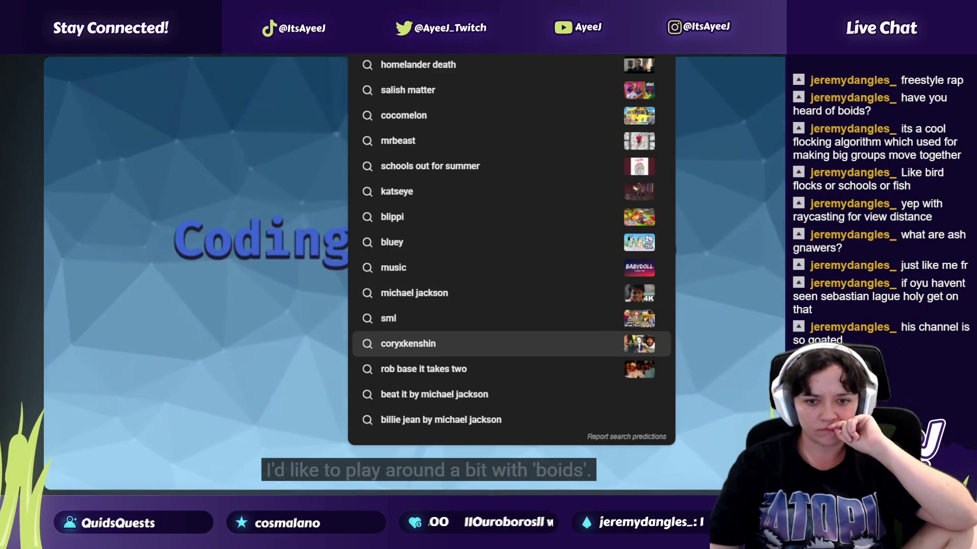
key("Escape")
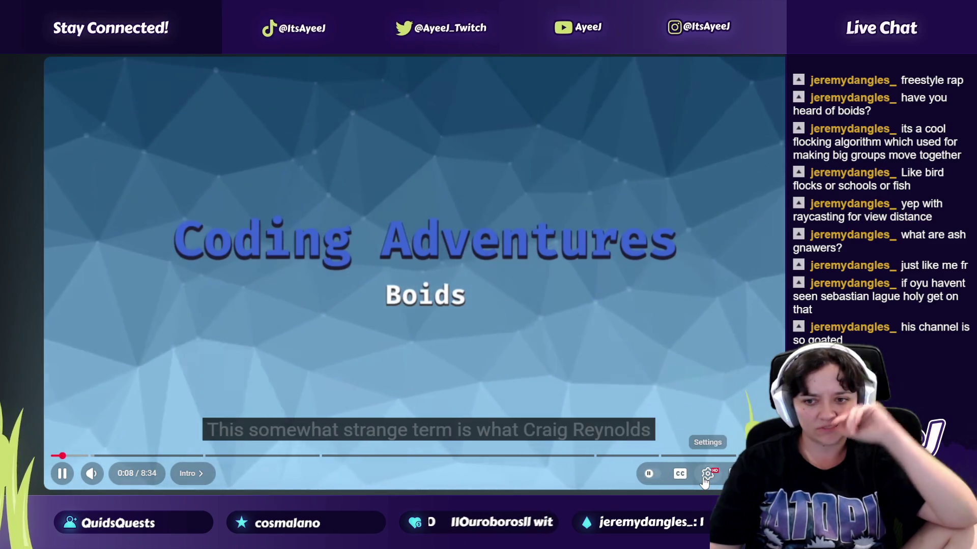
left_click(707, 473)
scroll(711, 423, "down", 1)
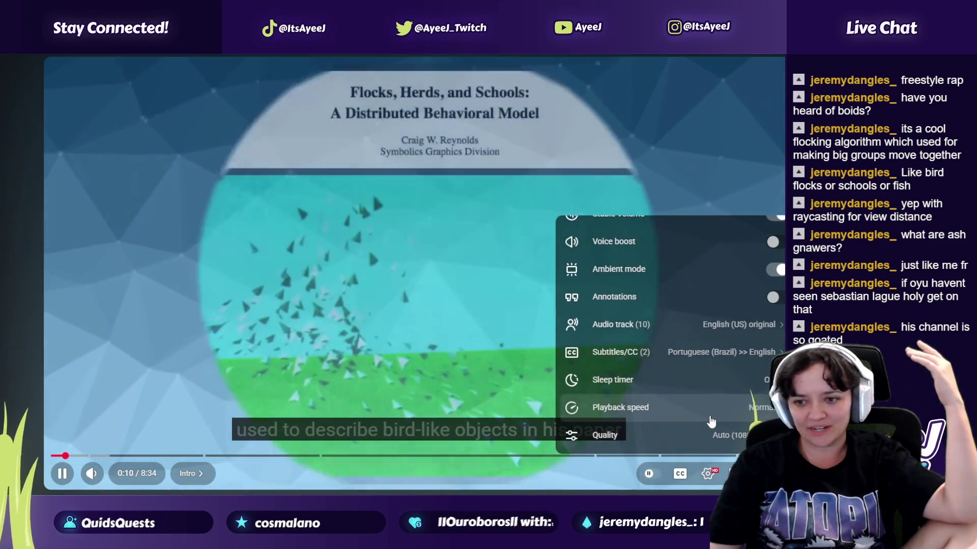
left_click(693, 408)
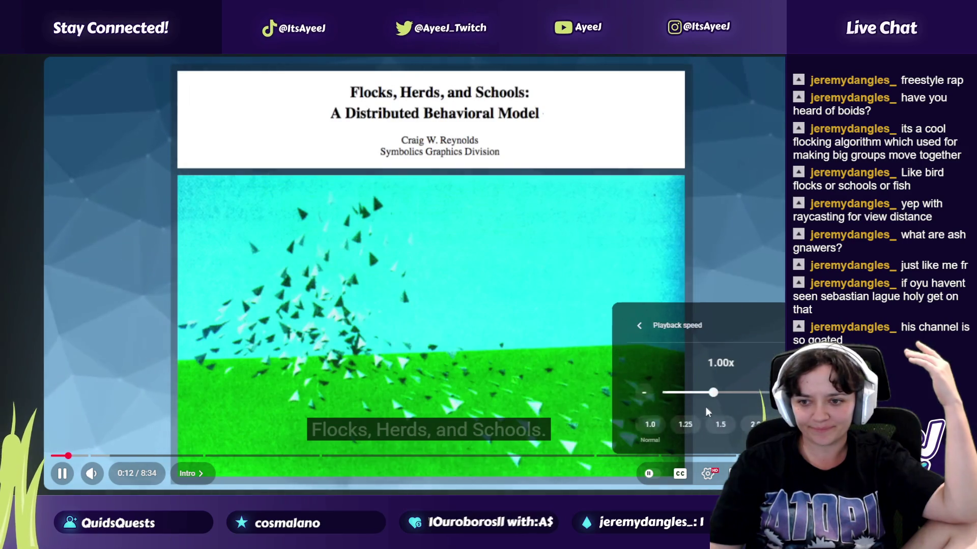
left_click(743, 424)
left_click(684, 476)
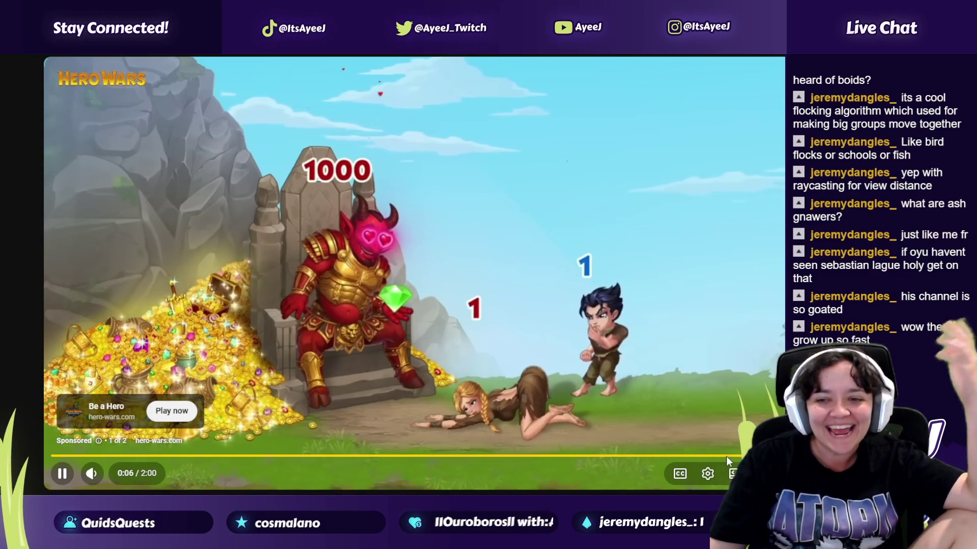
Step: Skip the Hero Wars ad, seek to the Final Result chapter, then pause and resume
left_click(743, 437)
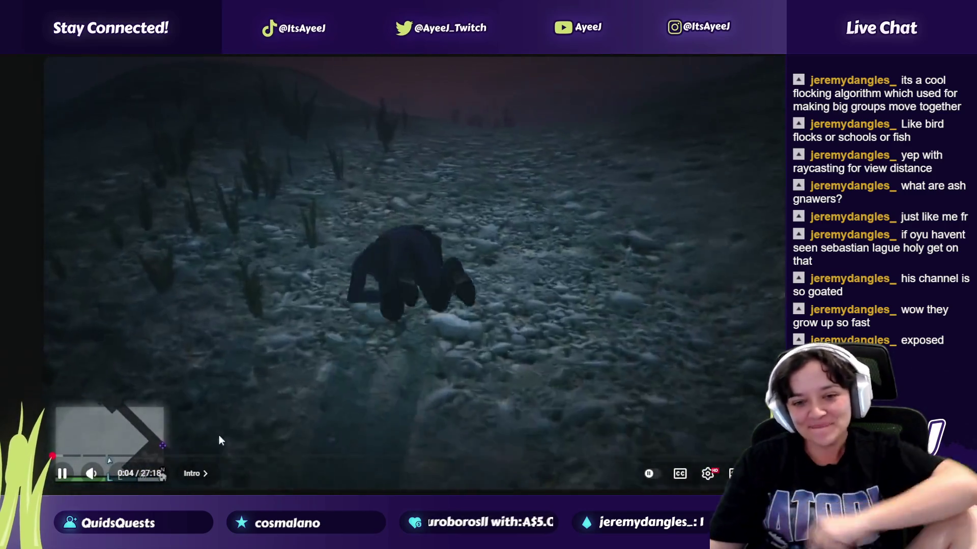
left_click(725, 455)
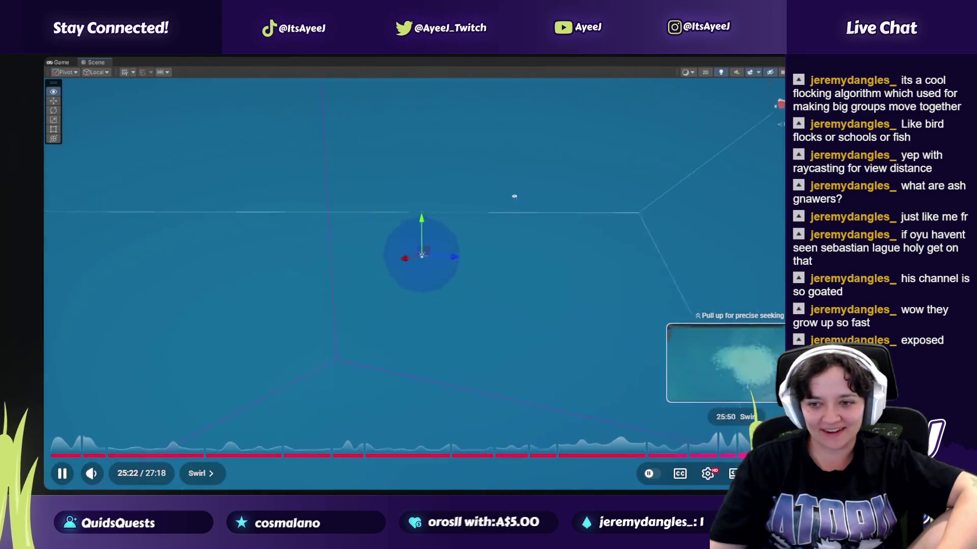
left_click(742, 455)
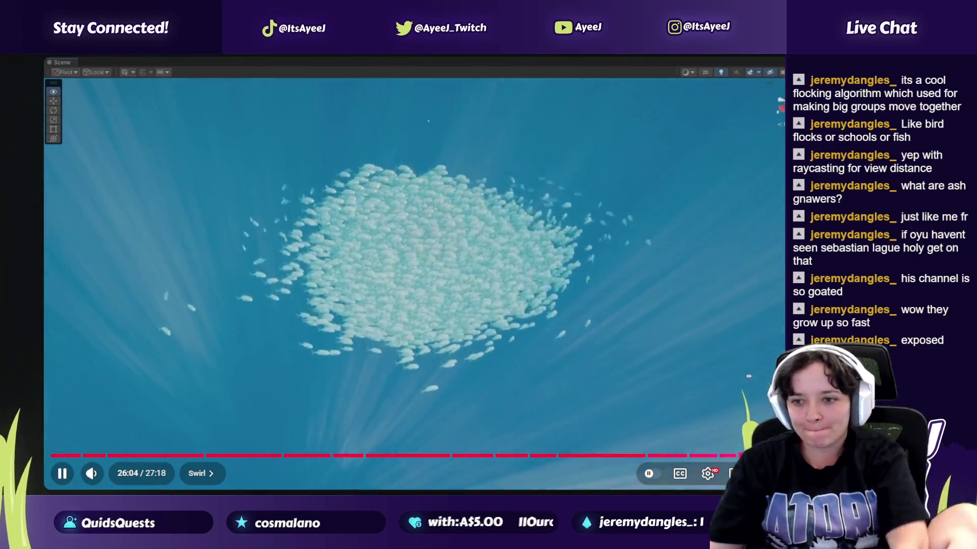
left_click(754, 454)
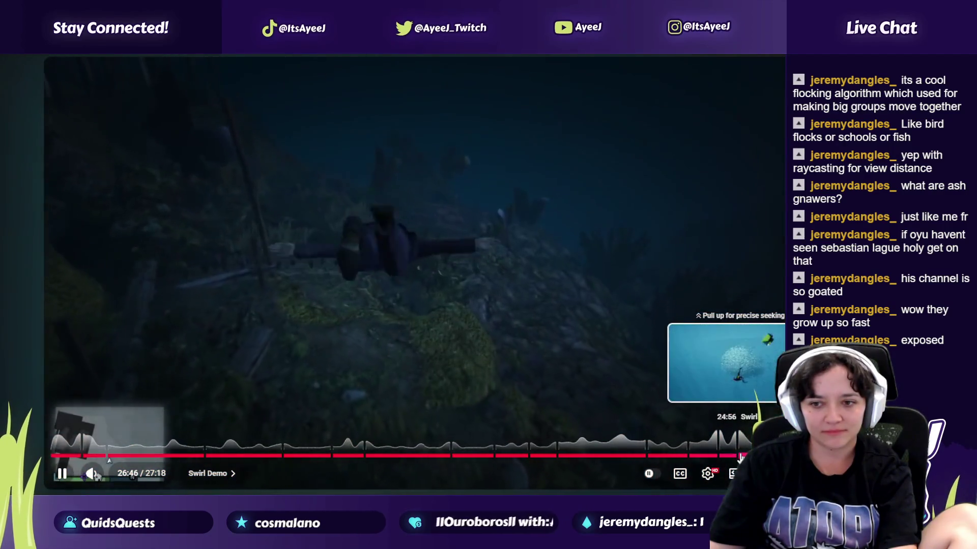
left_click(735, 457)
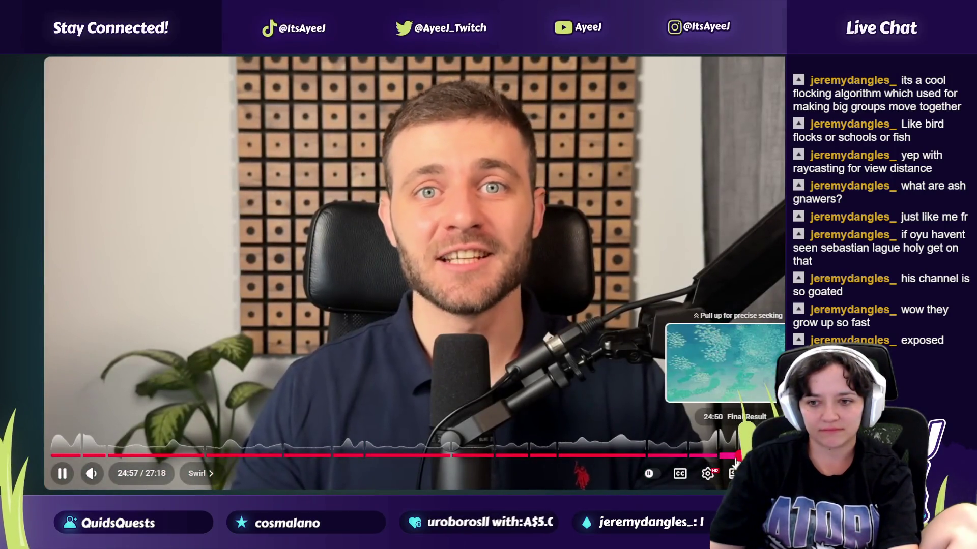
left_click(735, 456)
left_click(724, 456)
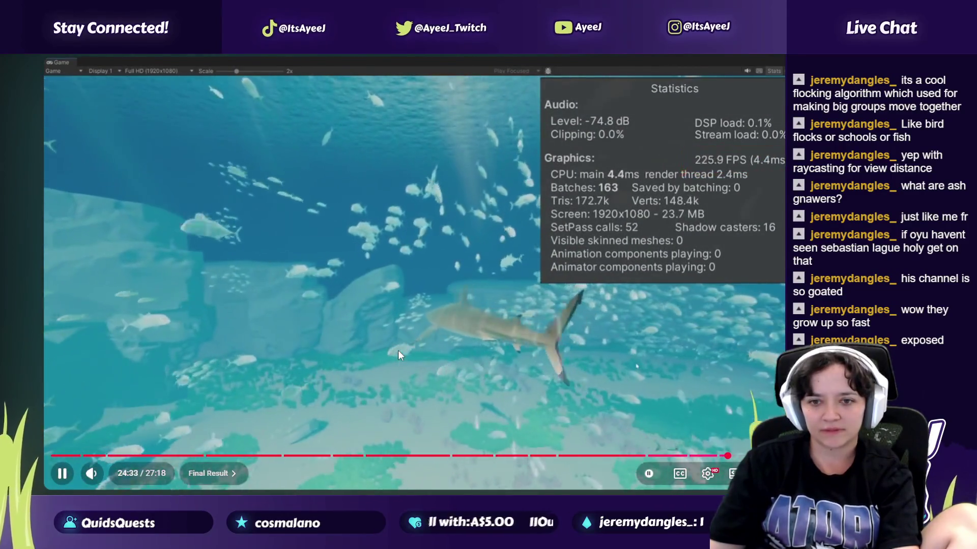
left_click(386, 335)
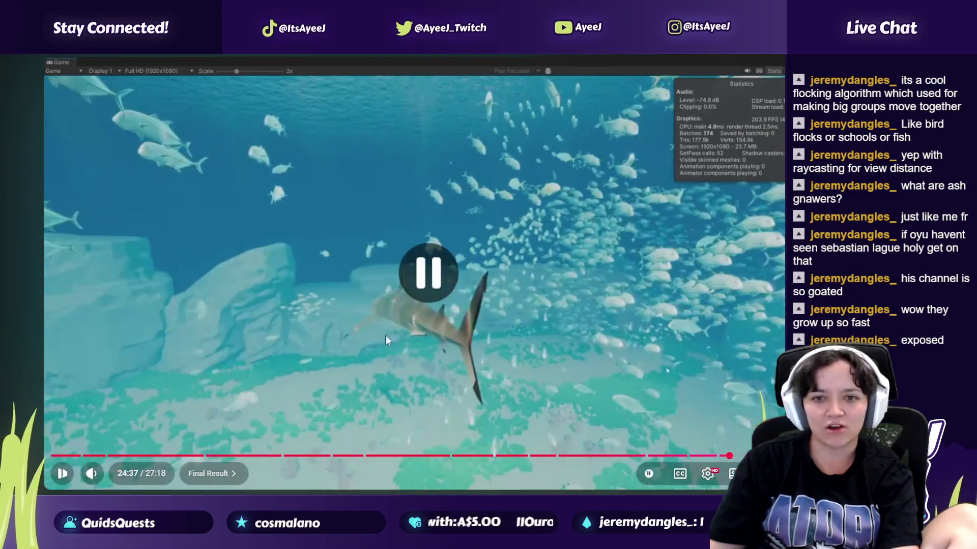
left_click(354, 313)
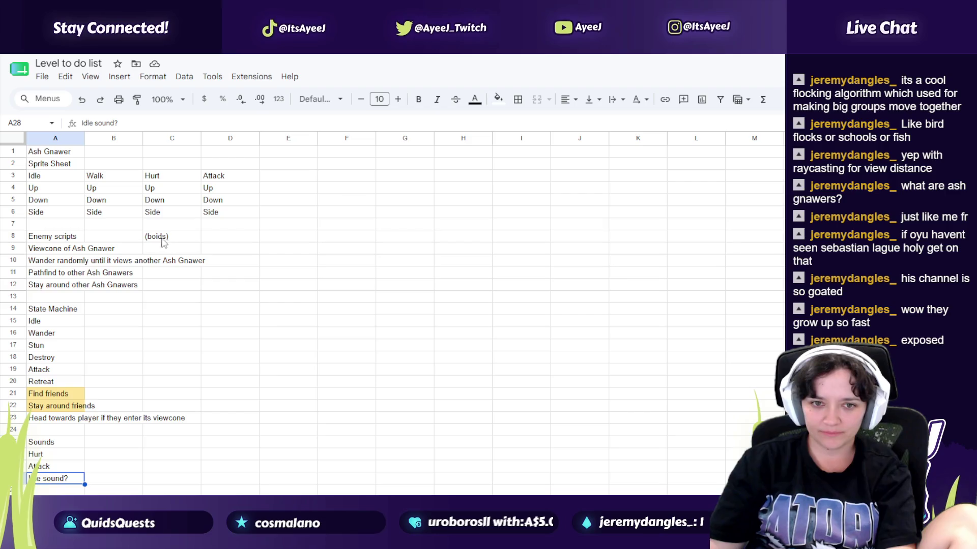
Step: Enter the chat viewer's username in D8 beside the (boids) note
left_click(179, 239)
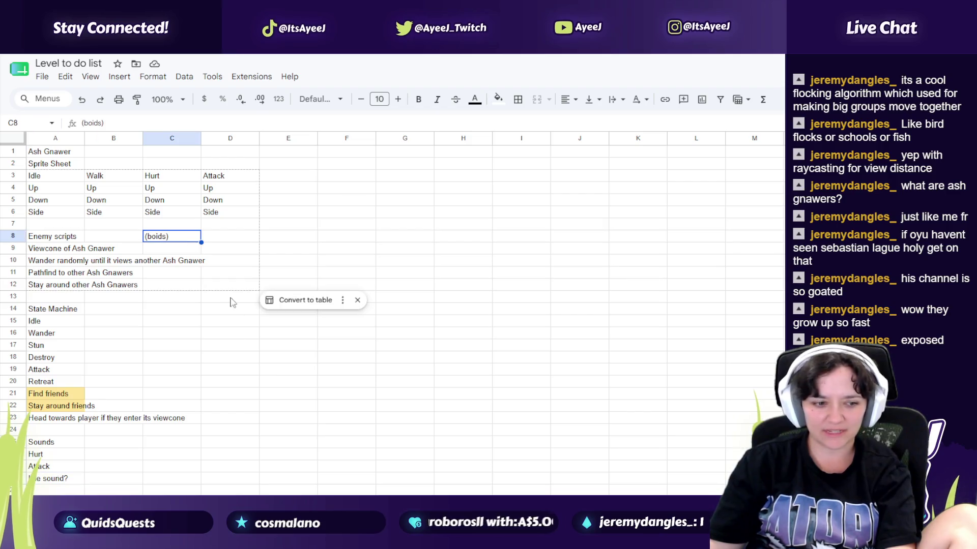
left_click(218, 241)
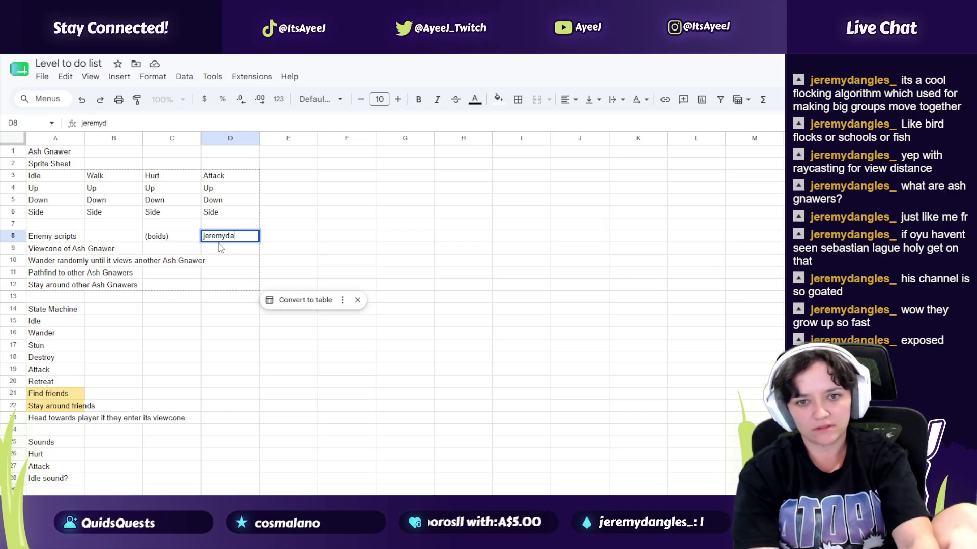
key("Return")
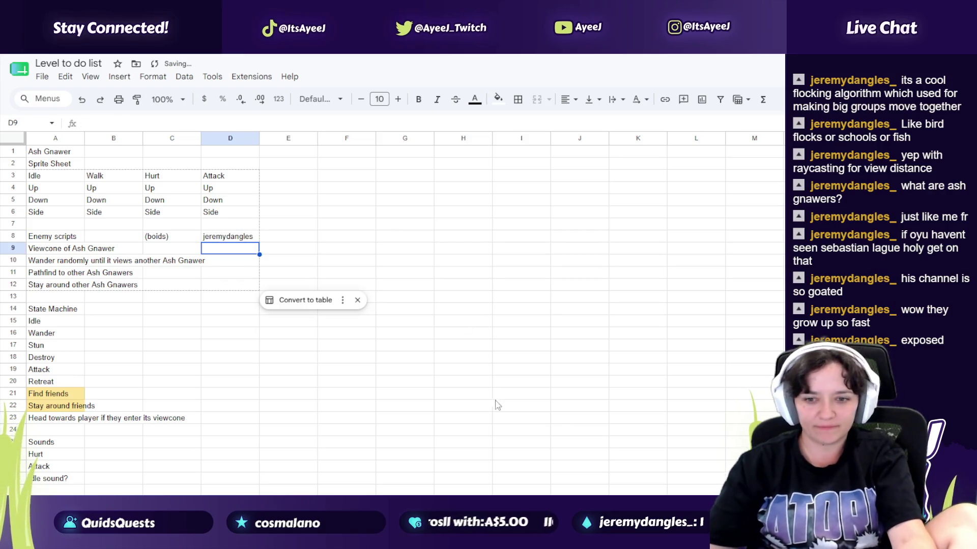
Step: Launch the TikTok app from Windows search
key("super")
type("tiktok")
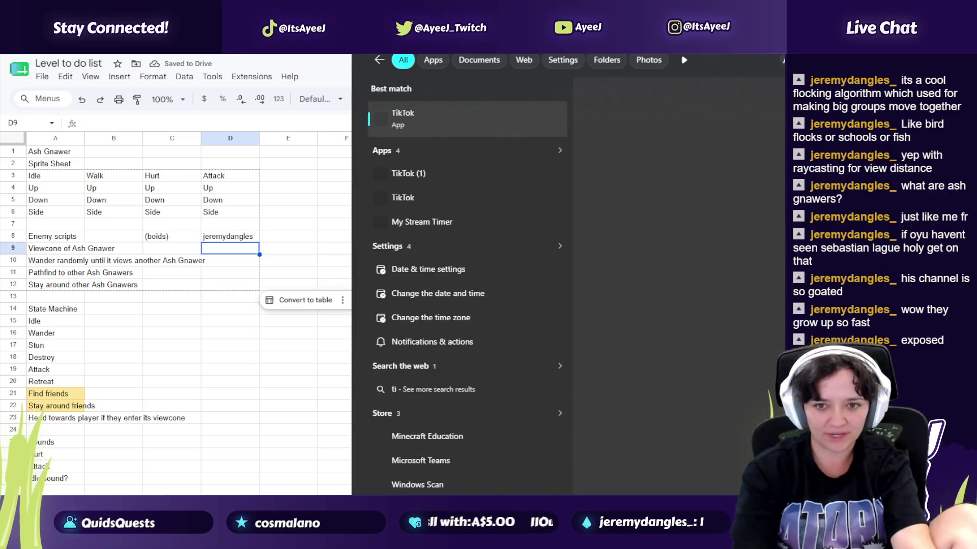
key("Return")
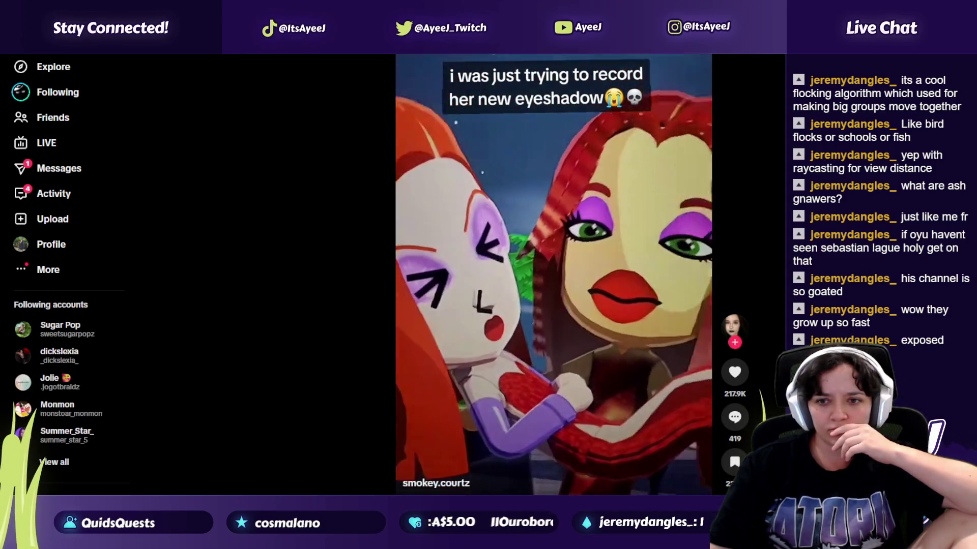
Step: Skip through about a dozen For You clips, past the Red Bull horse repost, to the 'Earn 3x points' ad
key("Down")
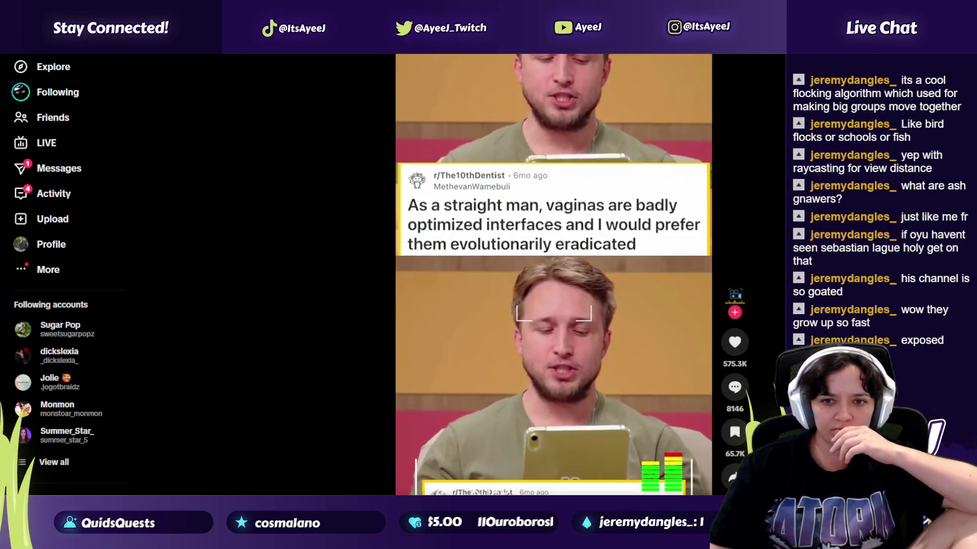
key("Down")
key("Down")
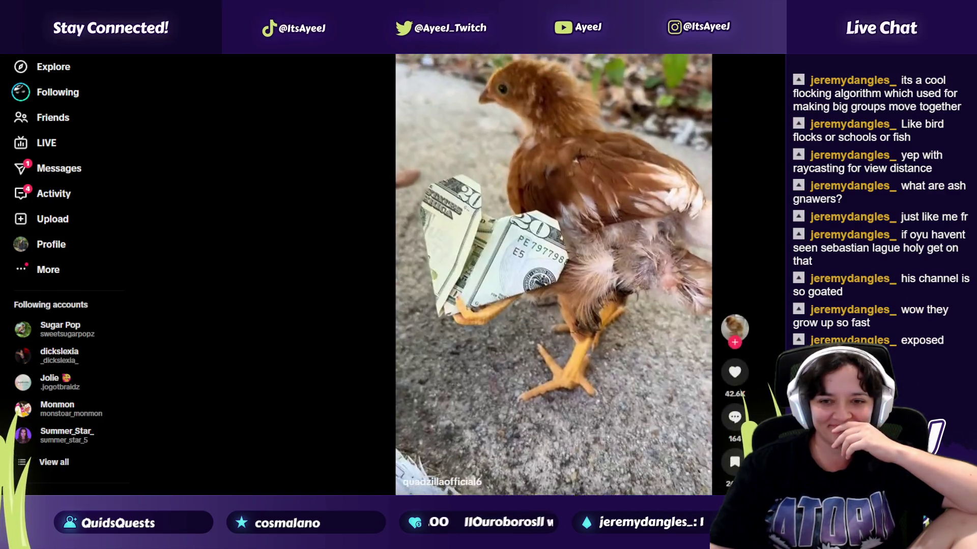
key("Down")
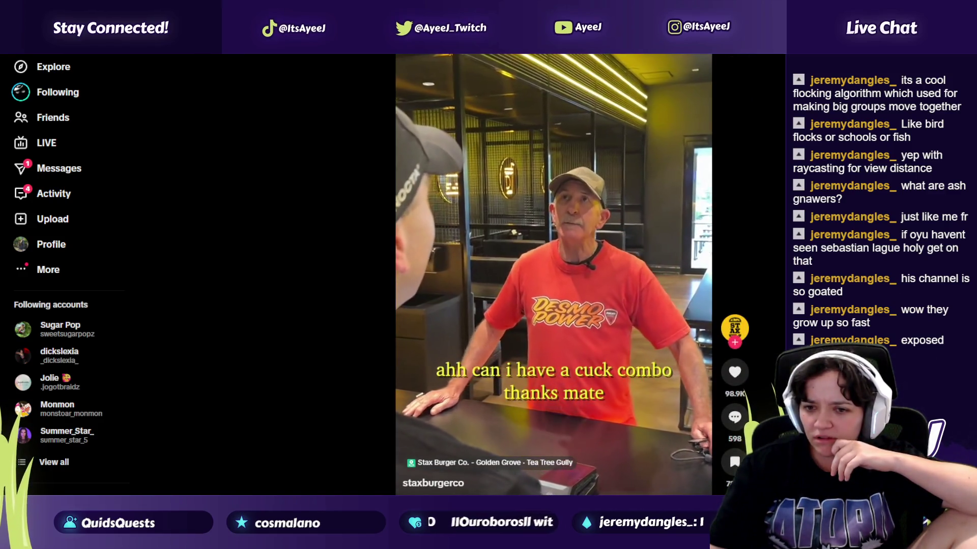
key("Up")
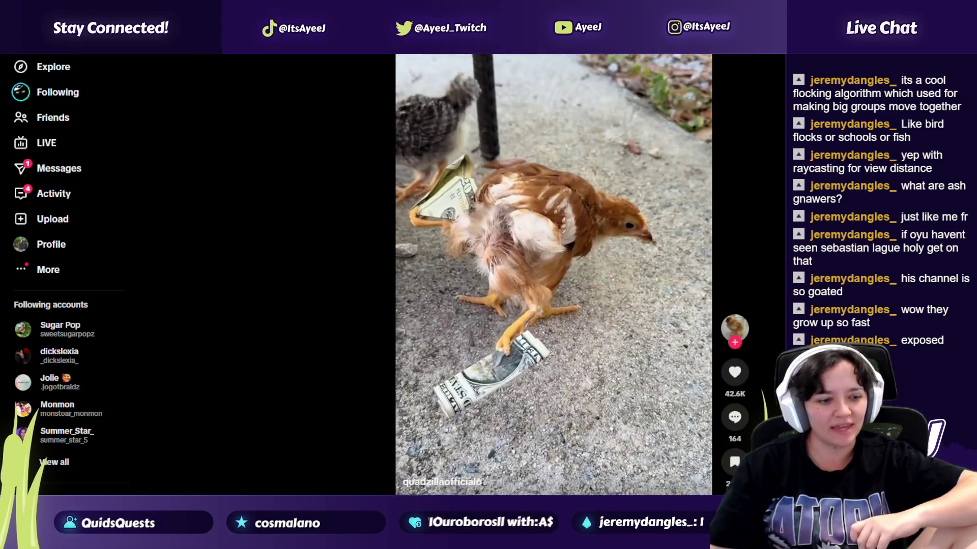
key("Down")
key("Down")
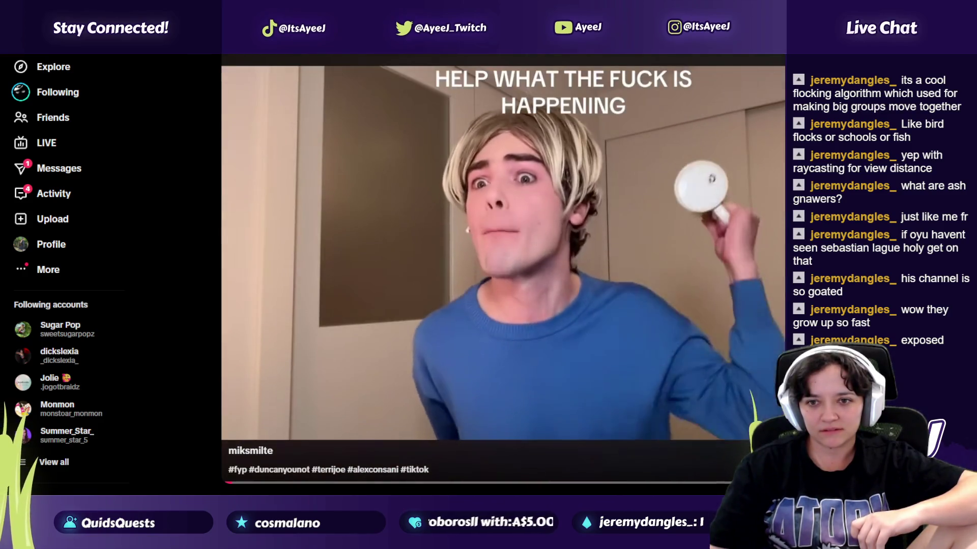
key("Down")
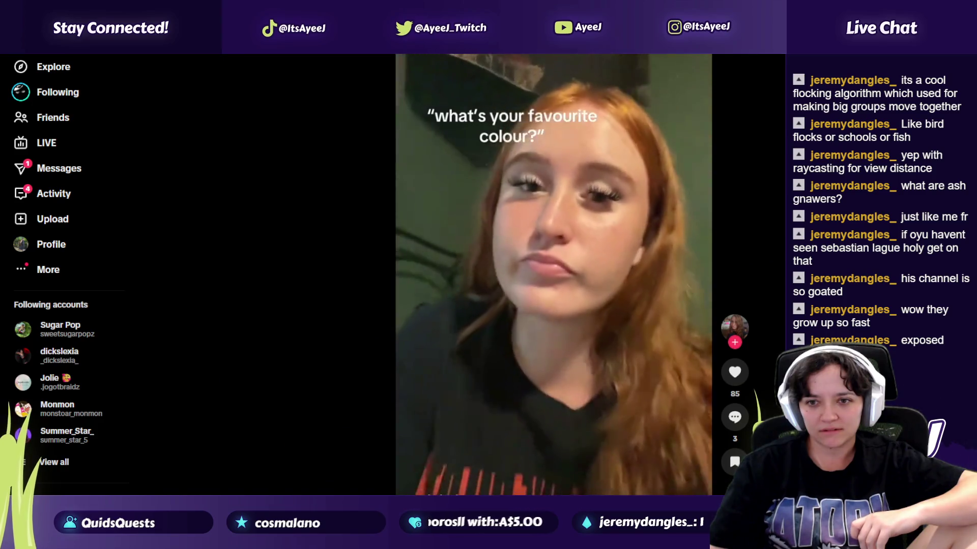
key("Down")
key("Down")
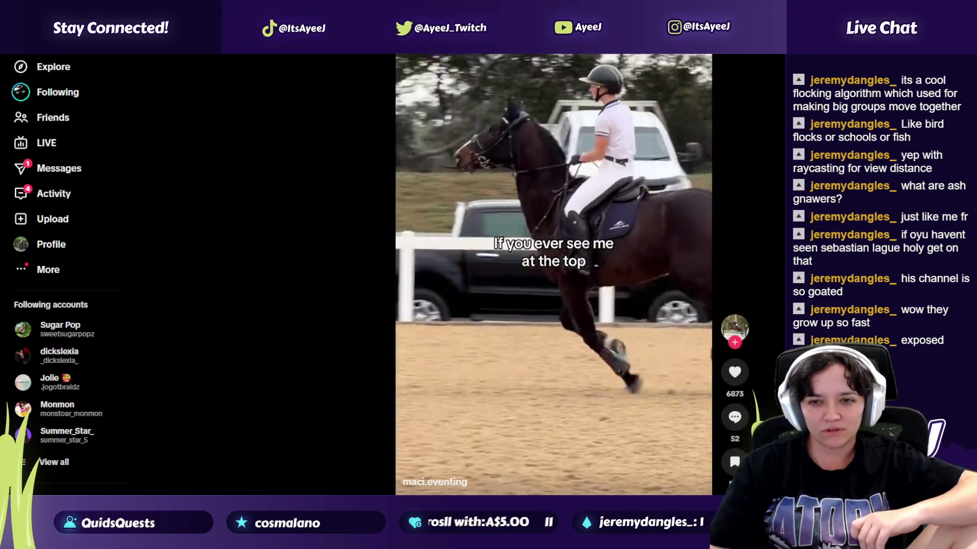
key("Down")
key("Down")
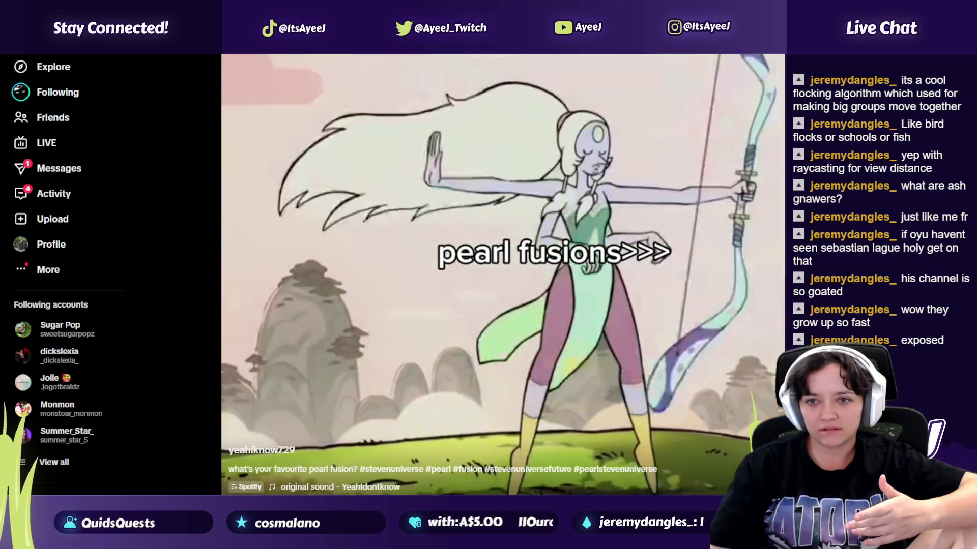
key("Down")
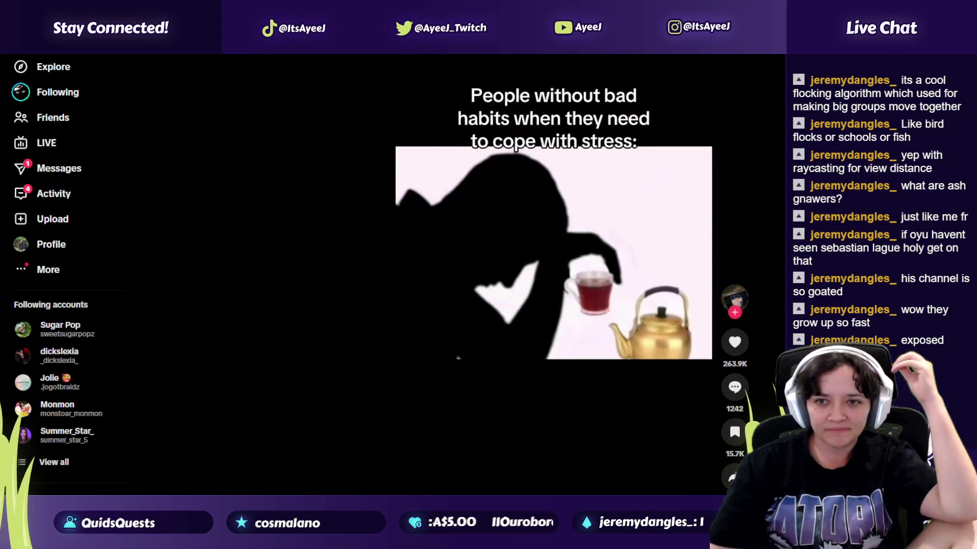
key("Down")
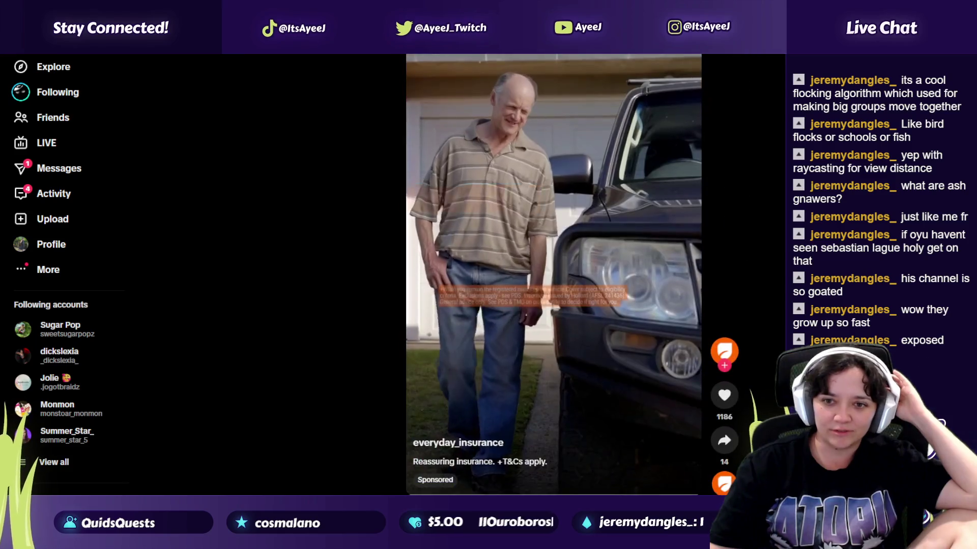
key("Down")
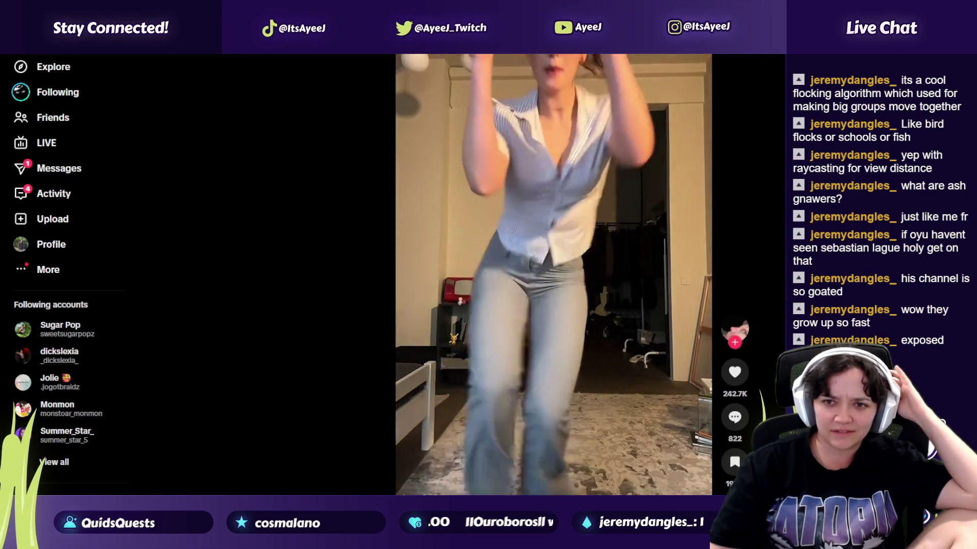
key("Down")
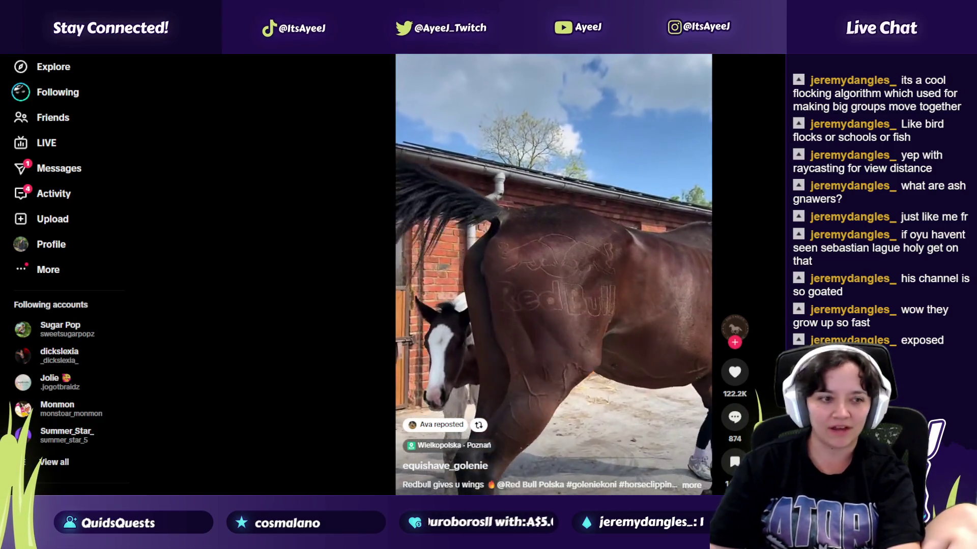
key("Down")
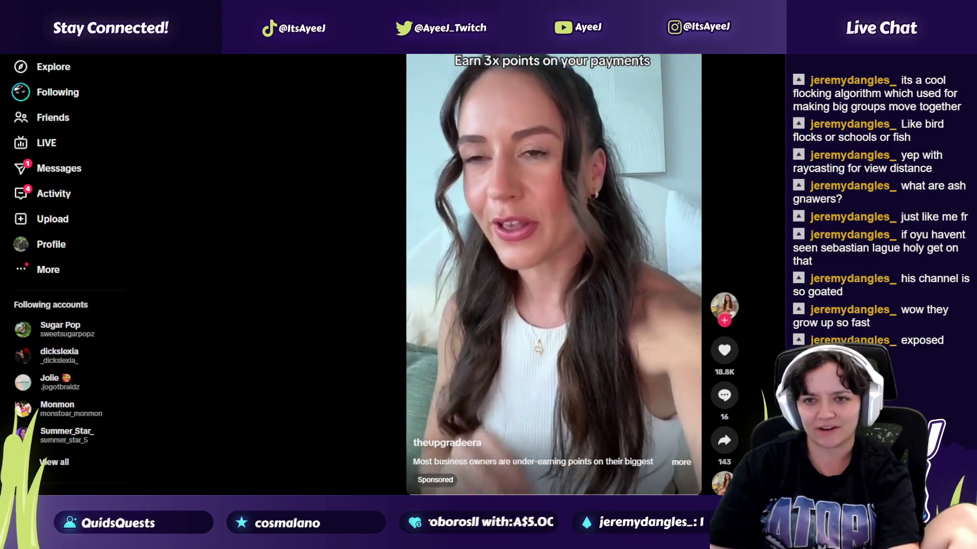
key("Down")
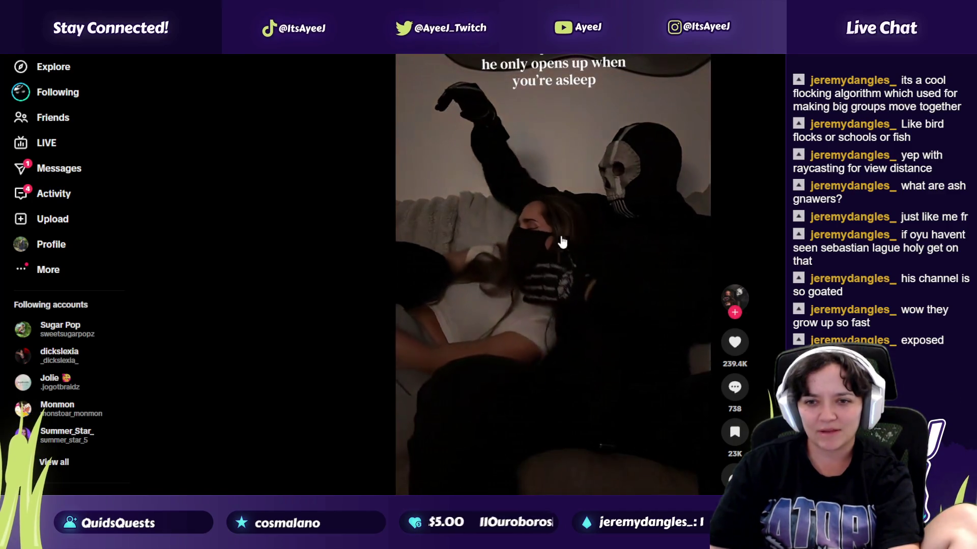
Step: Scroll through several more feed videos and leave full-screen viewing
scroll(552, 274, "down", 1)
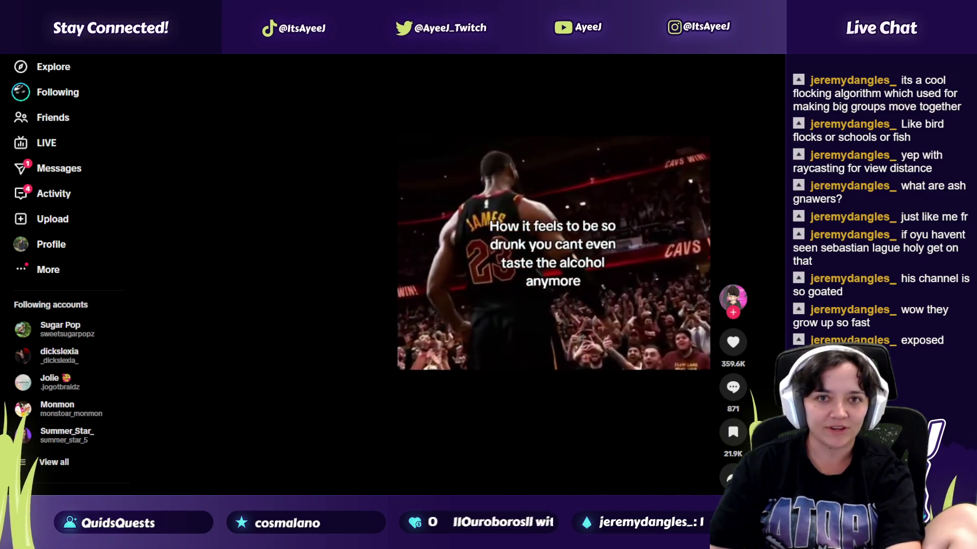
scroll(553, 275, "down", 1)
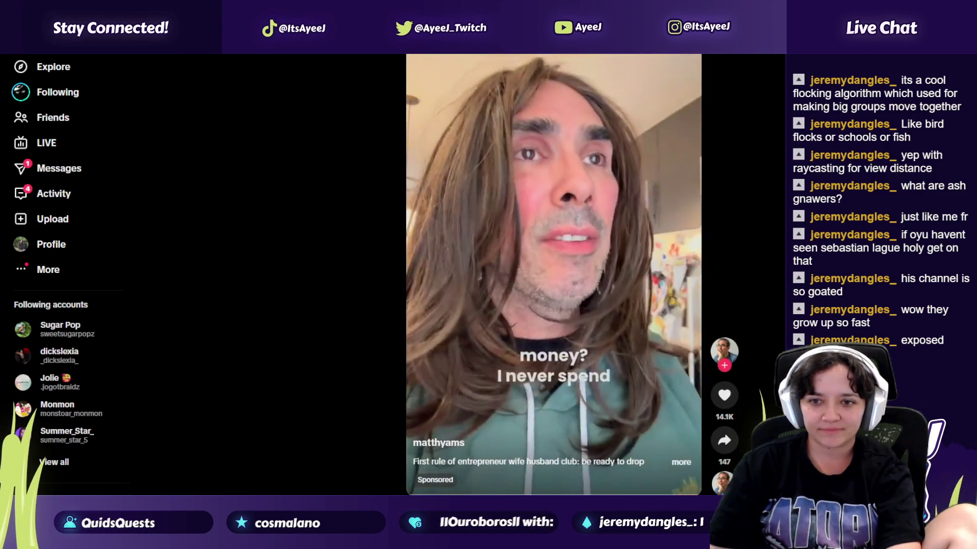
scroll(553, 274, "down", 1)
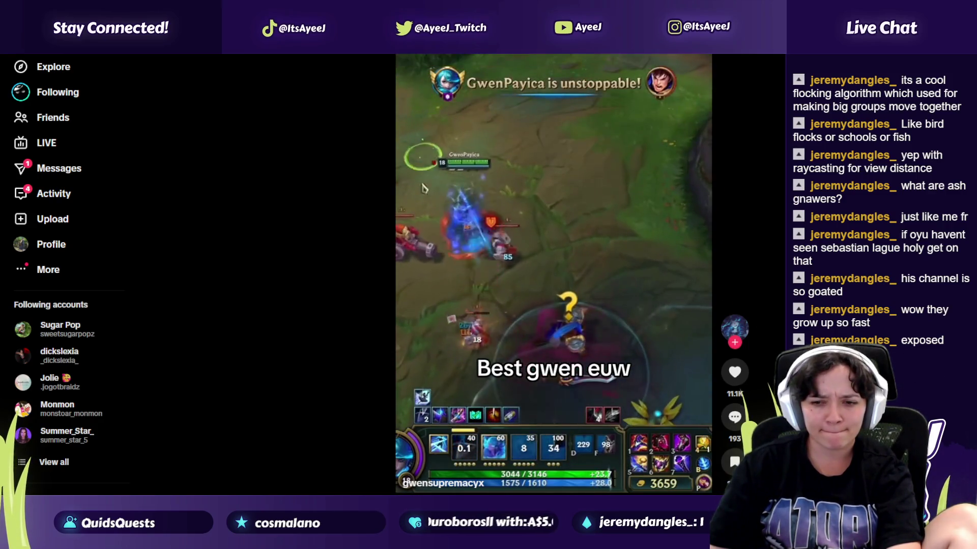
scroll(553, 275, "down", 1)
scroll(554, 275, "down", 1)
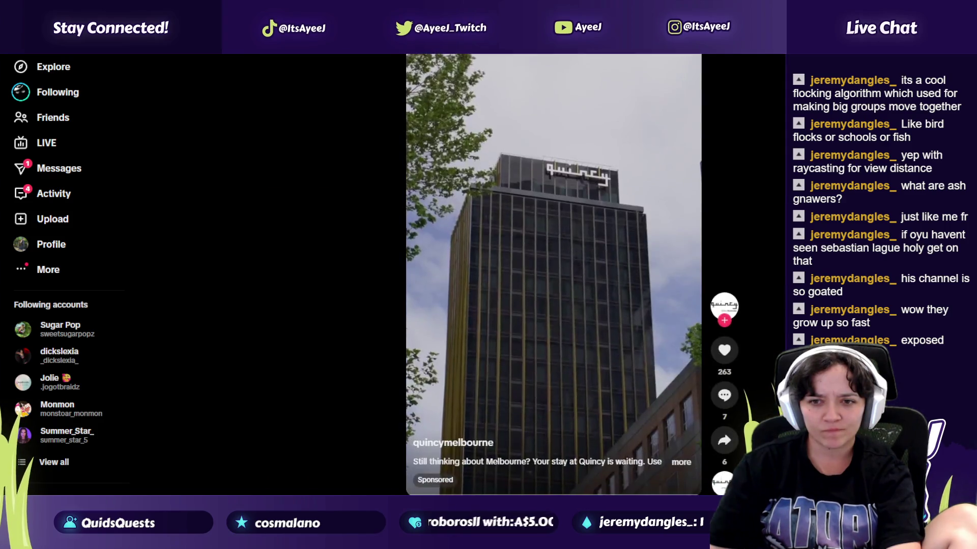
scroll(553, 275, "down", 1)
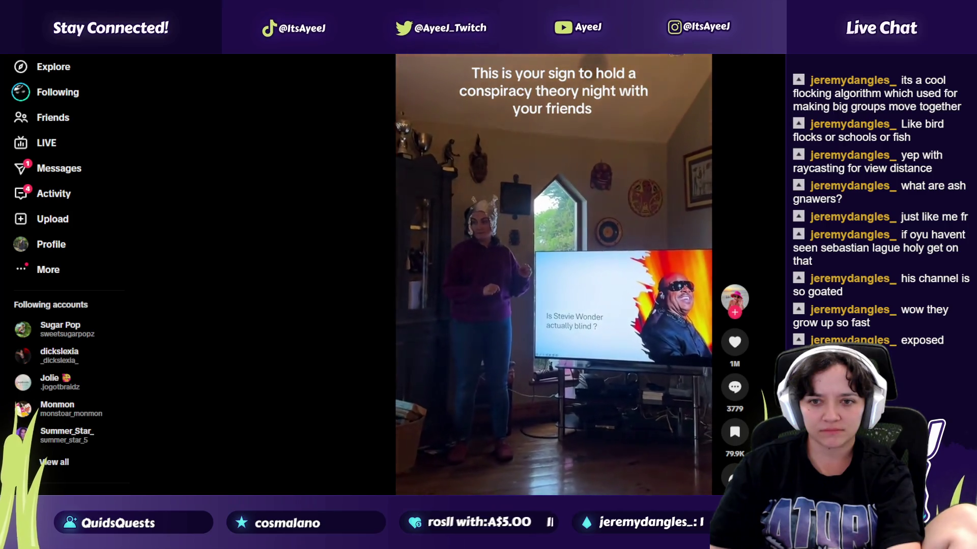
scroll(553, 275, "down", 1)
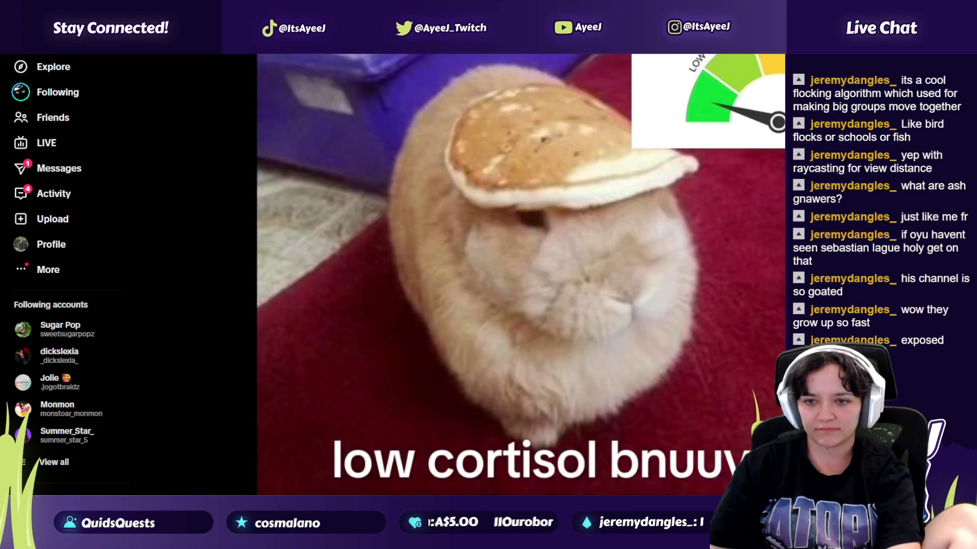
scroll(554, 275, "down", 1)
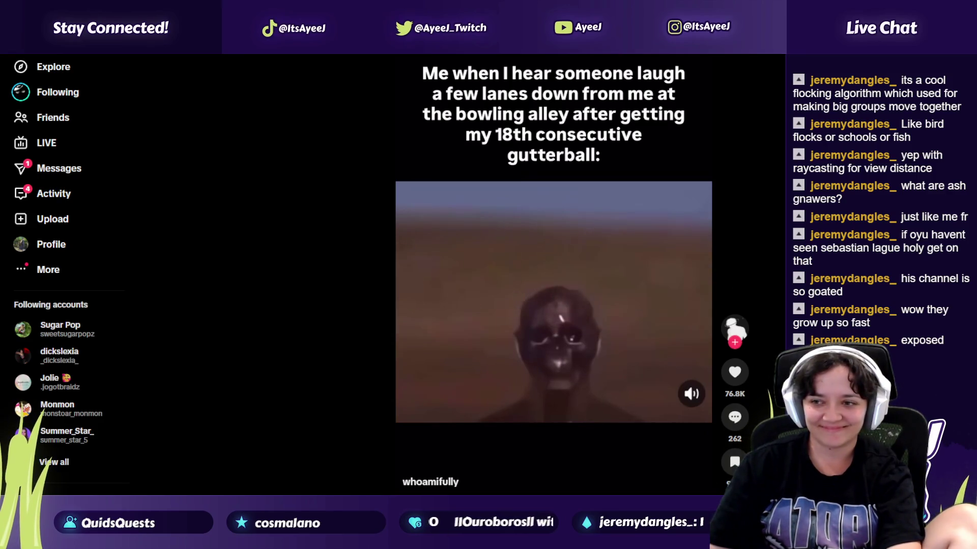
scroll(554, 275, "down", 1)
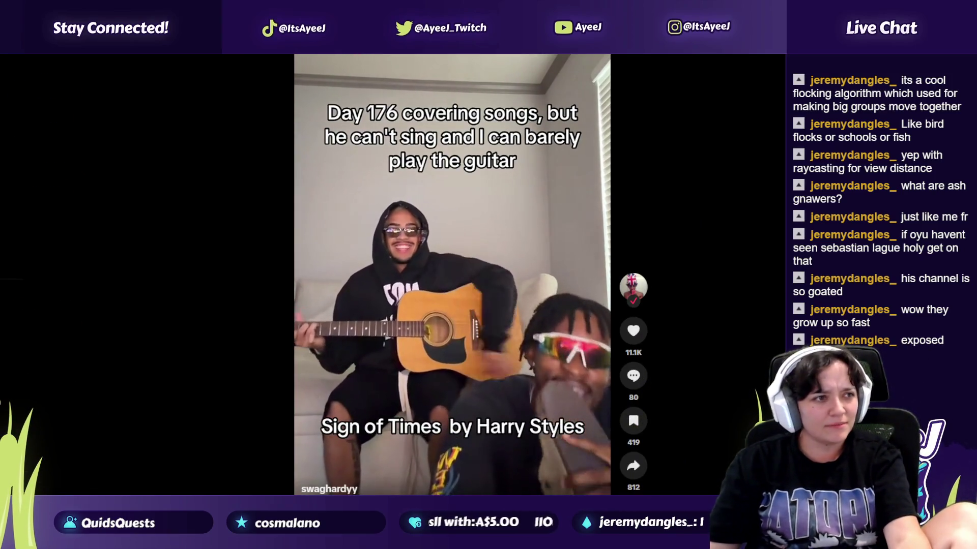
key("F11")
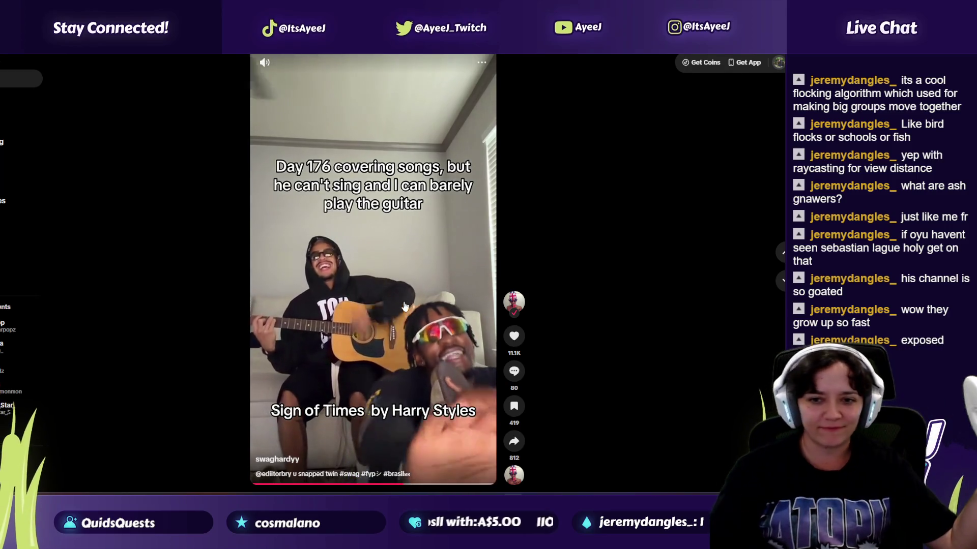
Step: Open and close the guitar cover video's comments, reaching the spinning-wheel clip
left_click(514, 370)
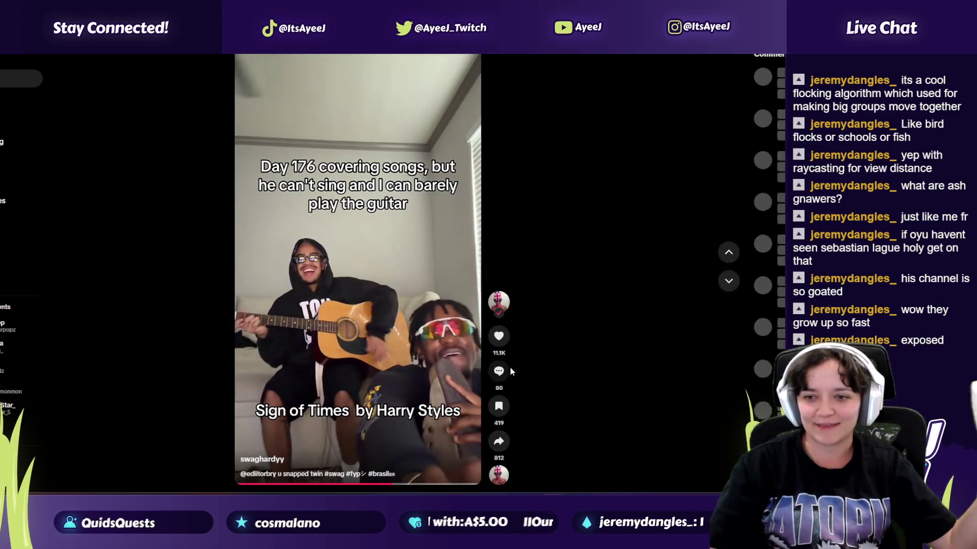
key("Escape")
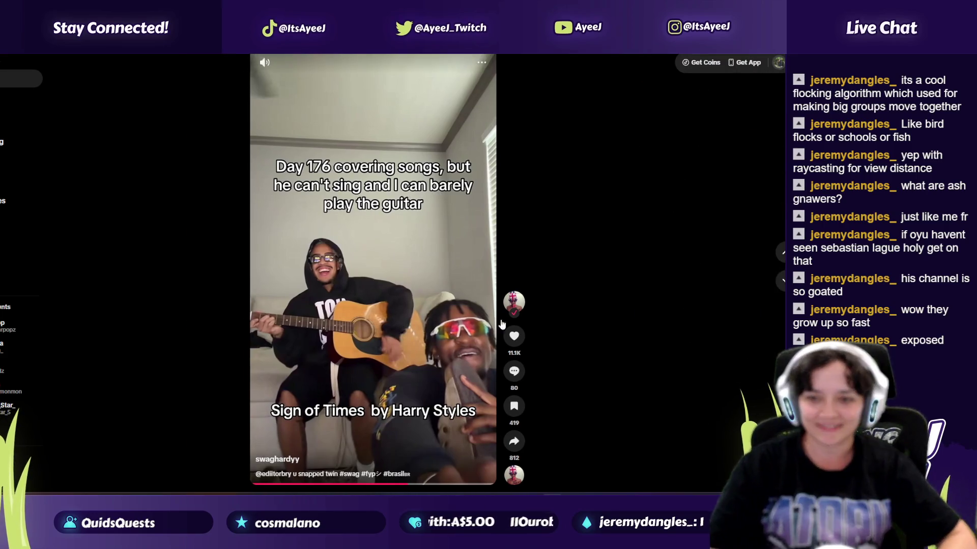
left_click(778, 285)
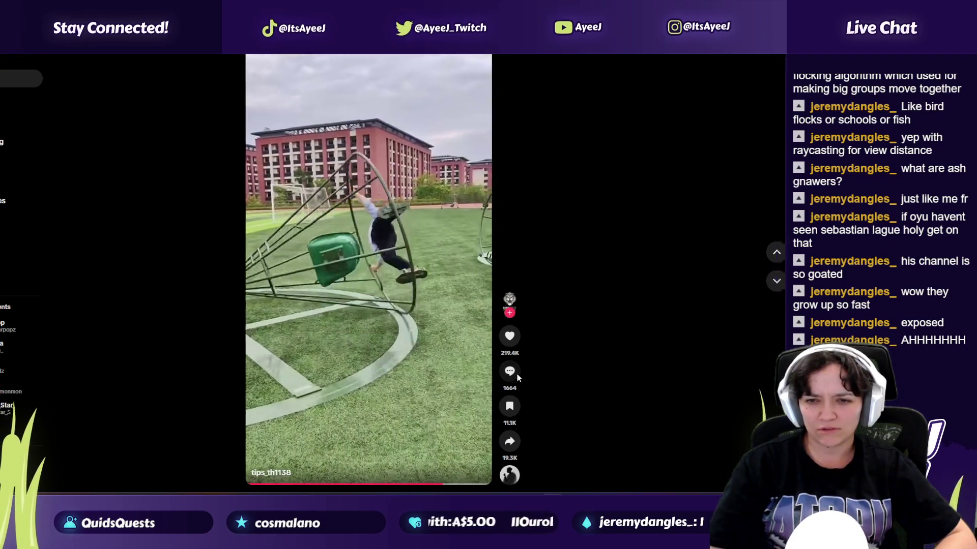
Step: Check the spinning-wheel video's comments, then skip ahead through seven more clips
left_click(513, 371)
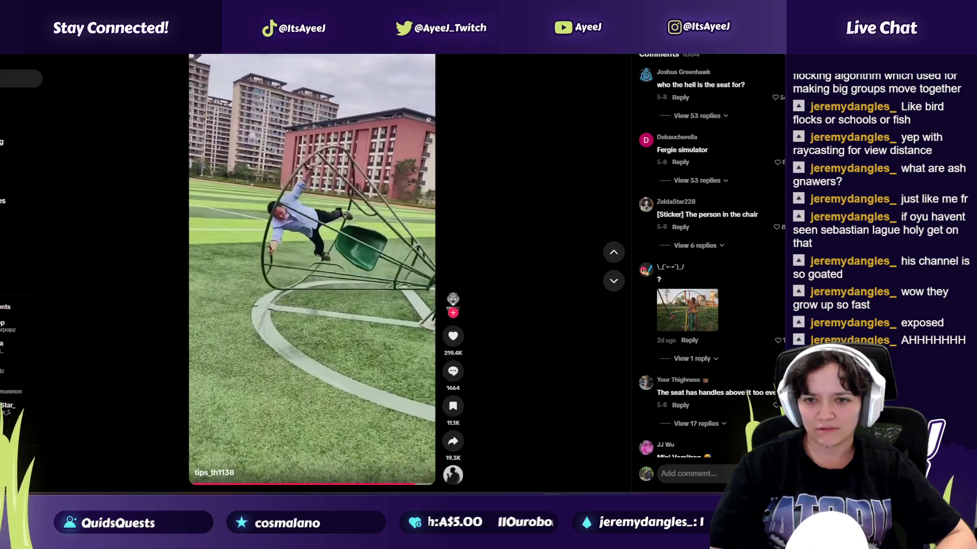
left_click(781, 282)
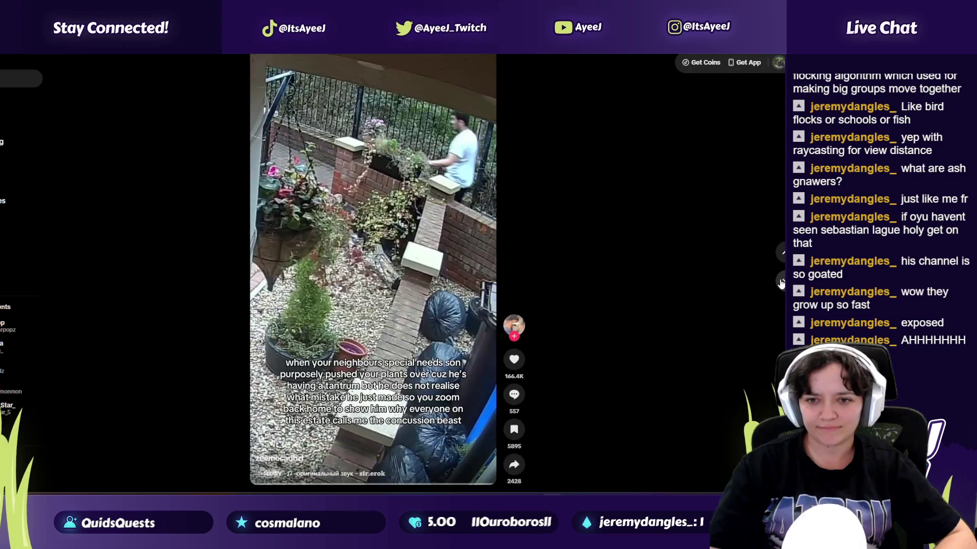
left_click(781, 283)
left_click(781, 283)
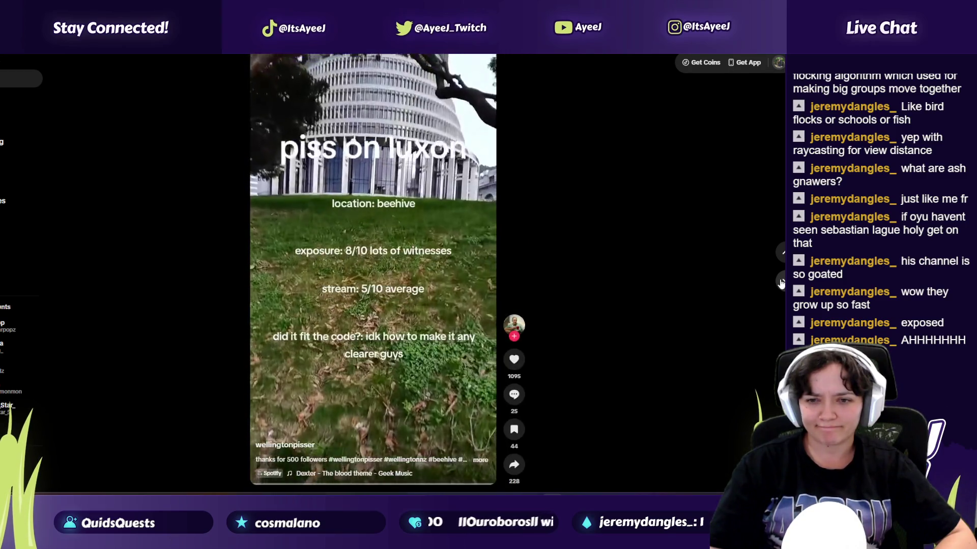
left_click(781, 283)
left_click(782, 283)
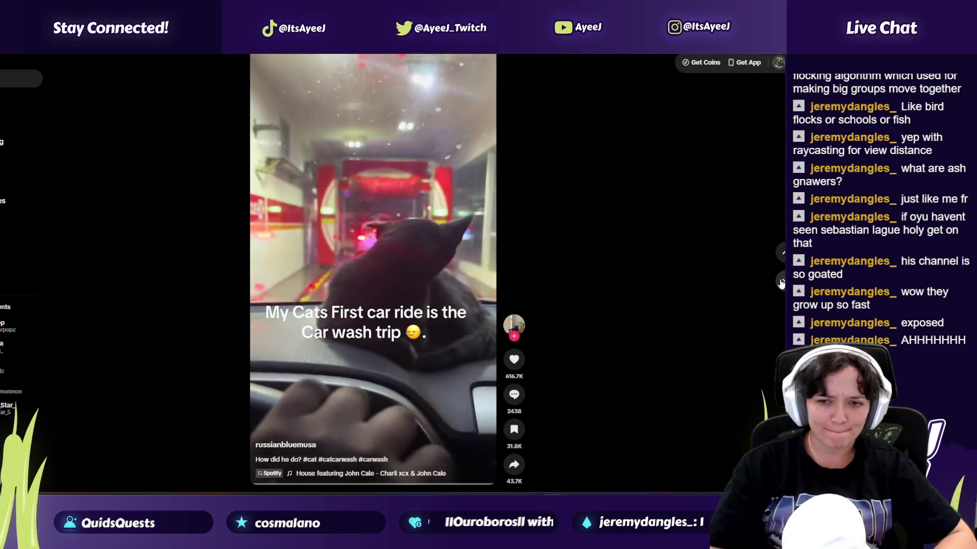
left_click(781, 283)
left_click(782, 283)
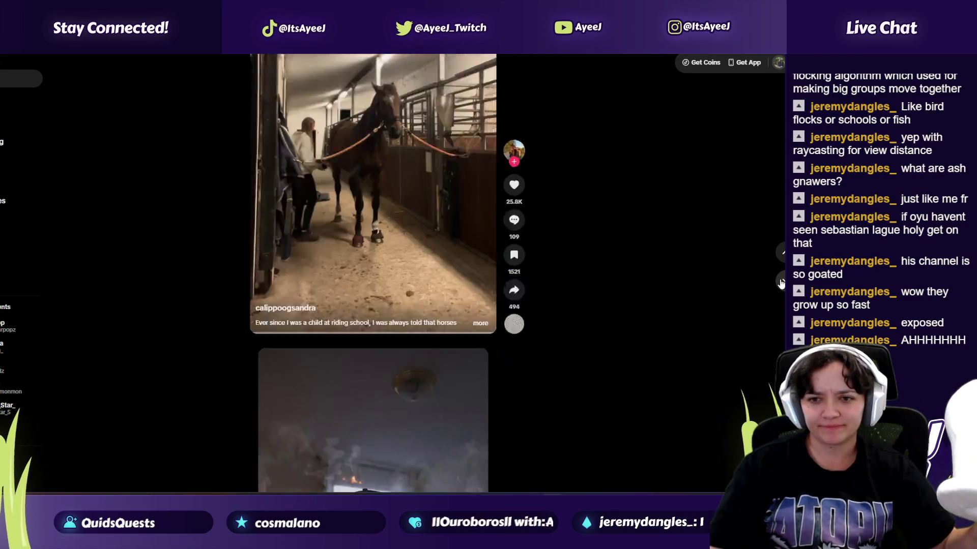
left_click(782, 282)
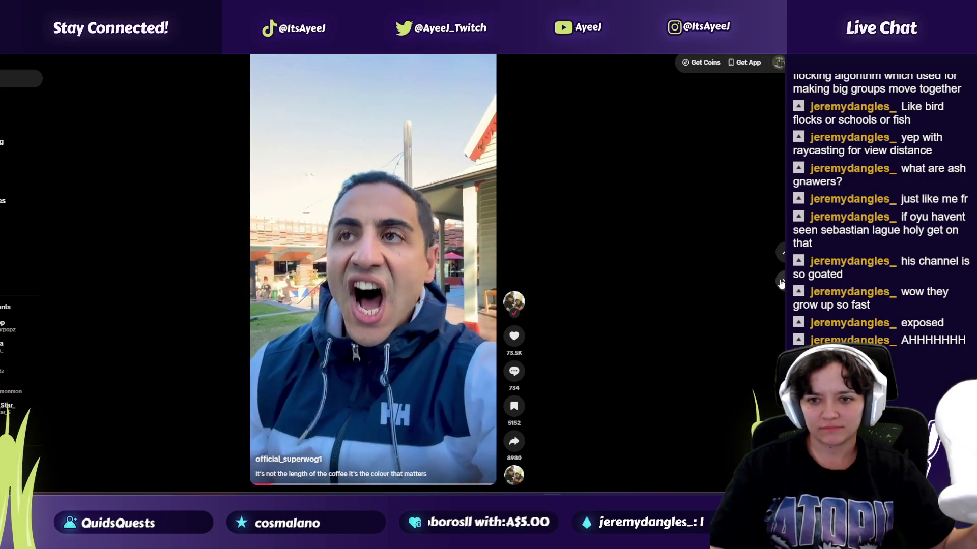
Step: Step back to the man-by-bench video, then advance past the KSI hantavirus clip
left_click(781, 283)
left_click(781, 252)
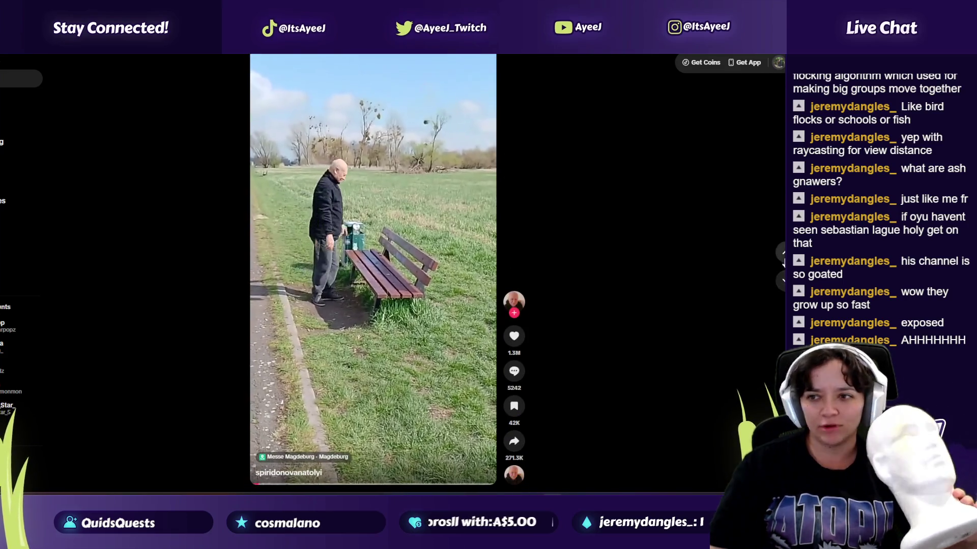
left_click(782, 283)
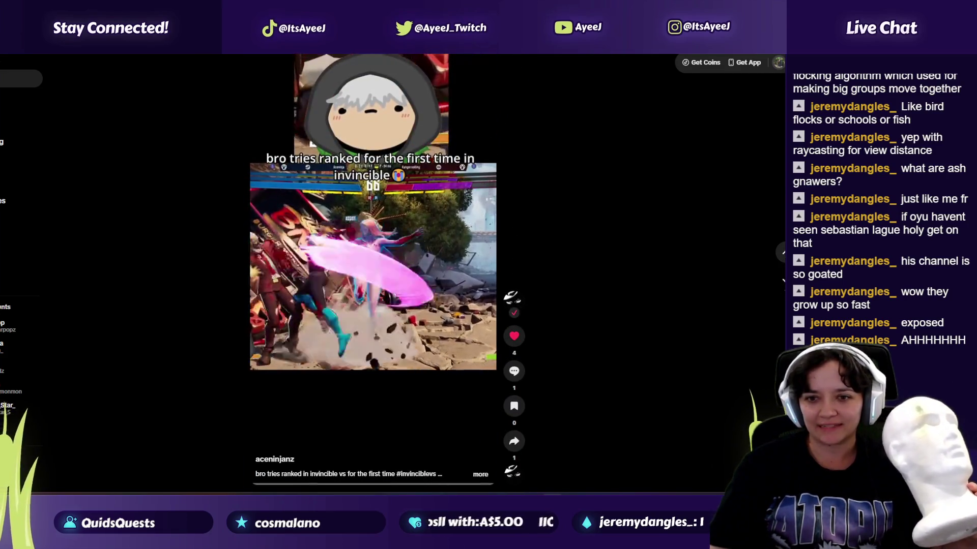
left_click(781, 252)
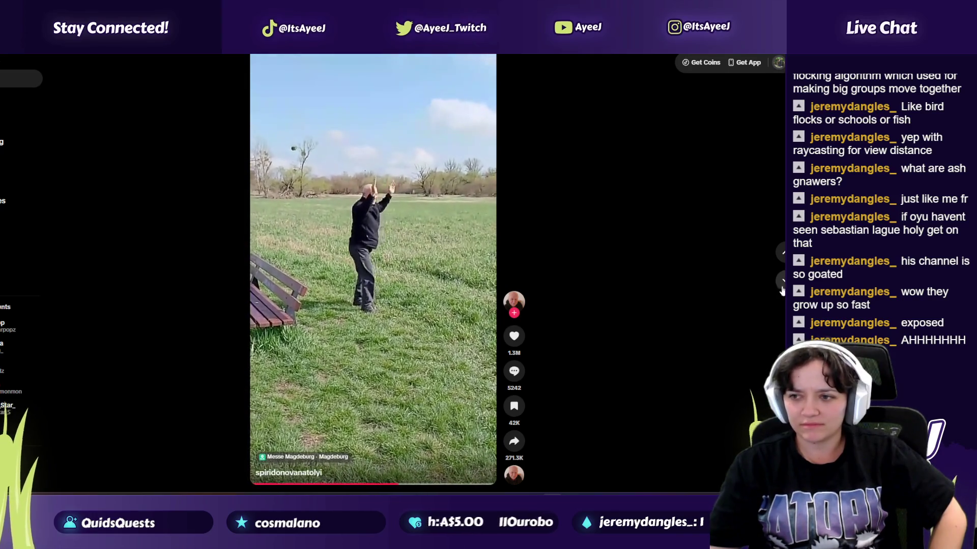
left_click(782, 281)
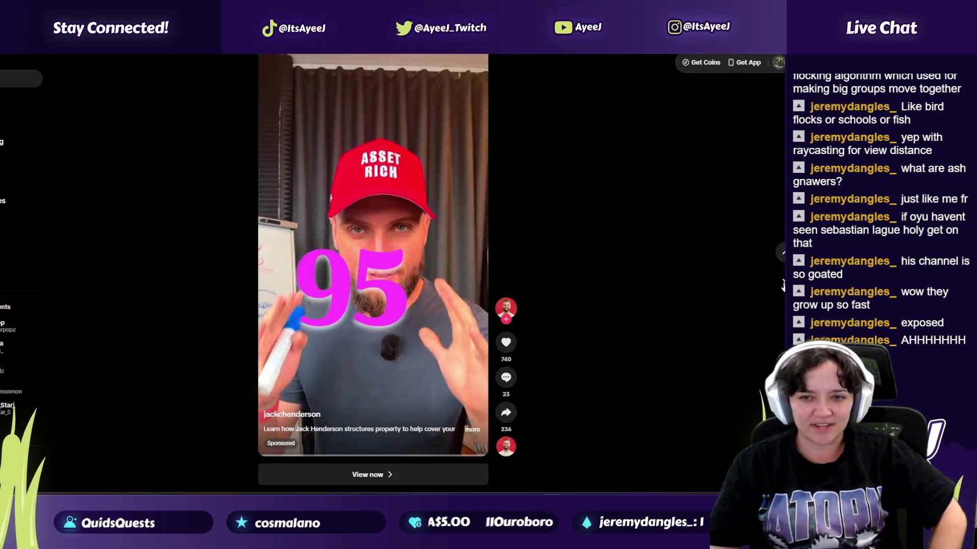
left_click(782, 281)
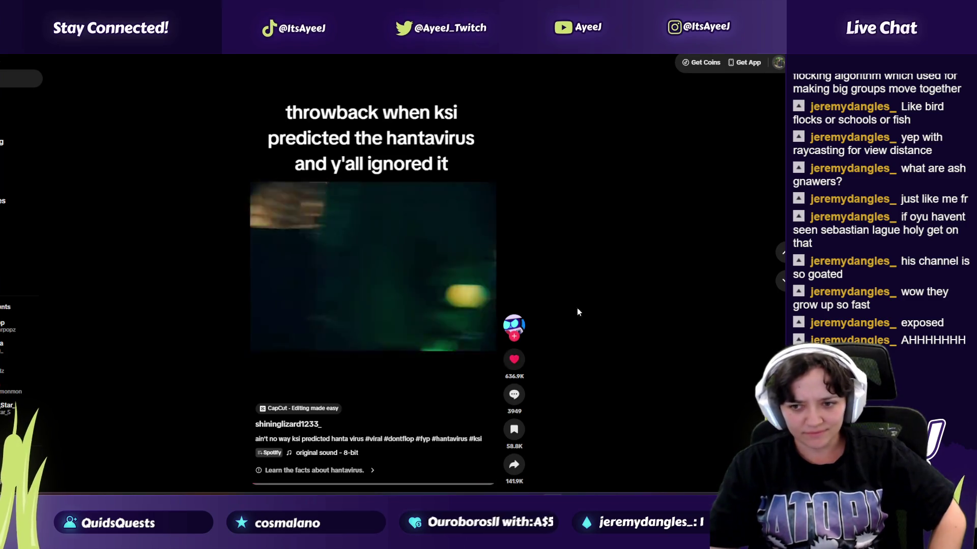
left_click(782, 280)
key("Down")
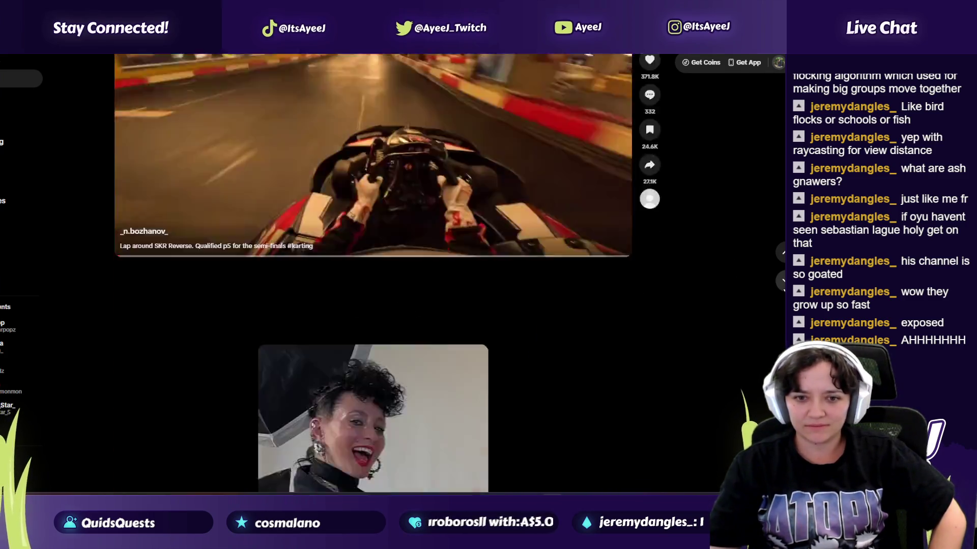
key("Down")
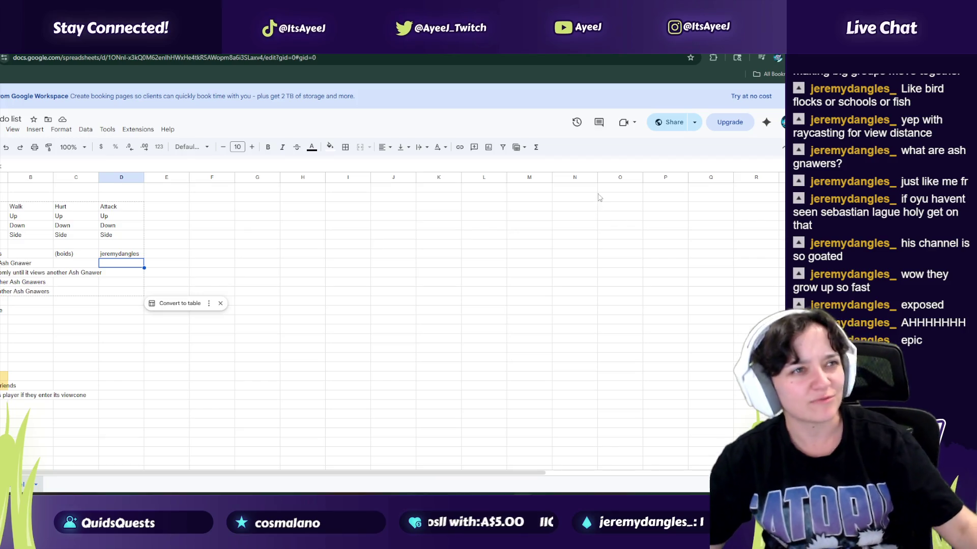
Step: Add a new blank sheet named NPCS
left_click(309, 227)
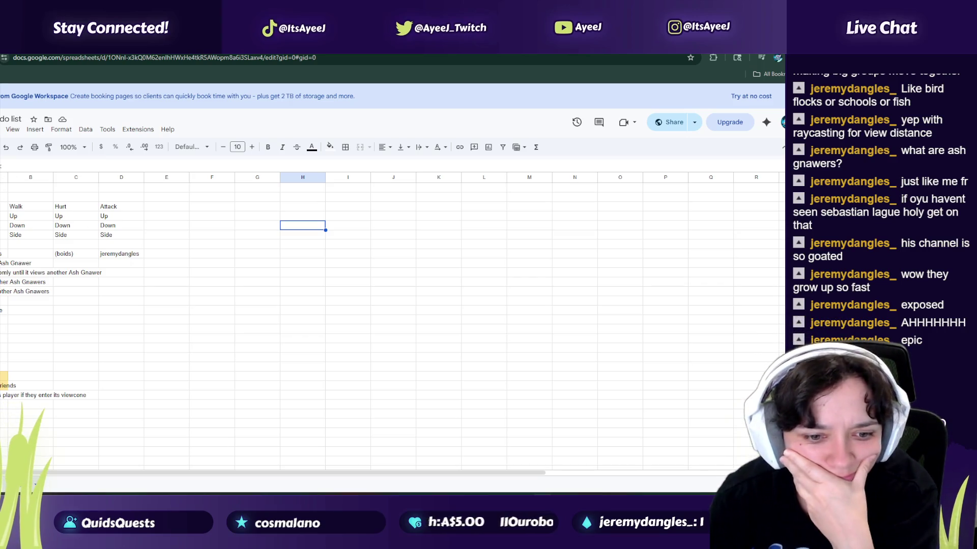
left_click(3, 188)
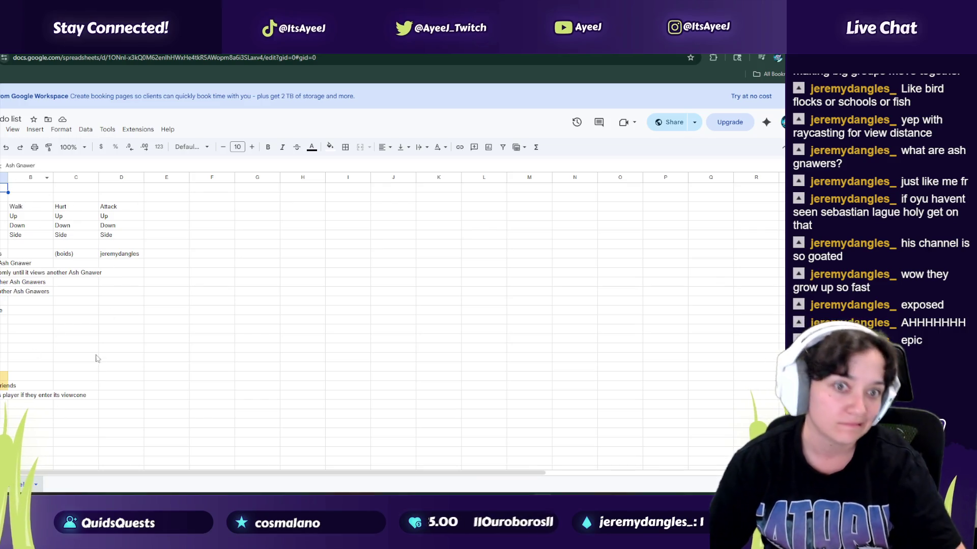
left_click(223, 193)
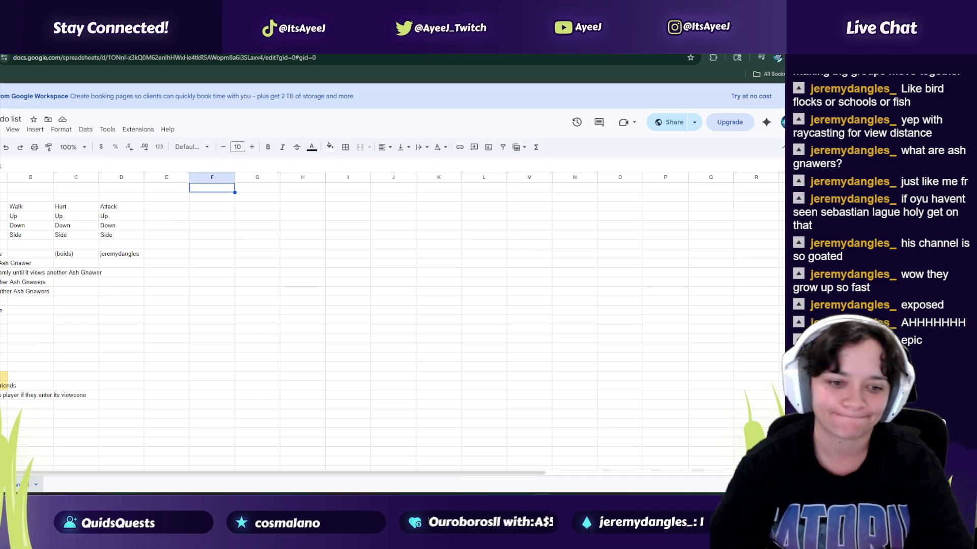
left_click(2, 484)
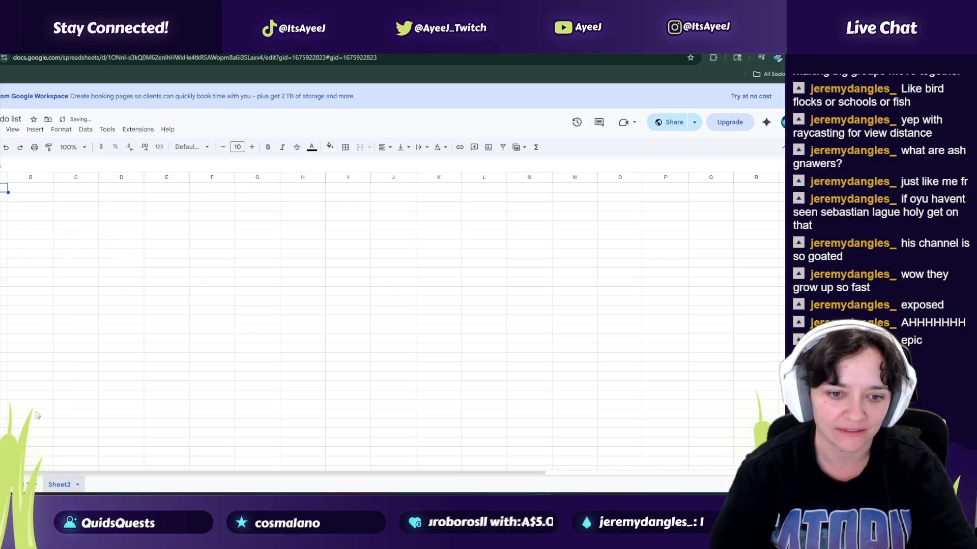
double_click(59, 484)
type("NPOCS")
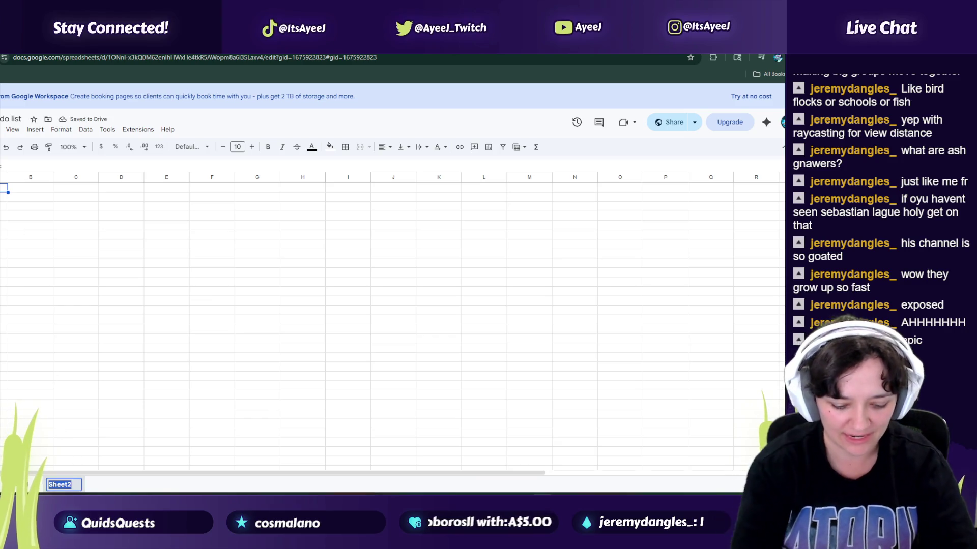
key("BackSpace")
key("BackSpace")
key("BackSpace")
type("CS")
key("Return")
Step: Copy the sprite direction rows from the first sheet into NPCS, clearing the Hurt and Attack columns
left_click(20, 485)
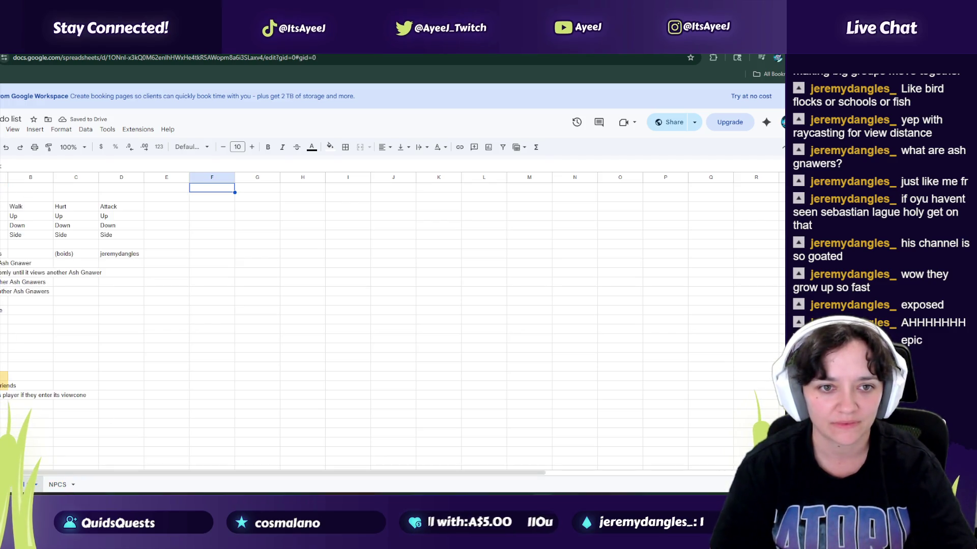
left_click_drag(2, 197, 2, 234)
key("ctrl+c")
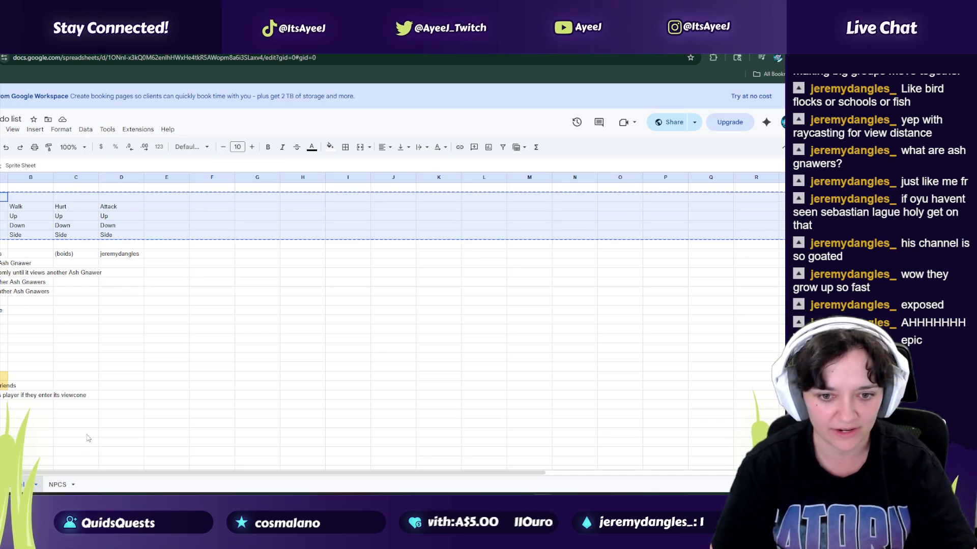
left_click(57, 484)
key("ctrl+v")
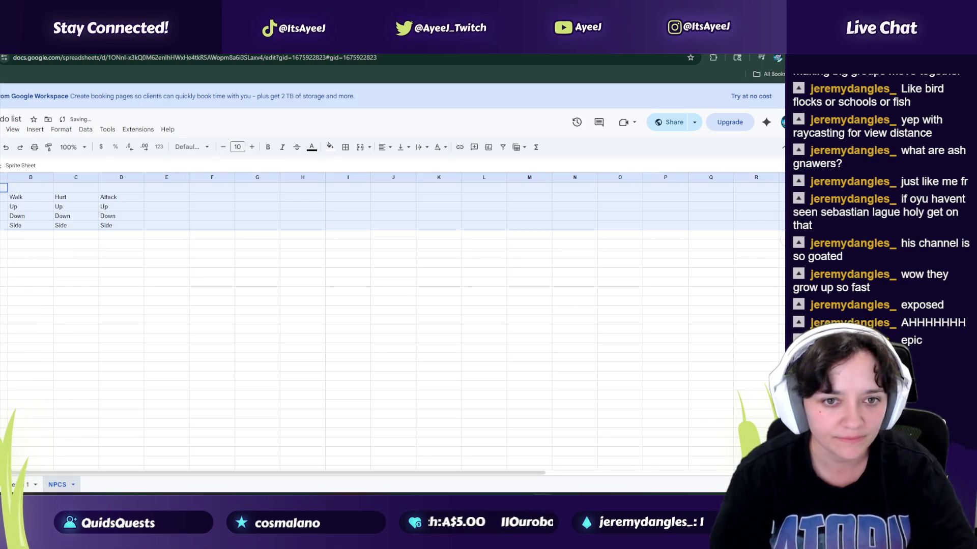
left_click_drag(121, 244, 75, 197)
key("Delete")
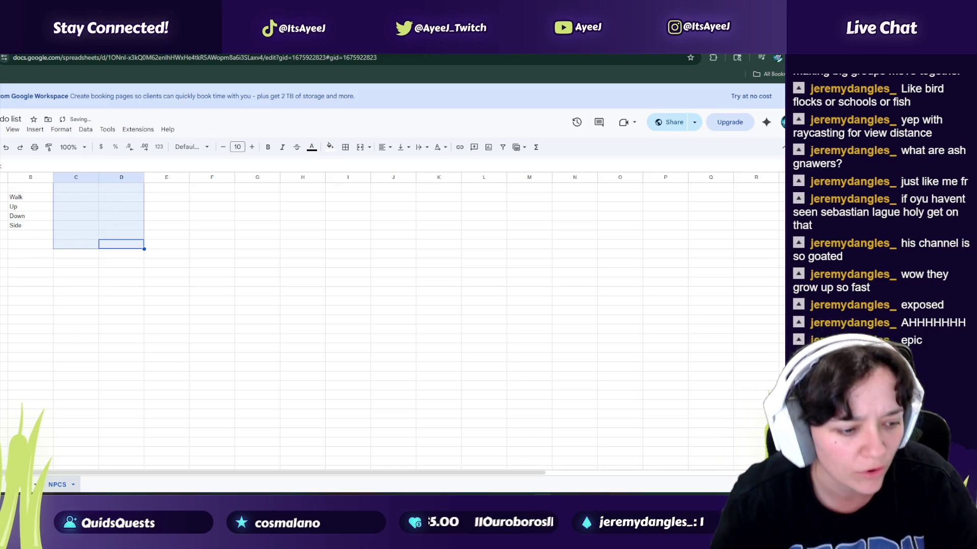
Step: Add an 'Interact w object' heading in C3 and clear the Up beneath it
left_click(69, 199)
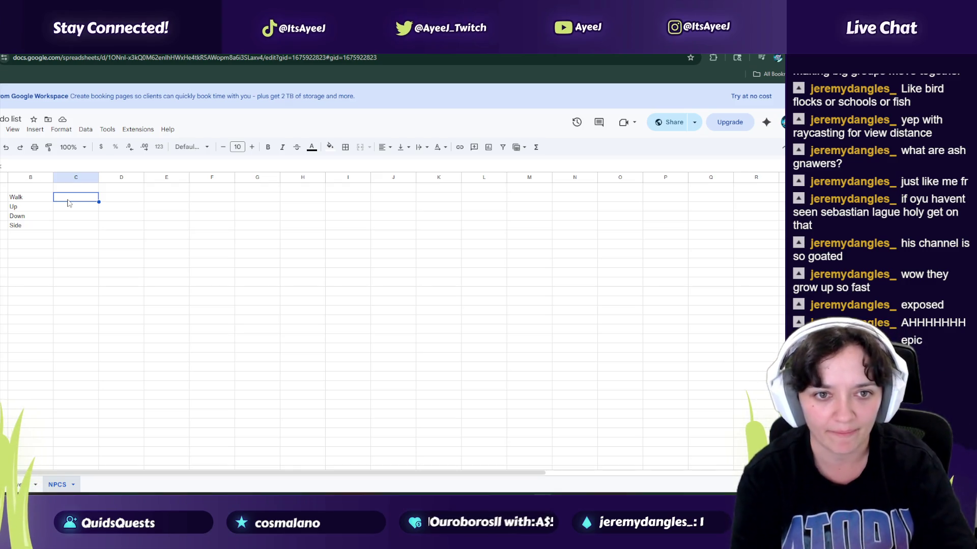
type("Interact w object")
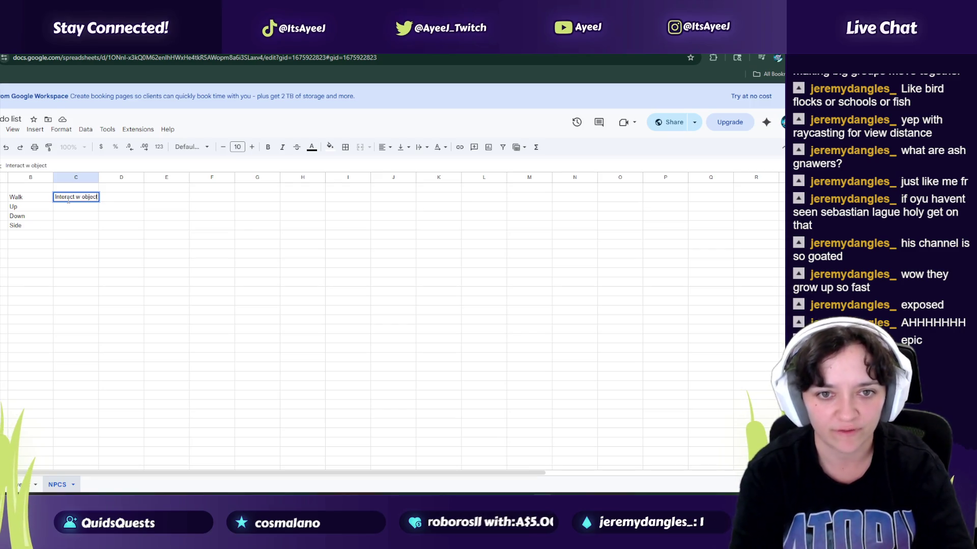
key("Return")
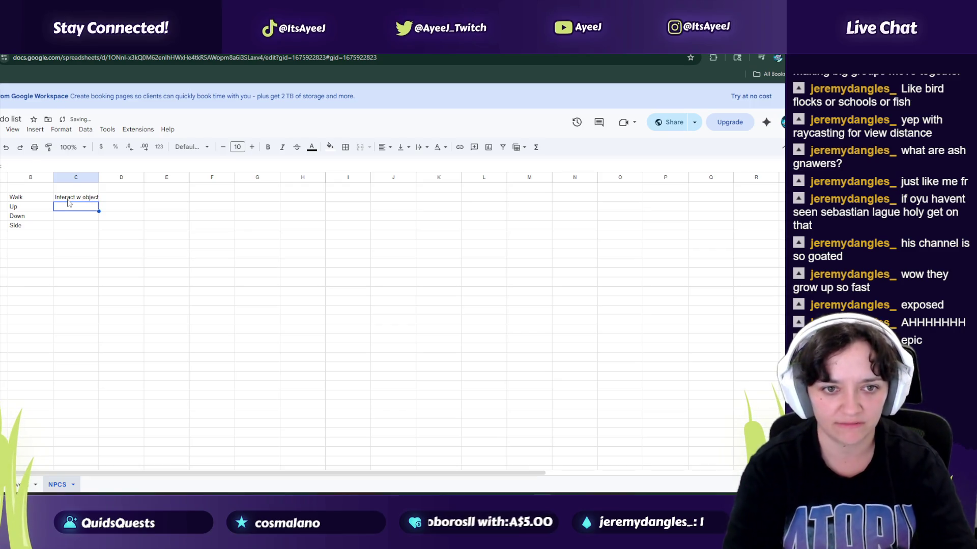
type("Up")
key("Return")
type("Dow")
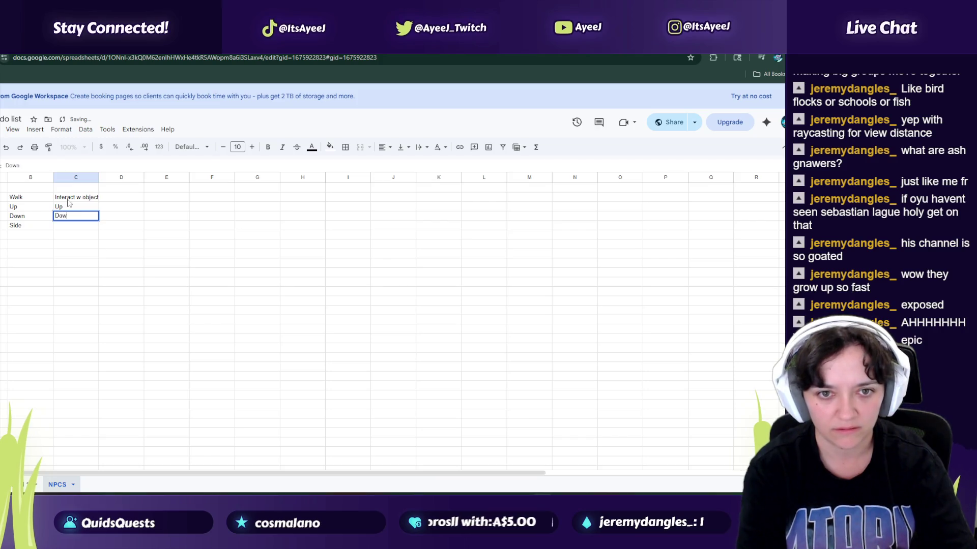
key("Escape")
key("Up")
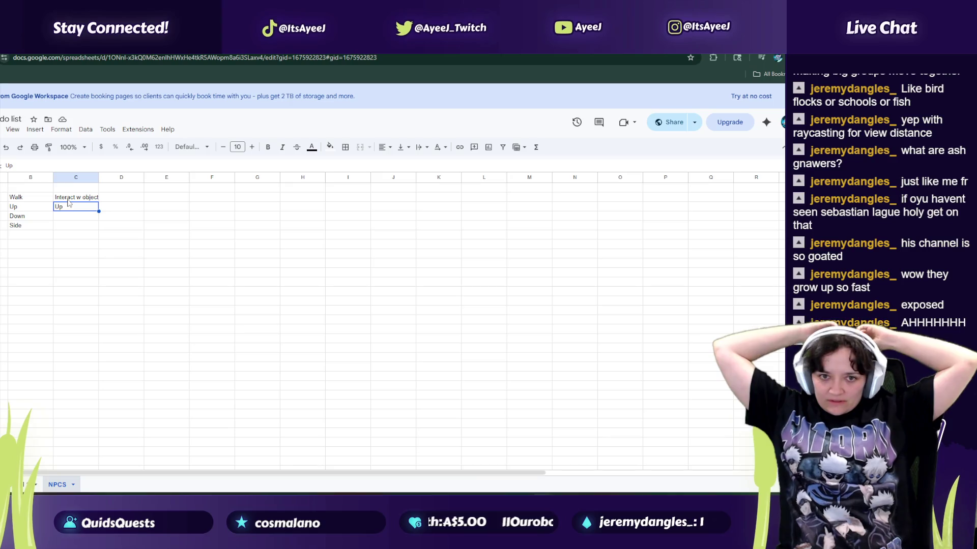
key("Delete")
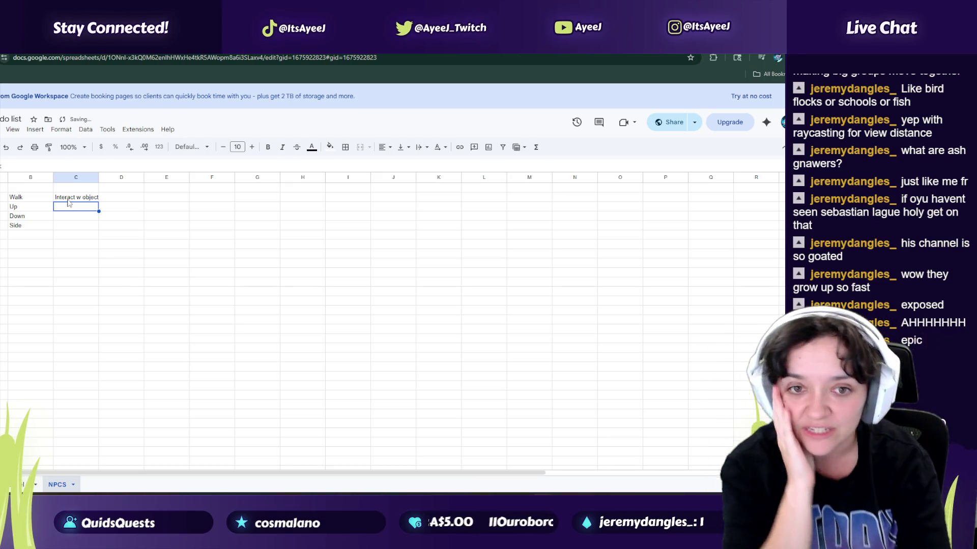
Step: Add a 'Chat to NPC/P' heading in D3 with Up, Down and Side below
key("Right")
key("Up")
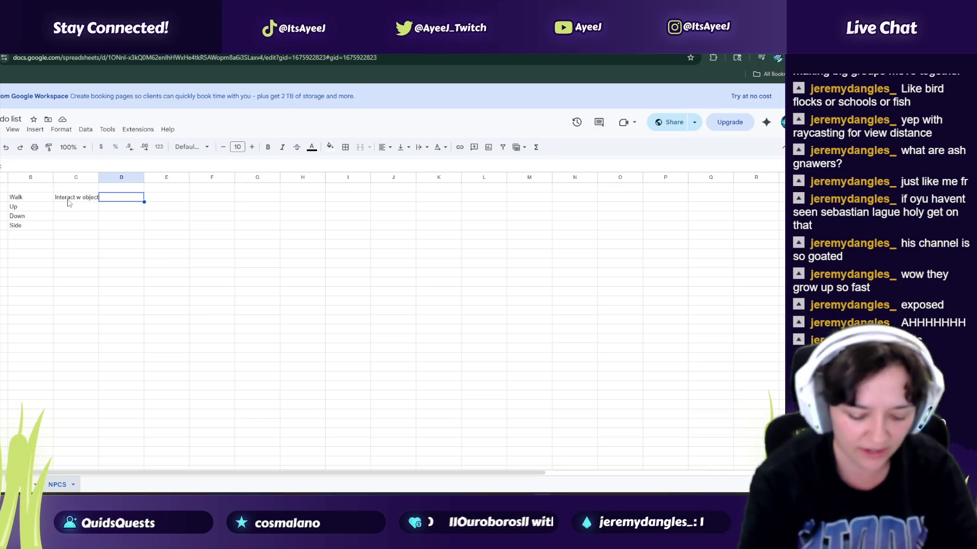
type("Chat to NPC")
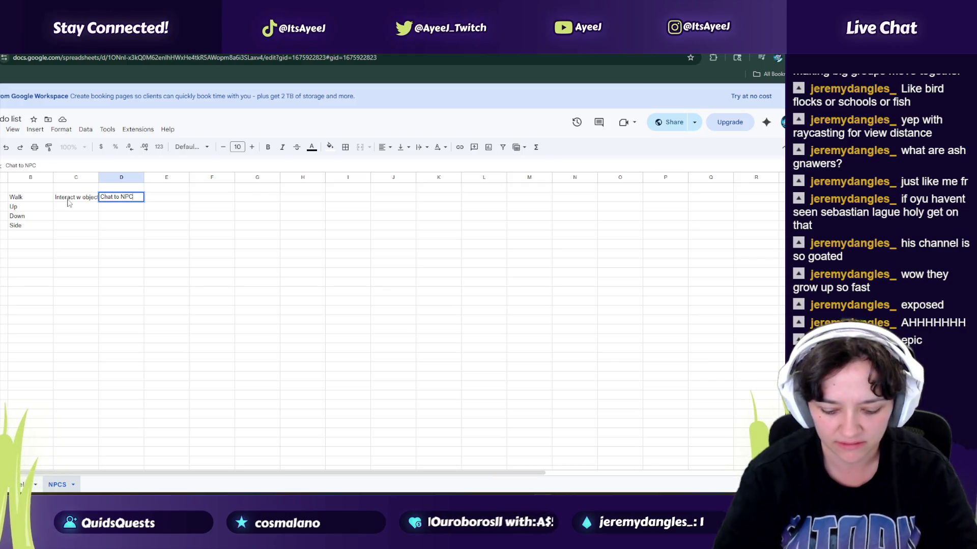
type("/P")
key("Return")
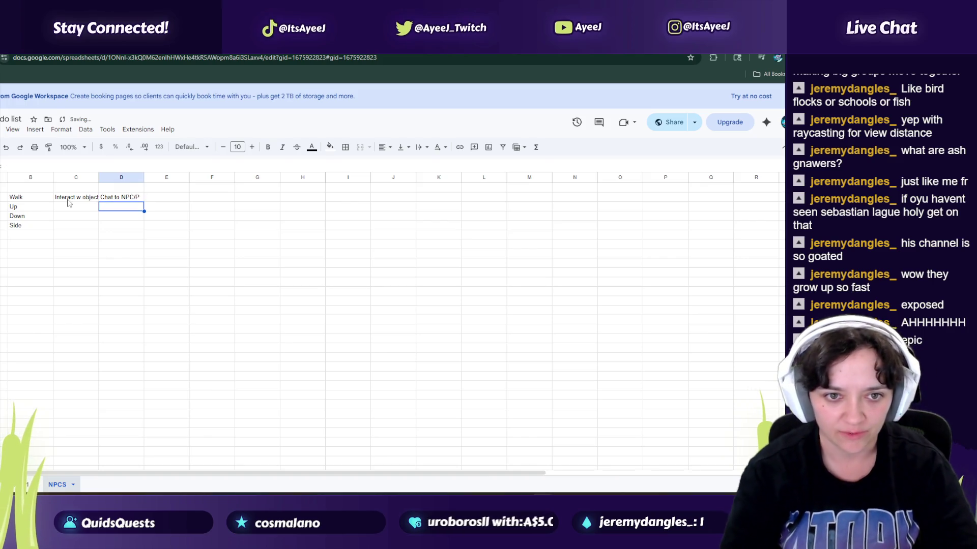
type("Up")
key("Return")
type("Down")
key("Return")
type("Side")
key("Return")
Step: Enter Stationary state labels in column A below the table
key("Left")
key("Left")
key("Left")
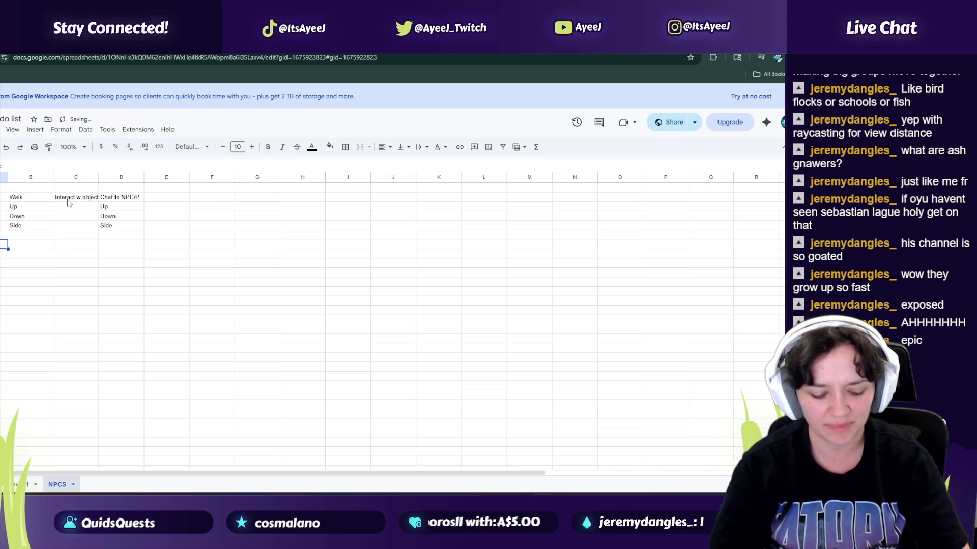
type("Stat")
key("Return")
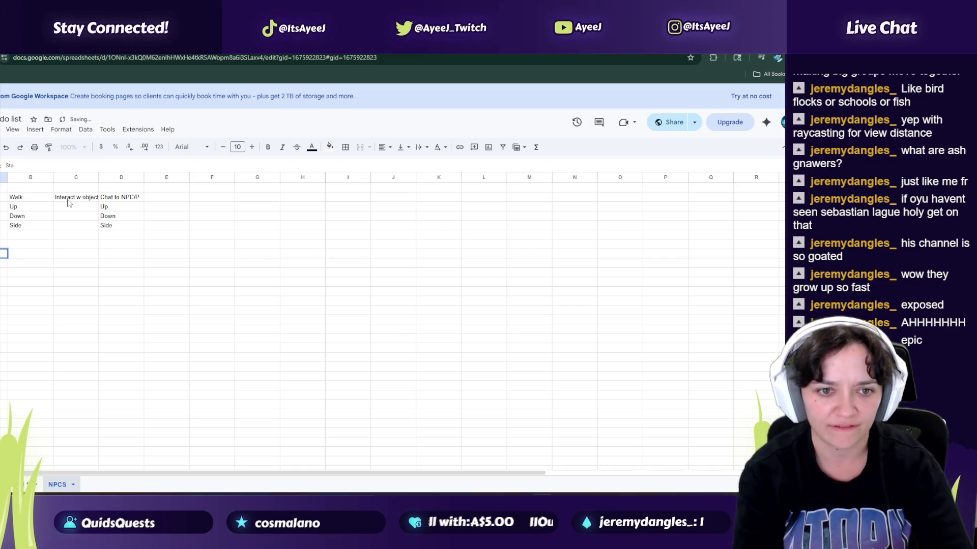
type("Stationary")
key("Return")
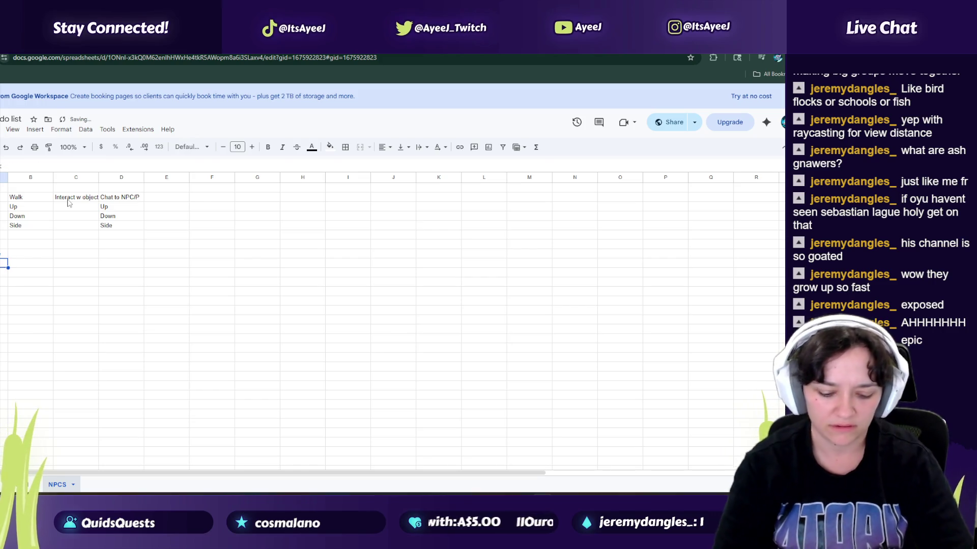
Step: Select the Idle state cells on the first sheet, then return to NPCS
key("ctrl+Page_Up")
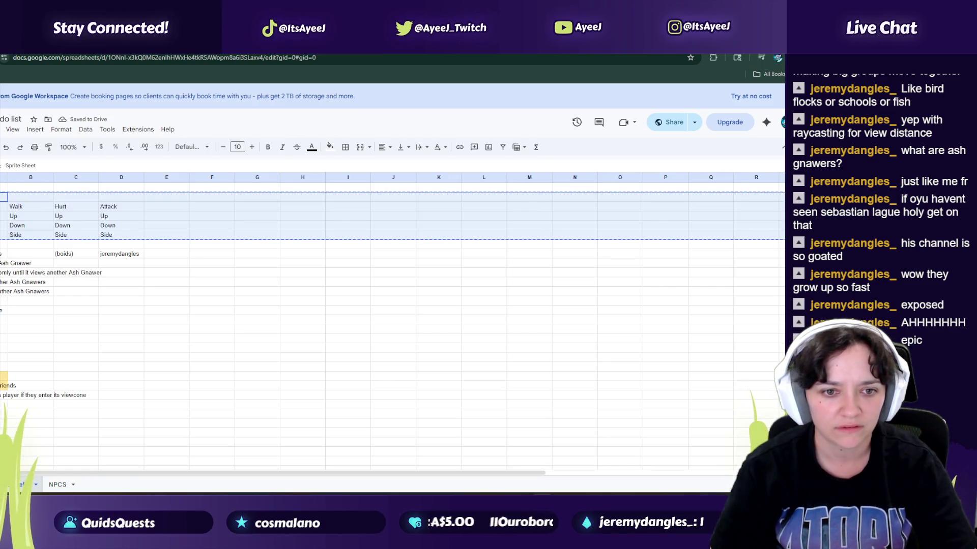
left_click(4, 320)
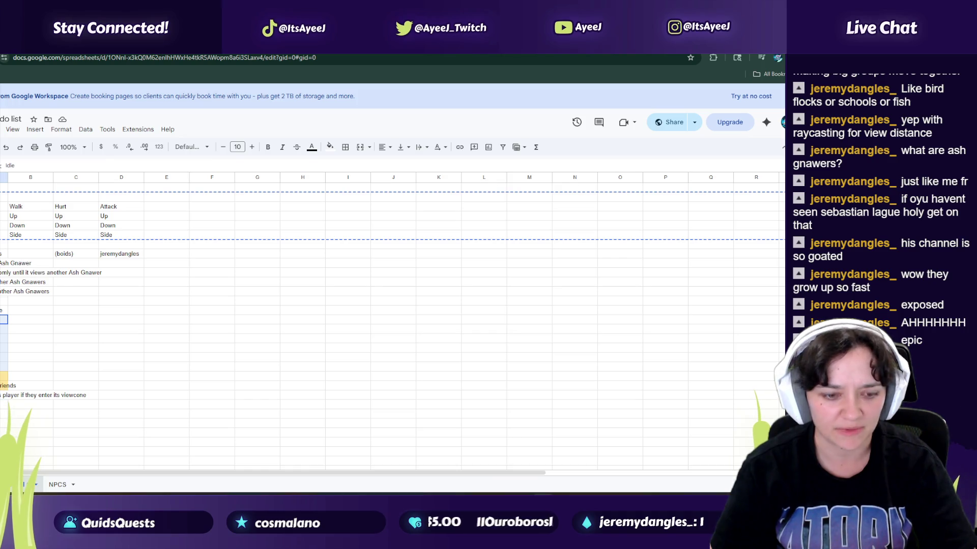
key("ctrl+Page_Down")
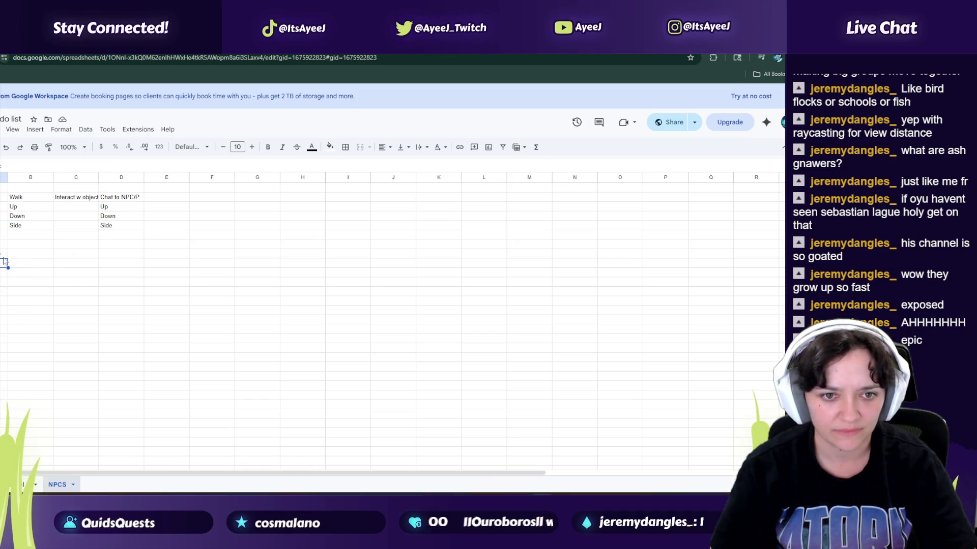
key("ctrl+Page_Up")
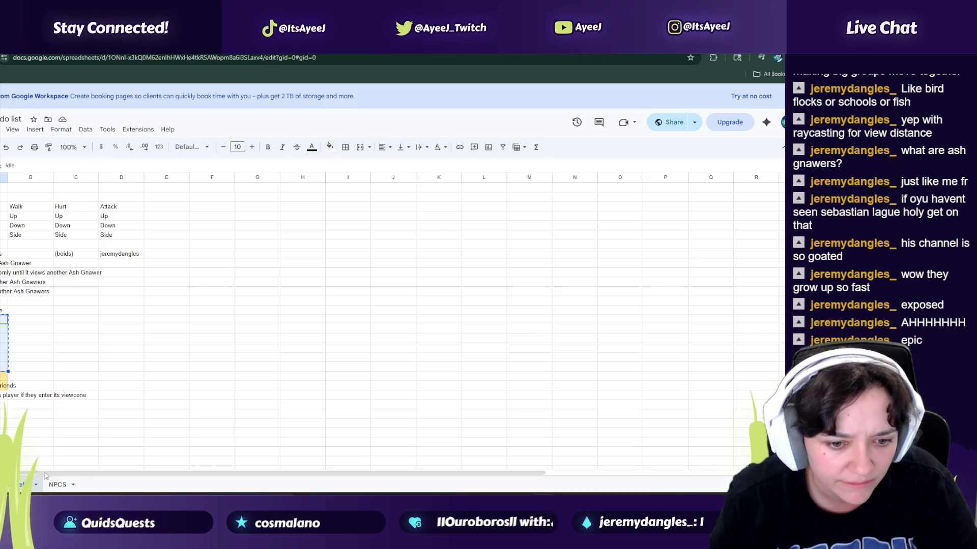
key("ctrl+Page_Down")
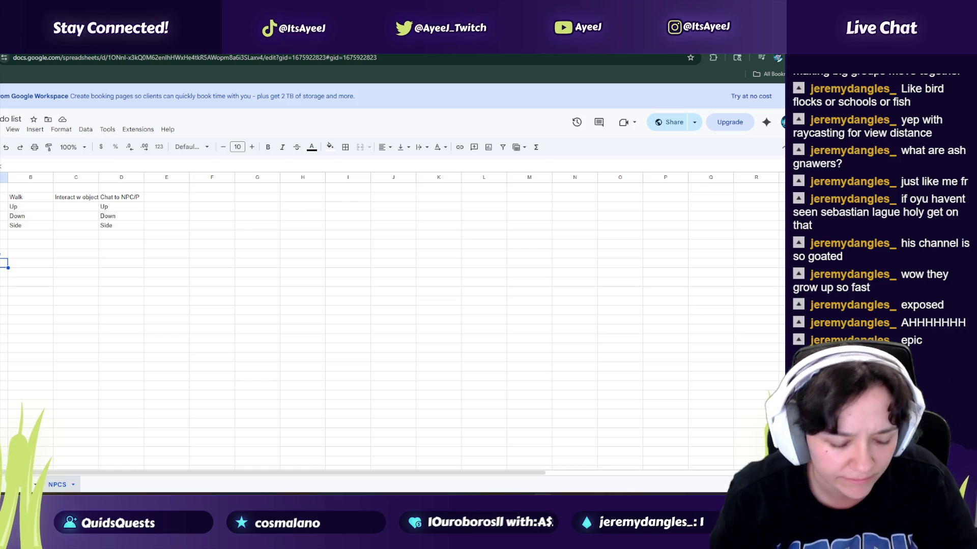
Step: Paste the copied state rows into column A of NPCS
key("ctrl+v")
left_click(4, 282)
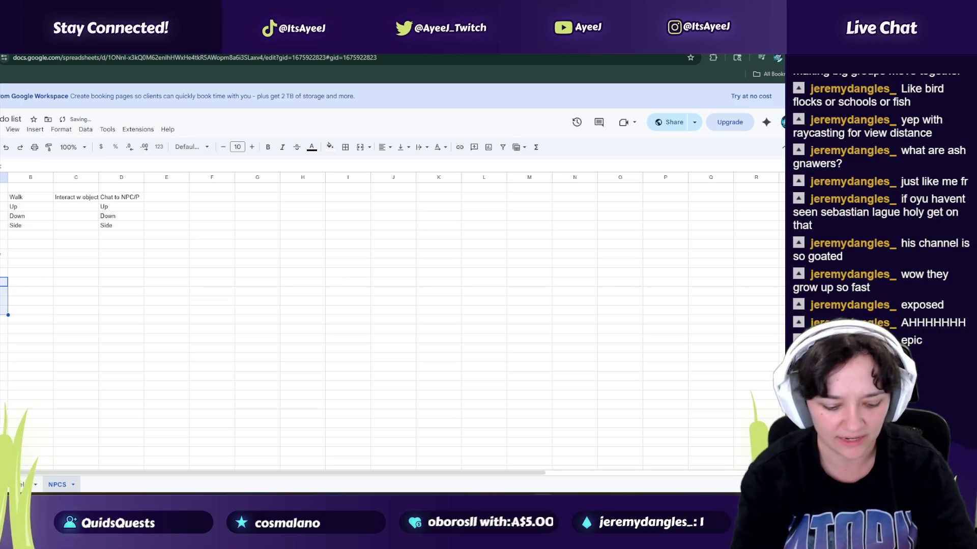
key("Return")
key("Return")
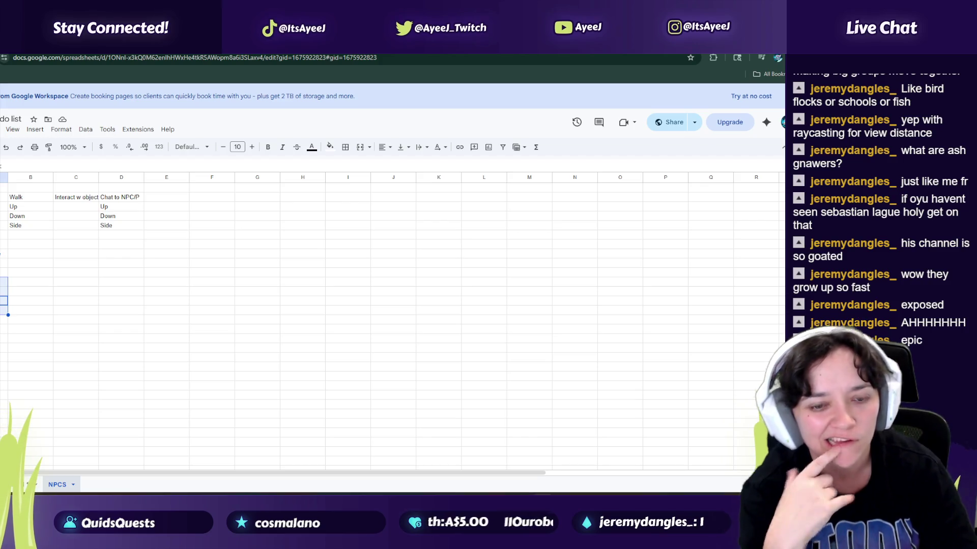
left_click(4, 291)
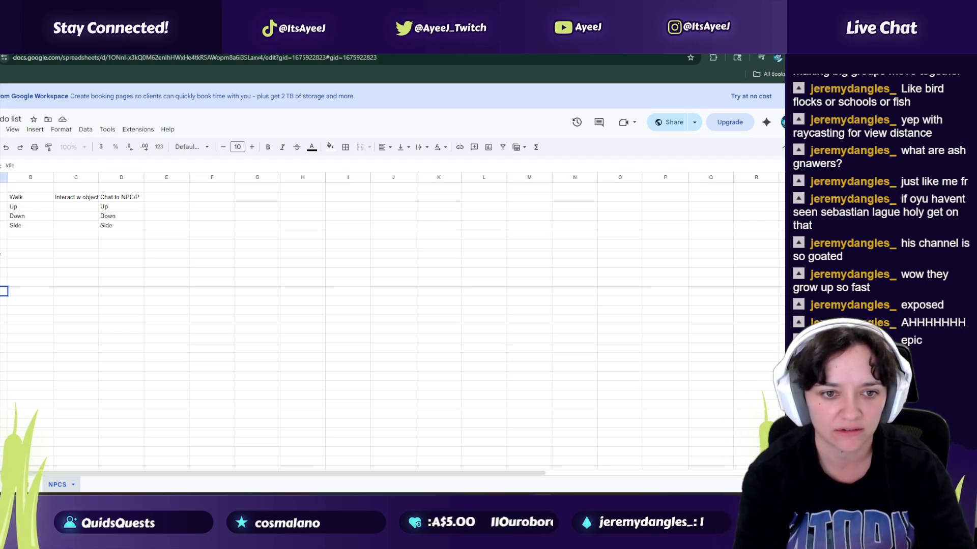
key("Return")
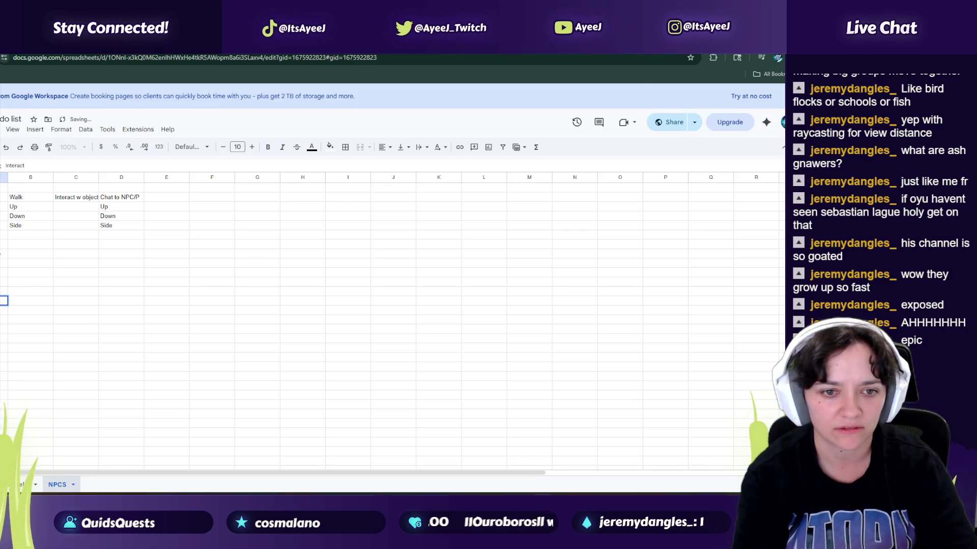
Step: Add 'Open Dialogue' and 'Close Dialogue' entries below the pasted rows
type("Open Sh")
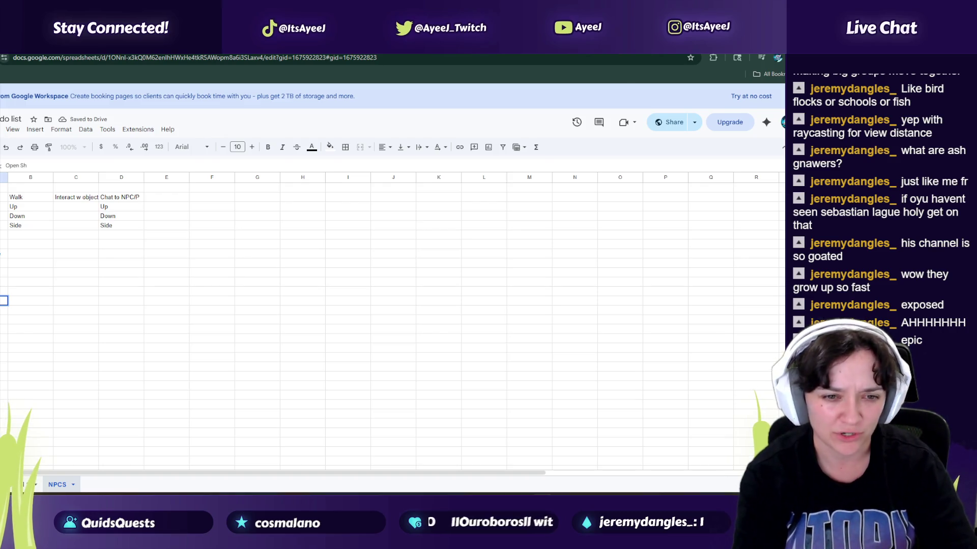
key("BackSpace")
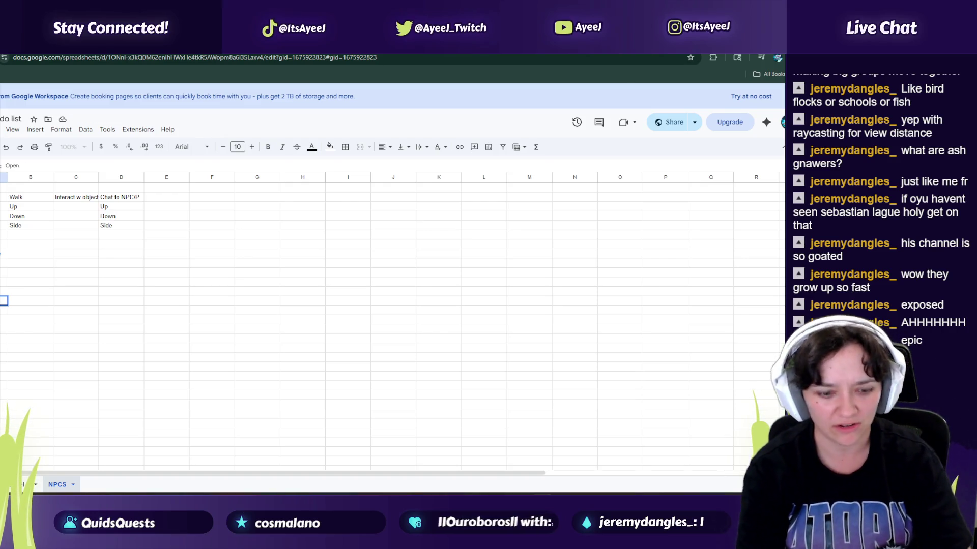
type("Dialogeugue")
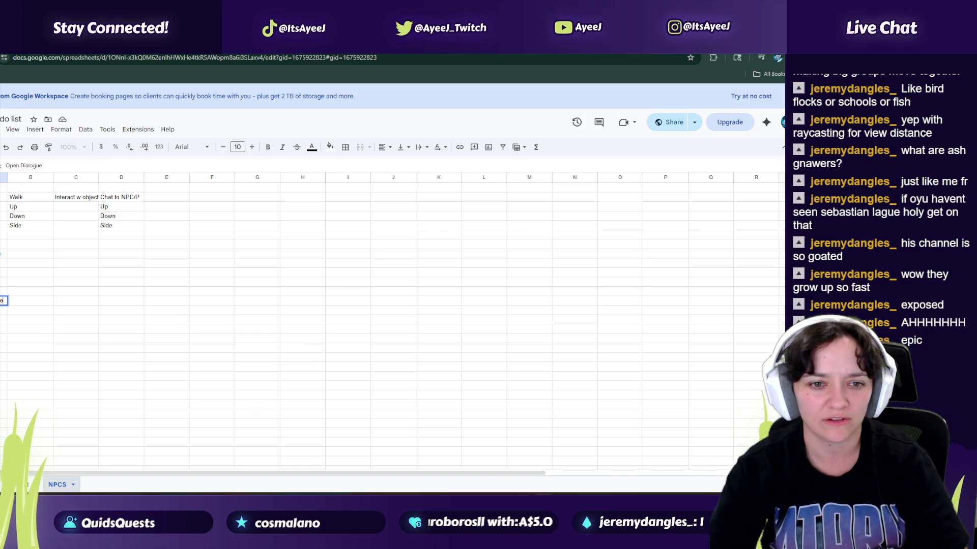
key("Return")
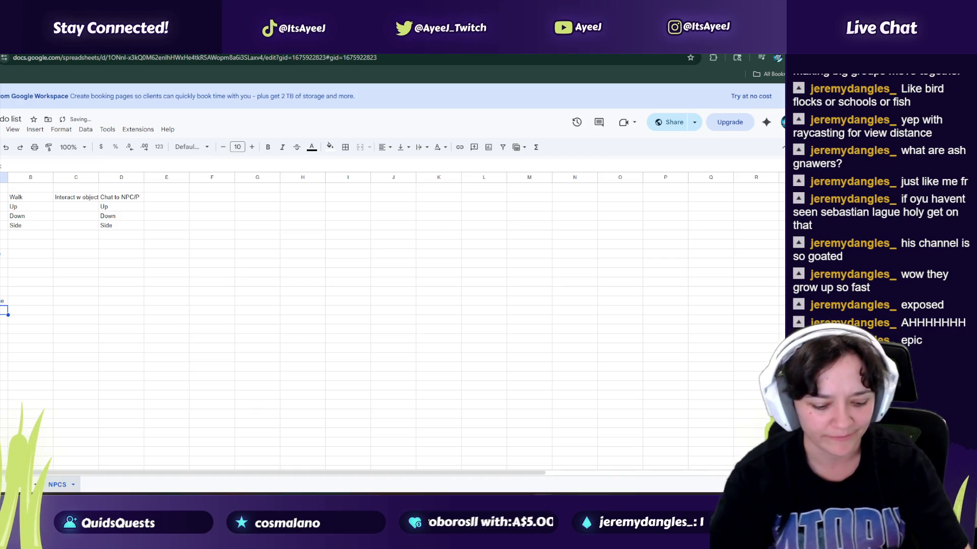
type("Close Dialogue")
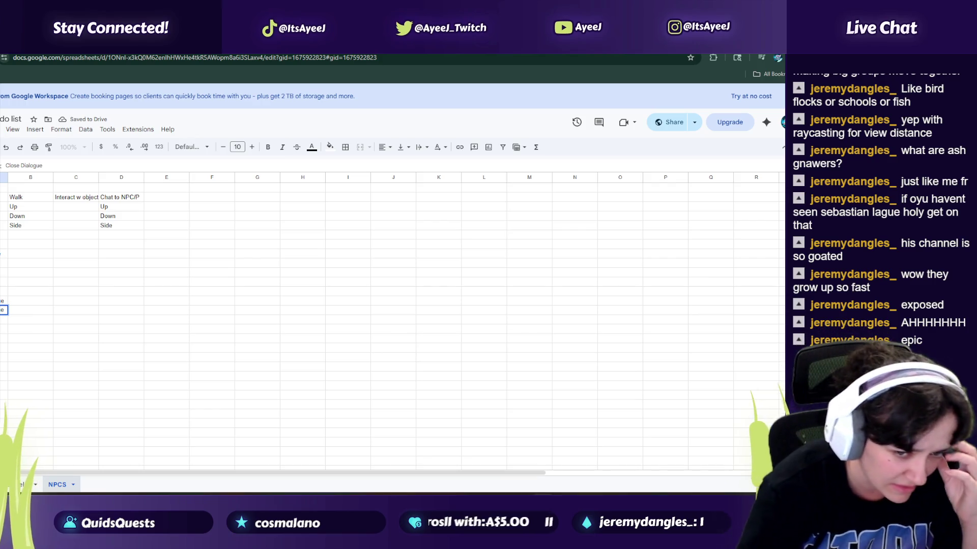
left_click_drag(4, 301, 4, 309)
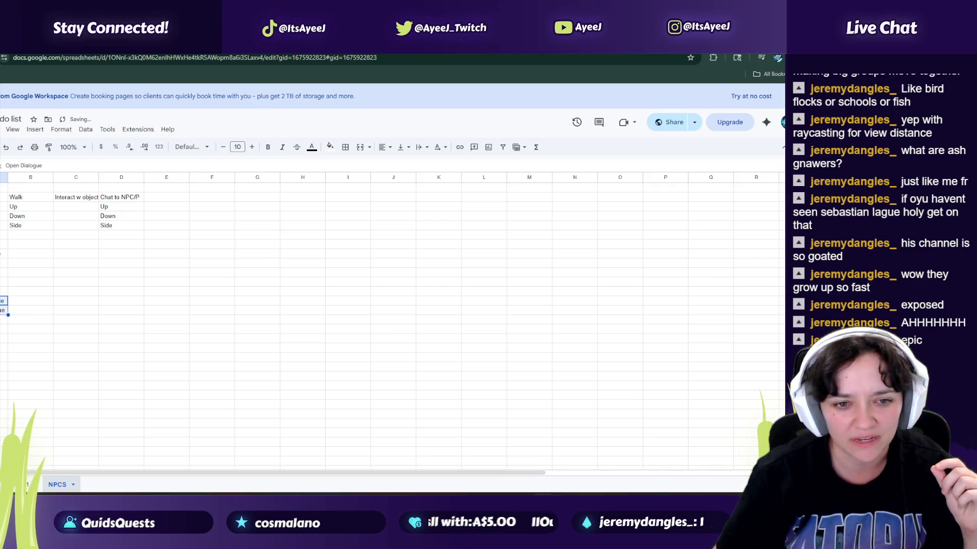
left_click(330, 147)
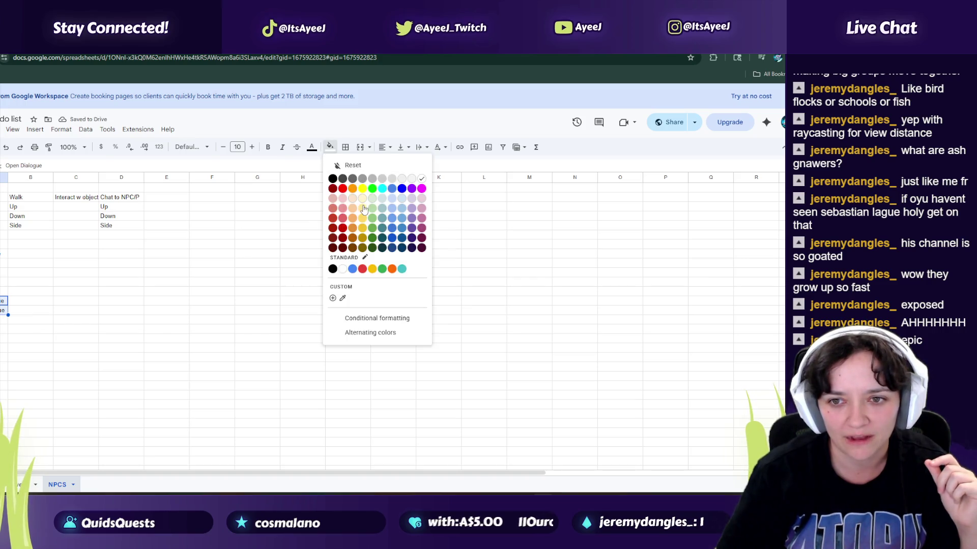
left_click(362, 199)
left_click(22, 311)
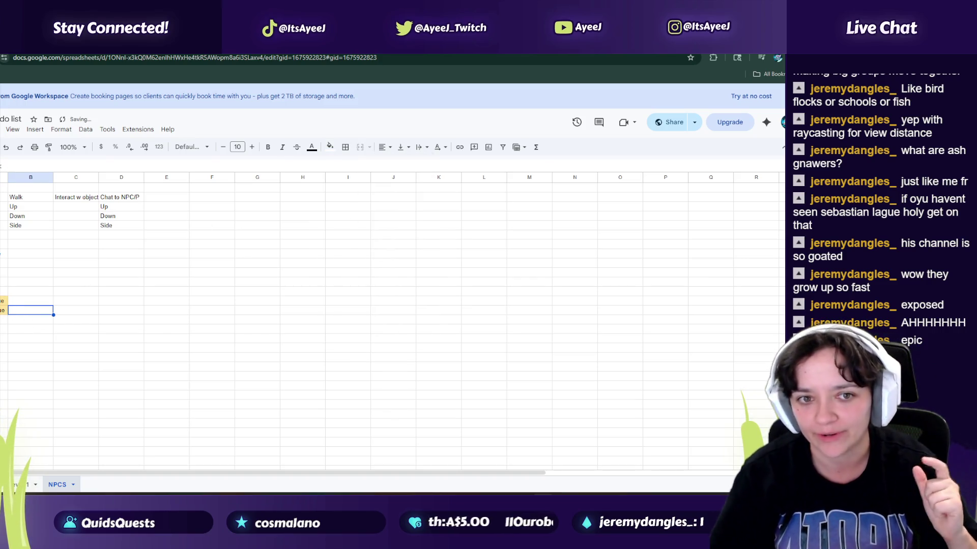
left_click(4, 329)
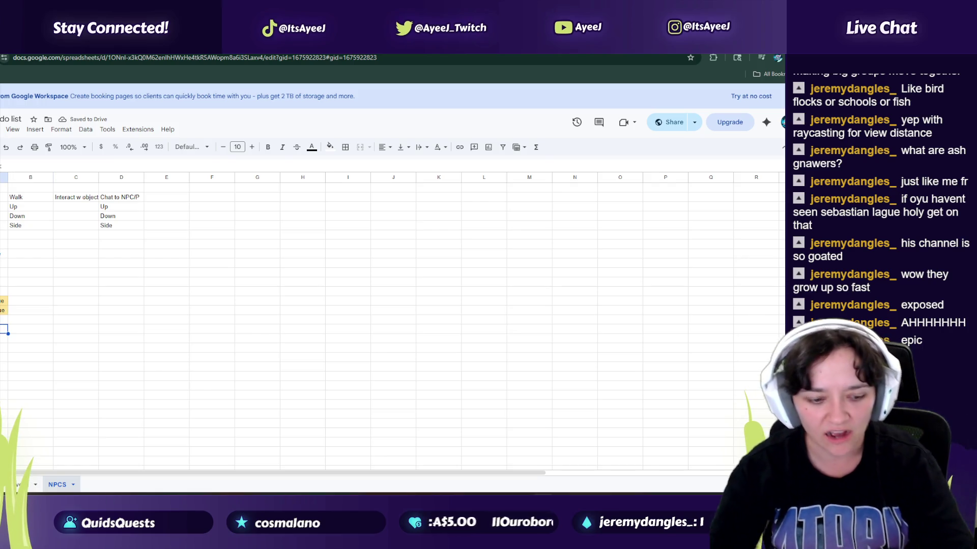
key("Return")
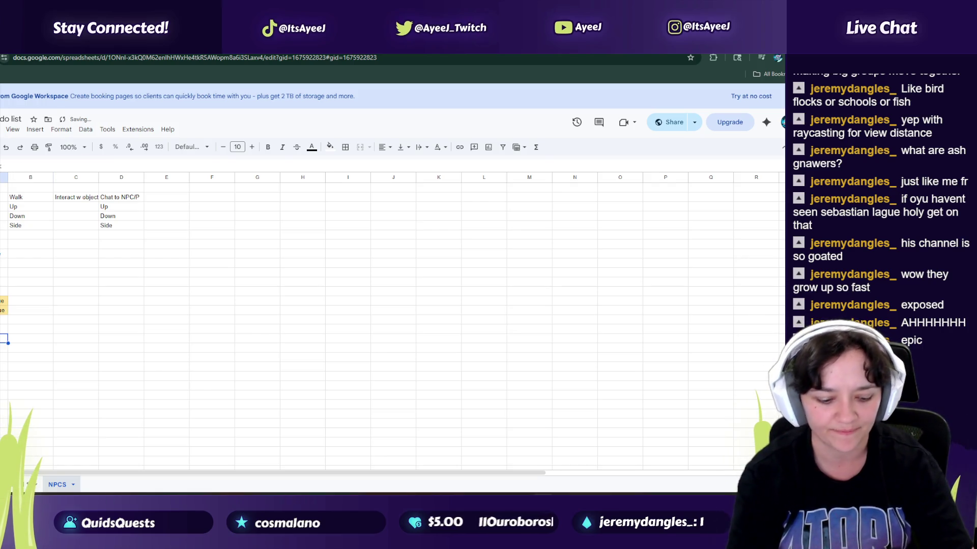
type("Wlaking")
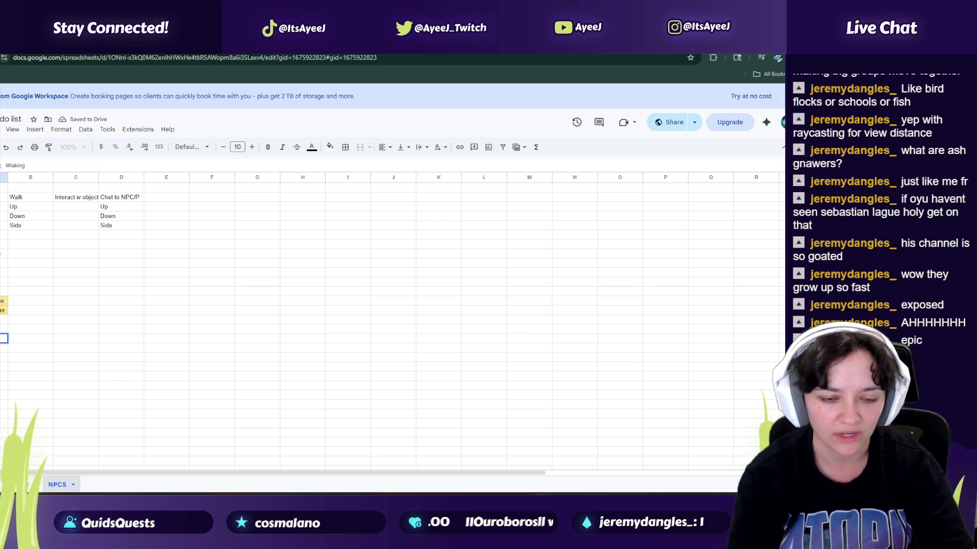
key("Return")
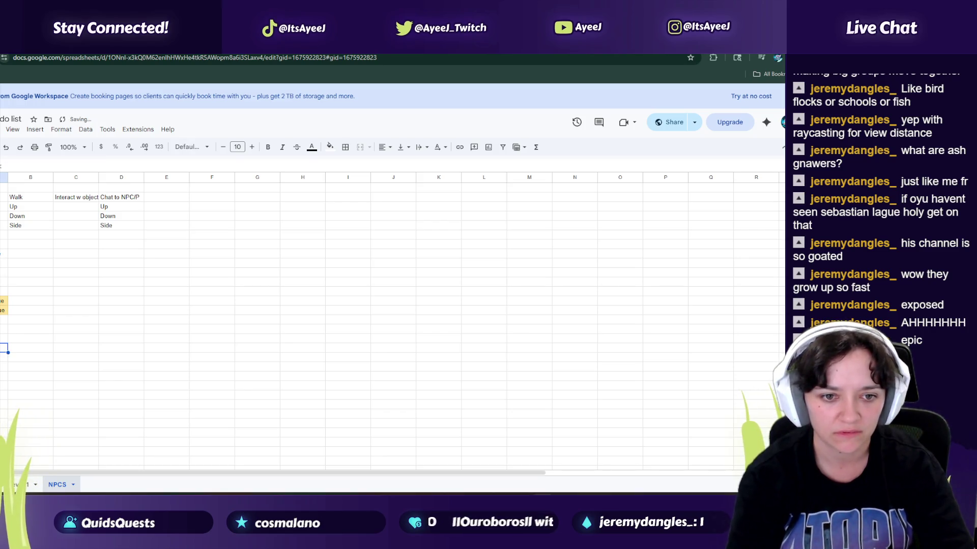
left_click(23, 485)
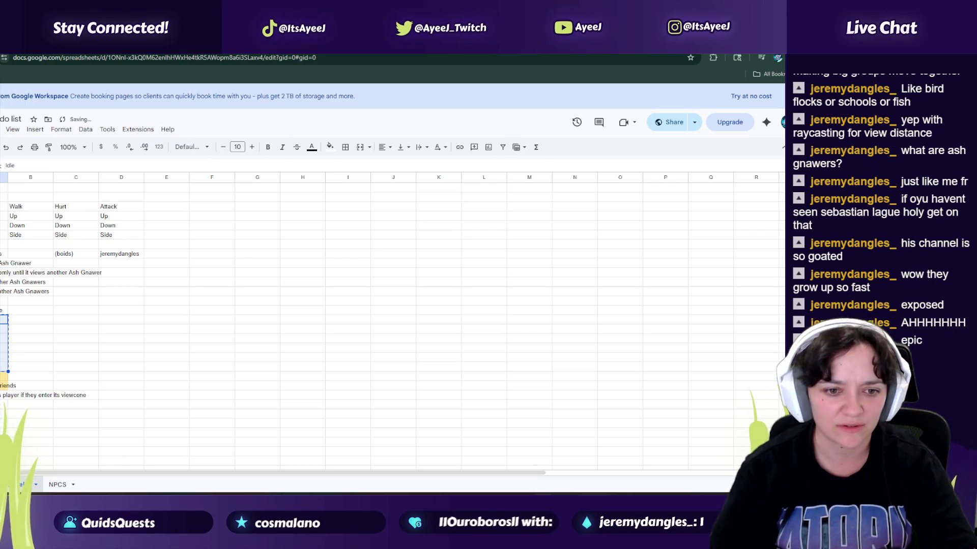
key("Up")
key("Up")
key("Delete")
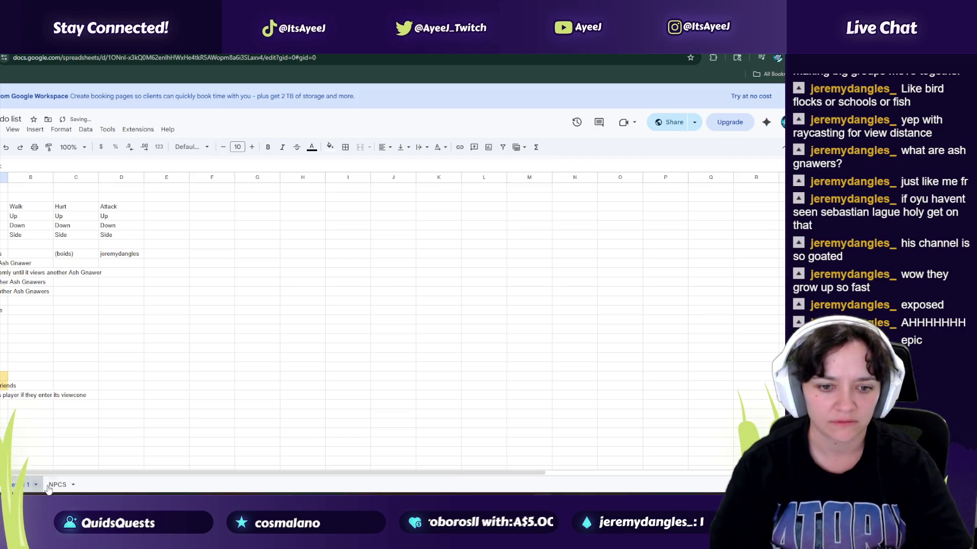
key("ctrl+shift+Page_Down")
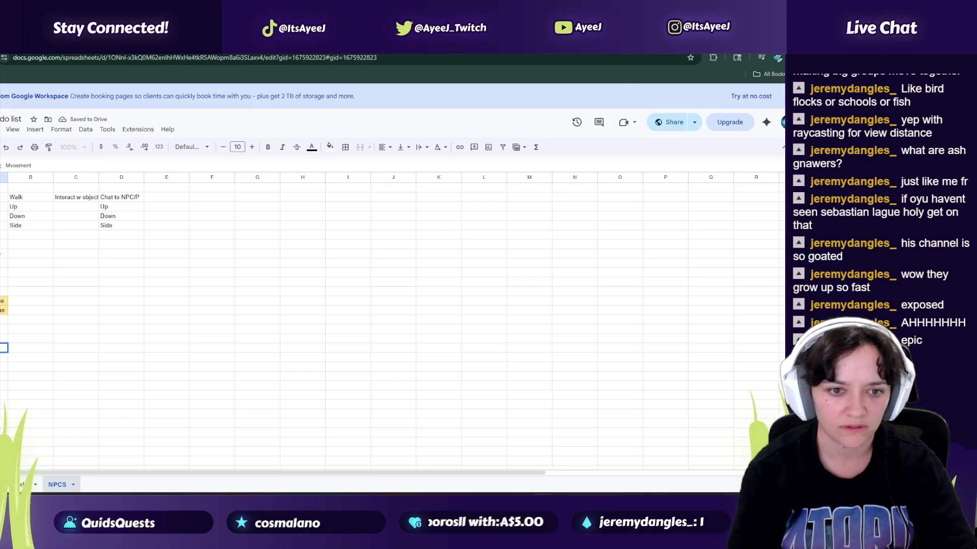
Step: Add Movement and 'overworld talking' labels in column A
type("ve")
key("BackSpace")
type("ovemoen")
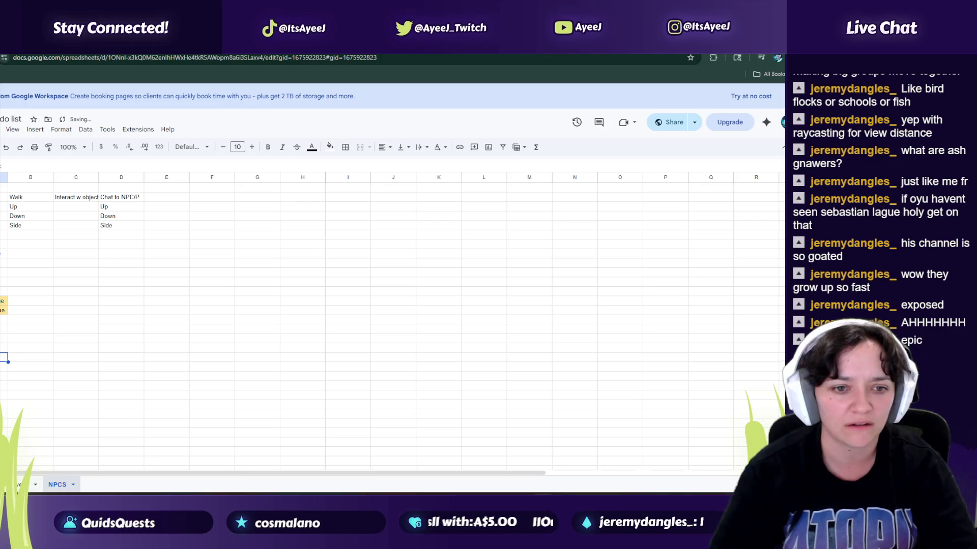
type("ent")
key("Return")
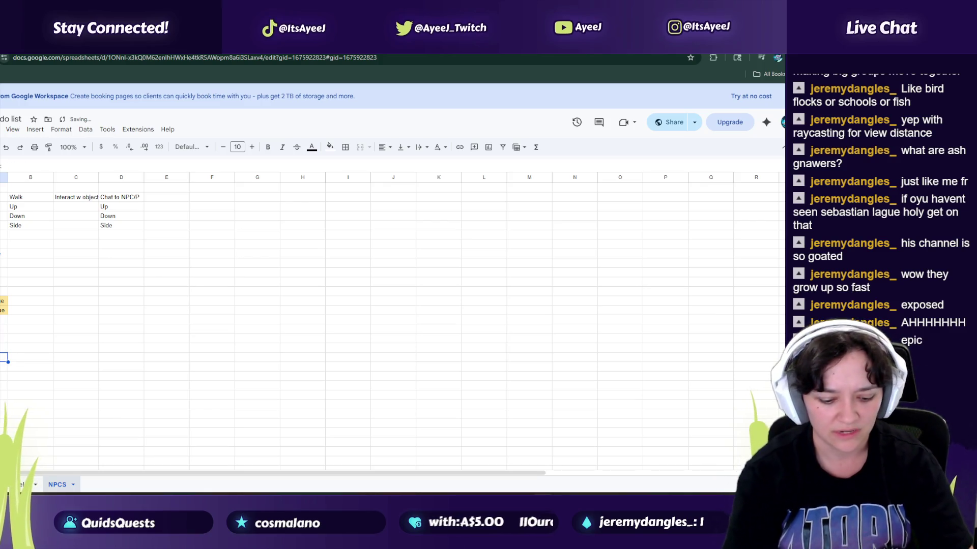
type("over")
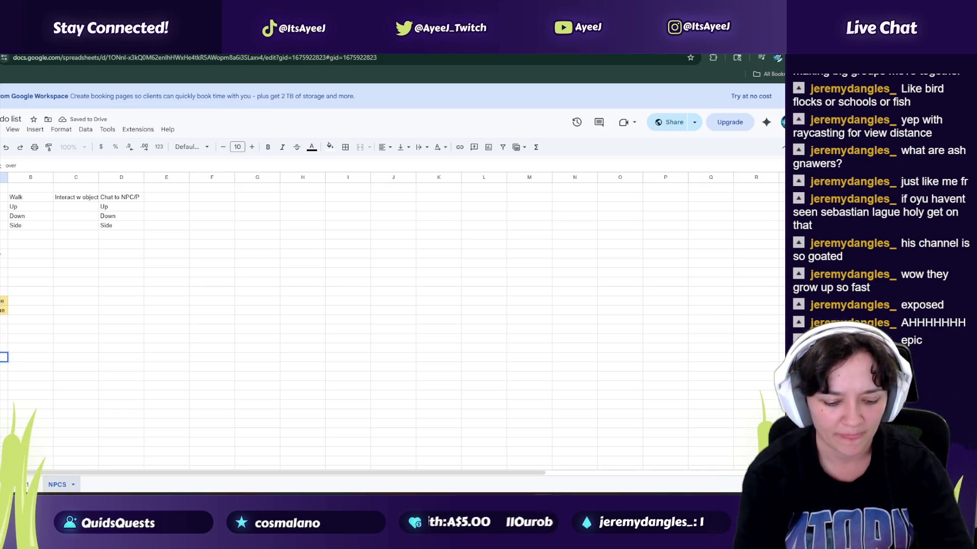
type("world talking")
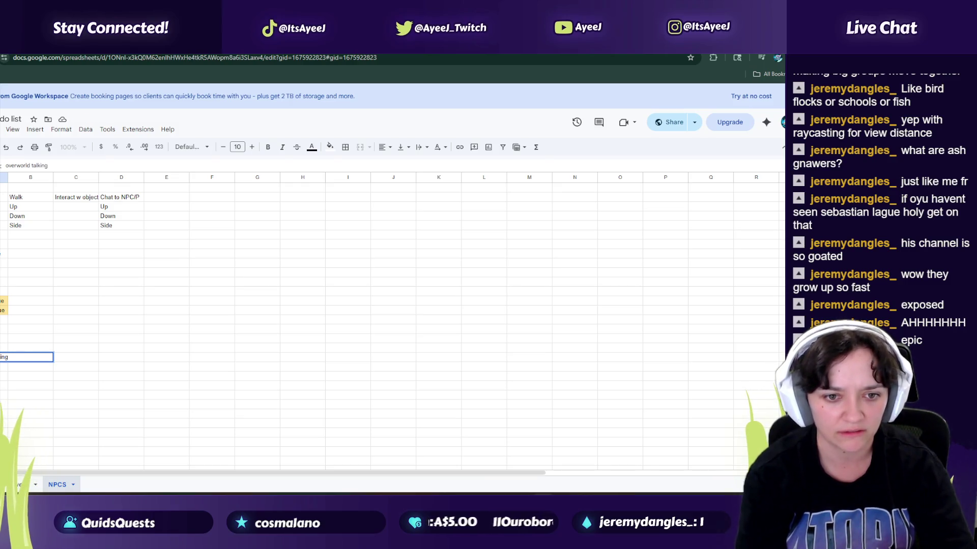
key("Return")
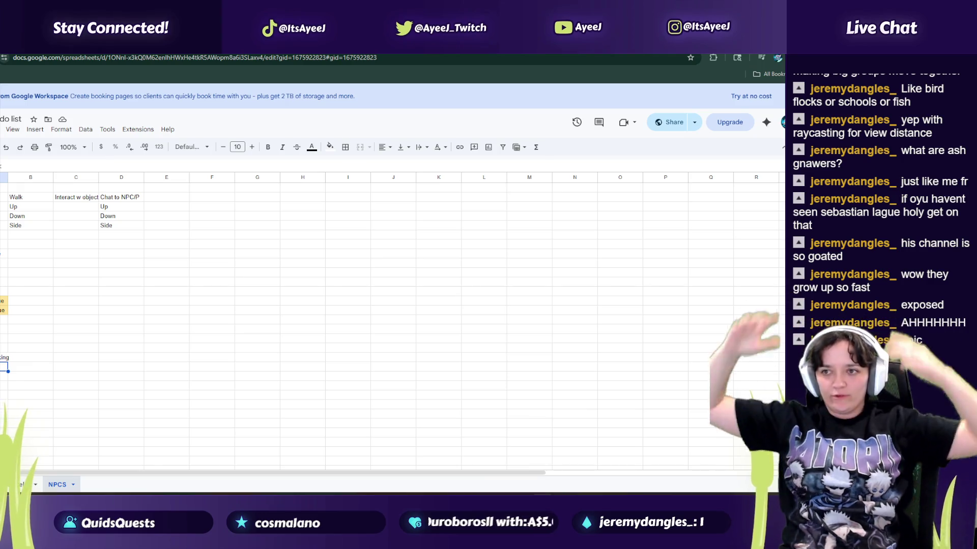
Step: Add dialogue options and approval system labels, then switch to the GDD document
left_click(4, 376)
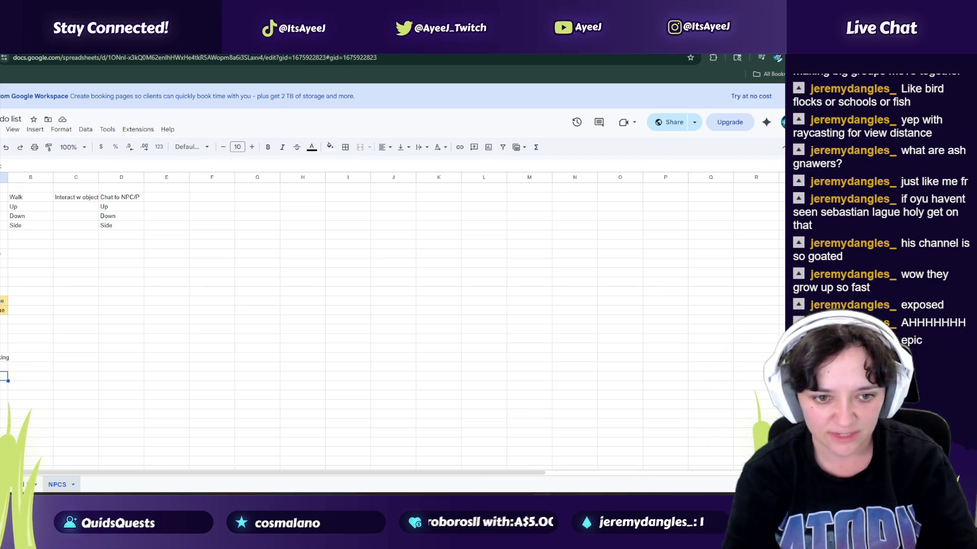
type("Dialgoeu")
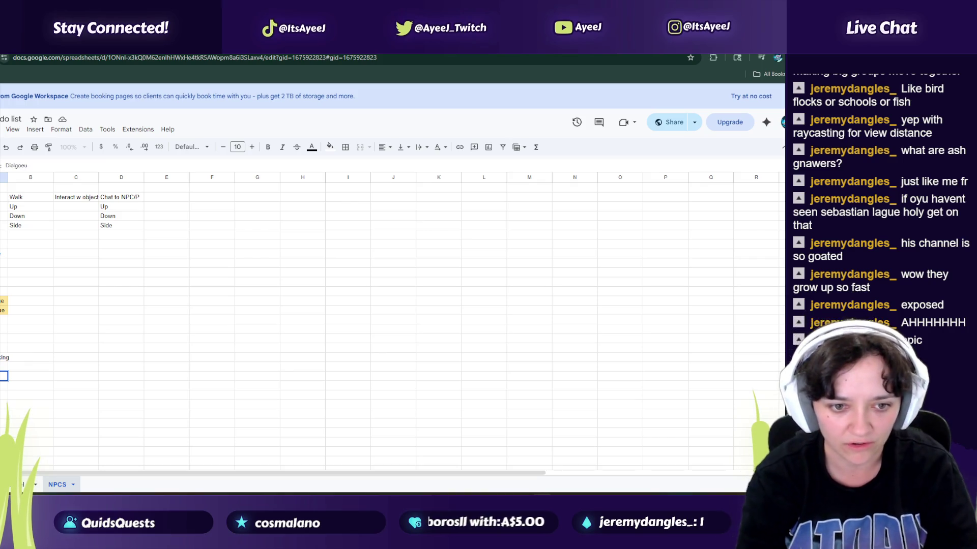
type(" options")
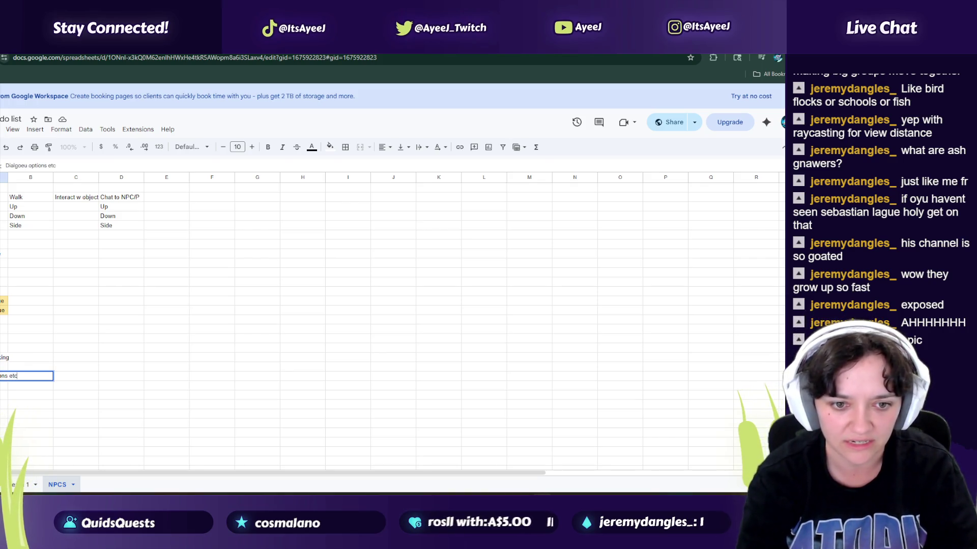
key("Return")
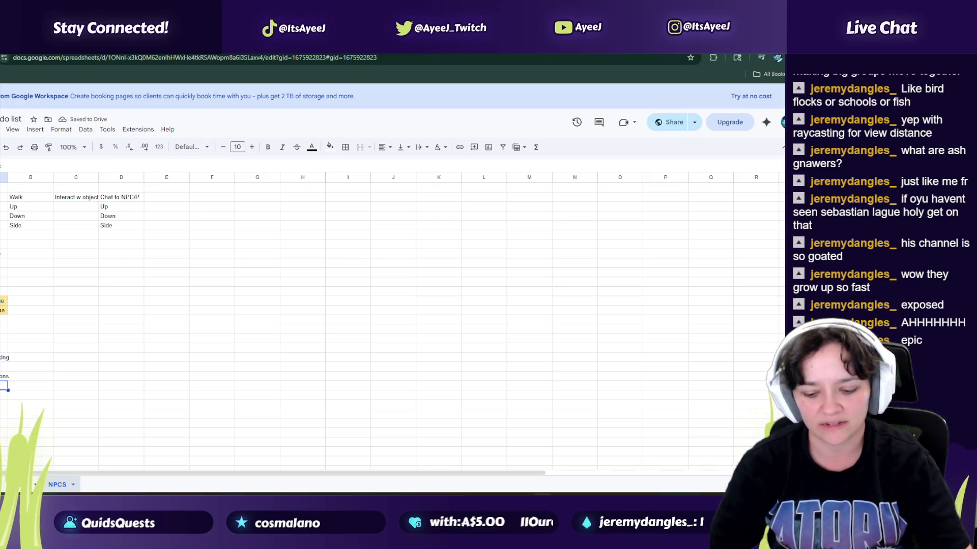
double_click(3, 394)
type("Approval")
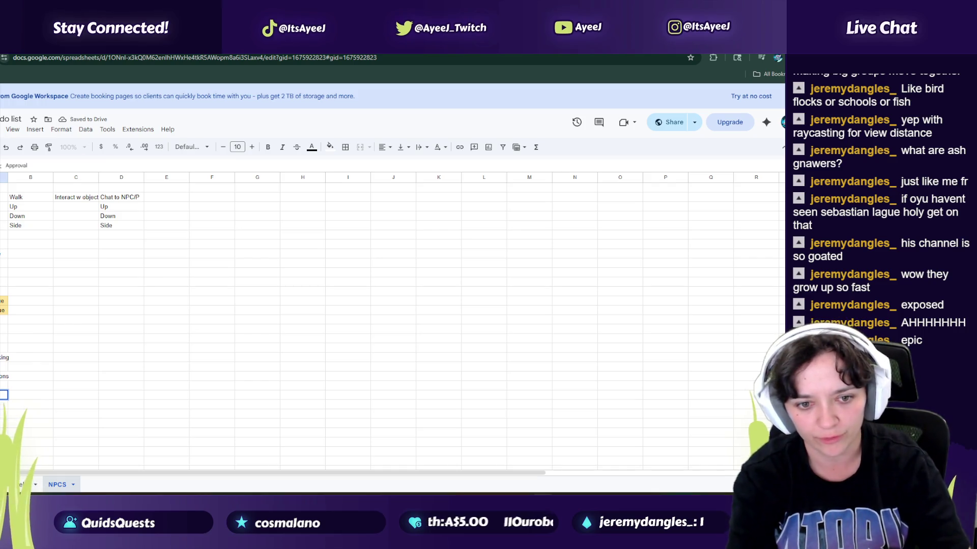
type("system")
key("Return")
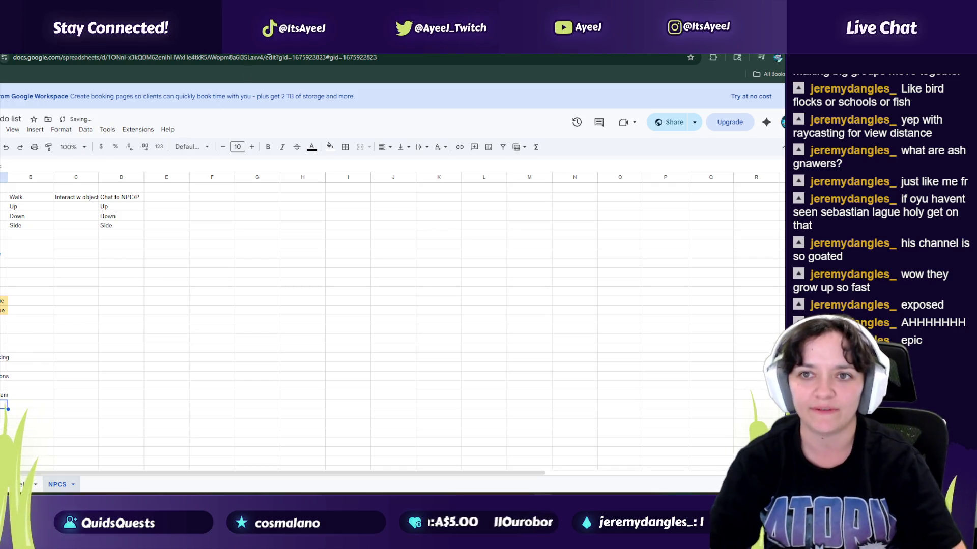
key("ctrl+Tab")
left_click(181, 335)
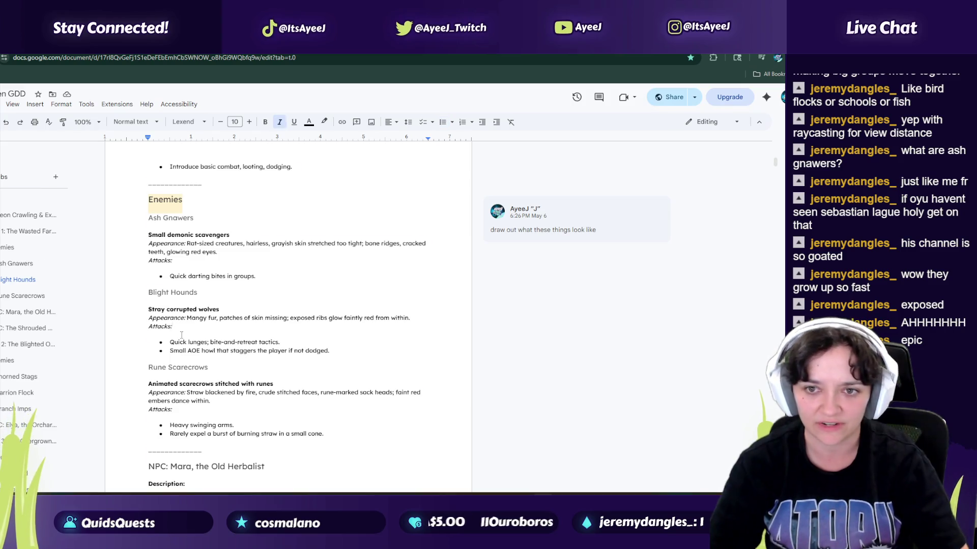
Step: Search the GDD for 'approval' and select the Relationship Building heading
key("ctrl+a")
left_click(182, 335)
key("ctrl+f")
type("app")
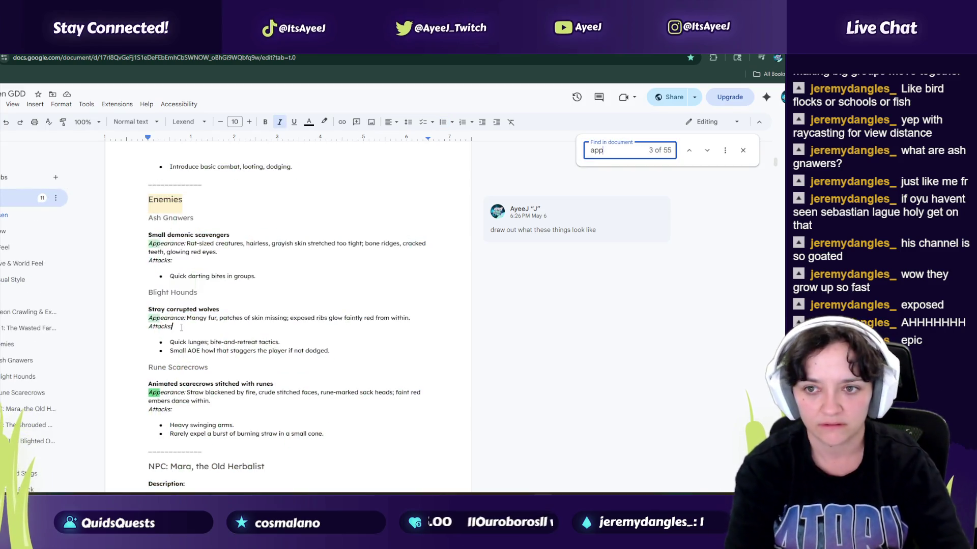
type("roval")
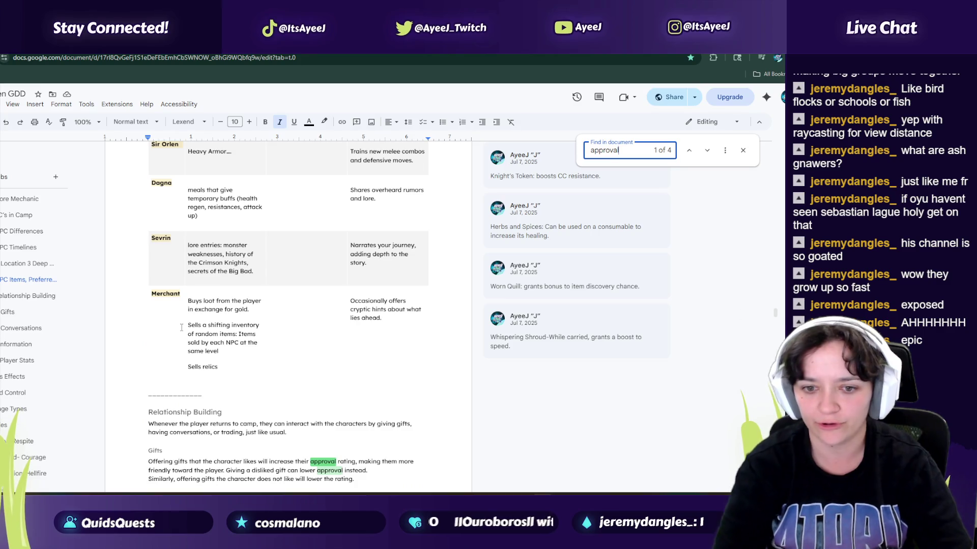
scroll(206, 334, "down", 3)
scroll(205, 334, "down", 1)
left_click(226, 233)
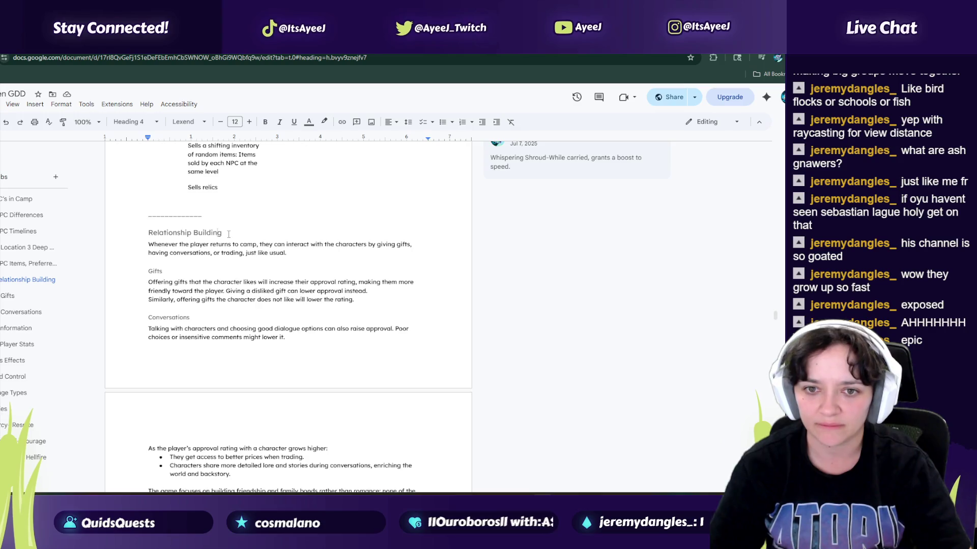
left_click_drag(228, 234, 130, 230)
left_click_drag(228, 245, 244, 248)
Step: Paste the heading after 'discovery.' and retype it as Approval System
scroll(208, 256, "down", 5)
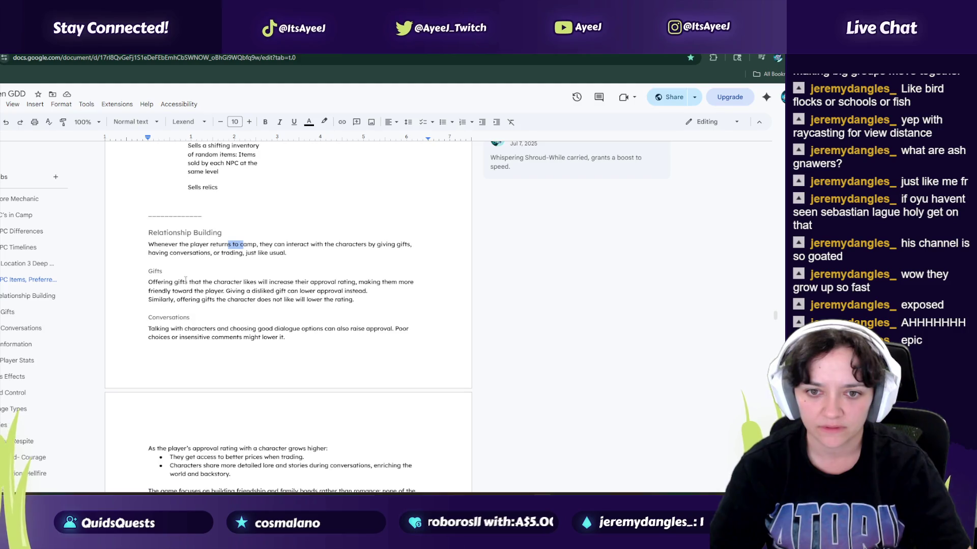
scroll(186, 263, "up", 1)
left_click(351, 362)
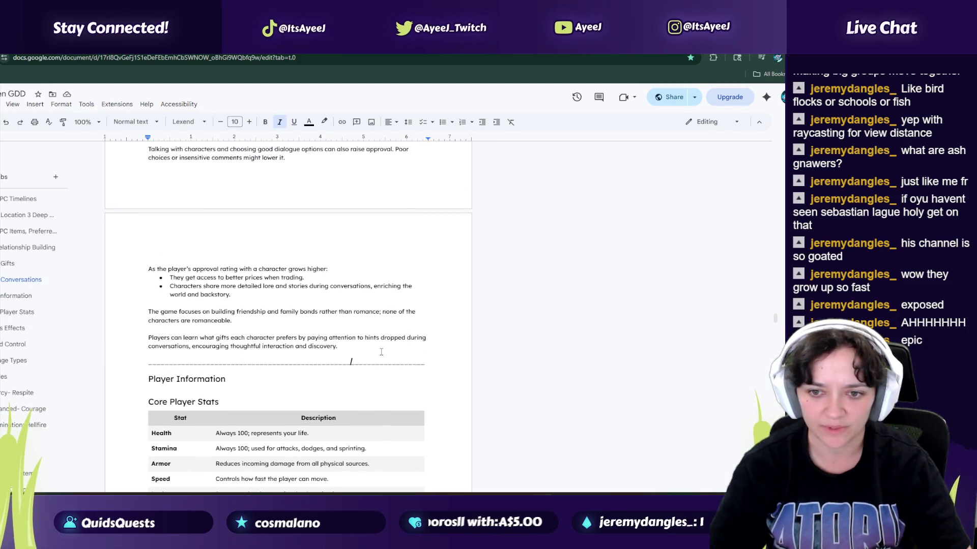
left_click(337, 349)
key("ctrl+v")
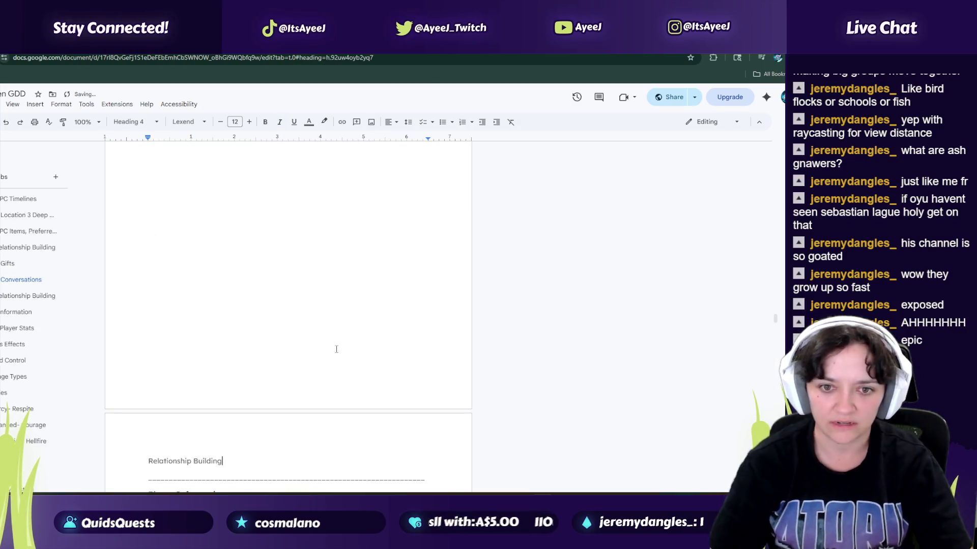
triple_click(190, 456)
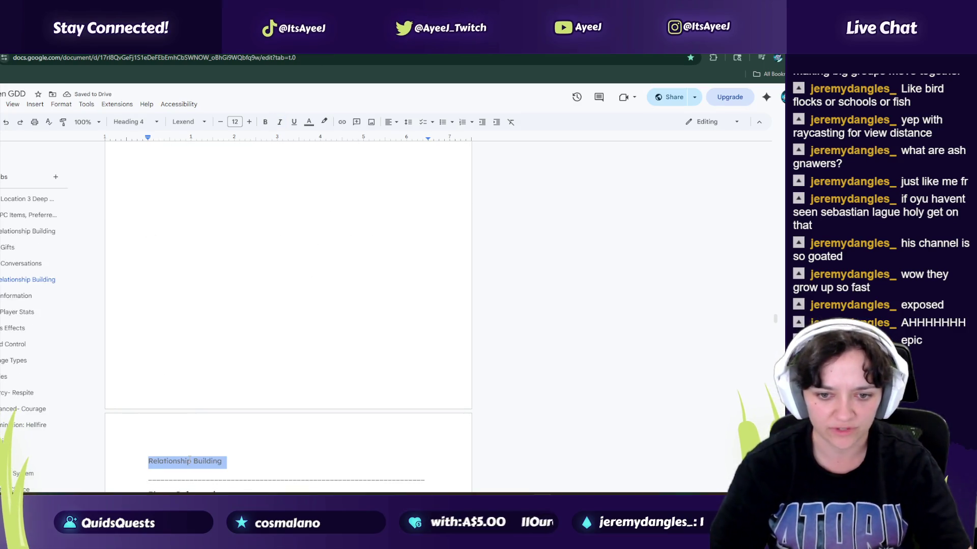
type("Approval Sts")
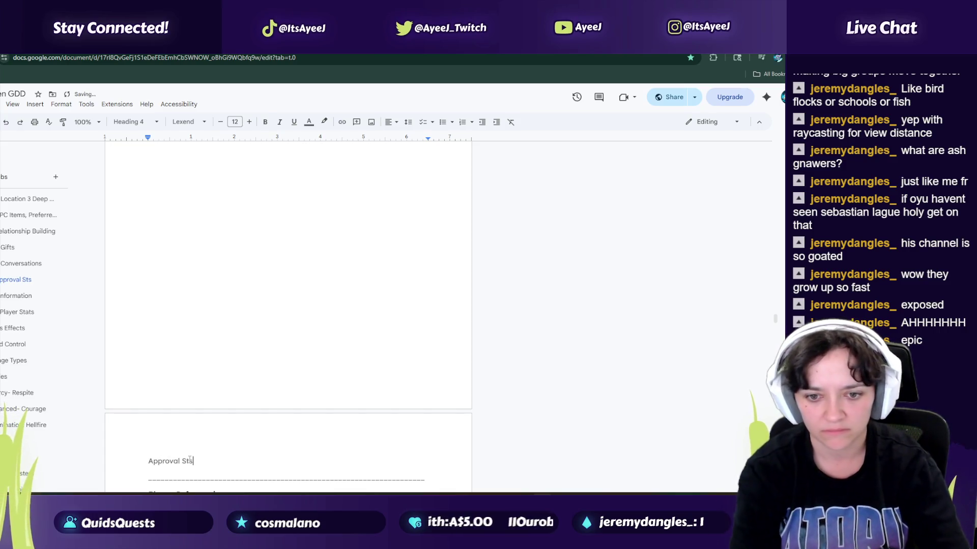
key("BackSpace")
key("BackSpace")
type("ystem")
key("Return")
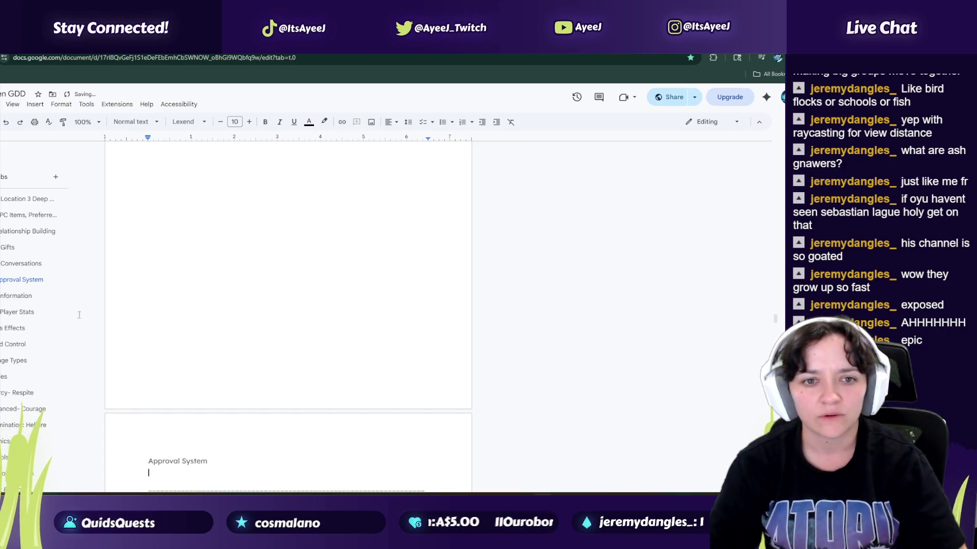
triple_click(164, 462)
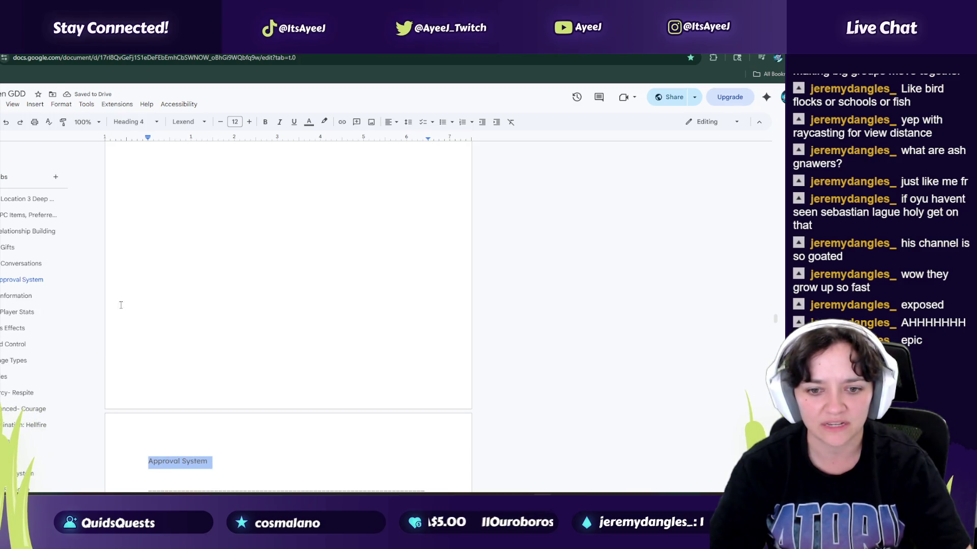